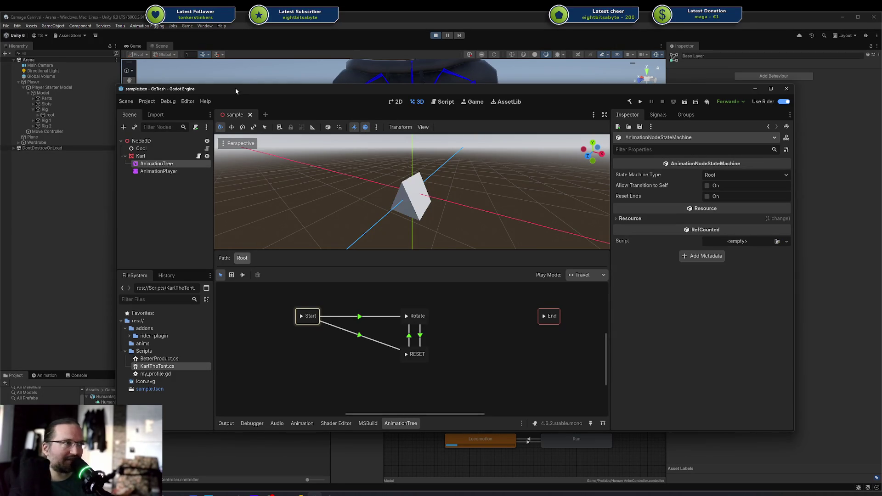
Reposition the Godot editor window so it sits fully on screen over Unity.
mouse_move(237, 89)
mouse_down()
mouse_move(229, 85)
mouse_move(881, 83)
mouse_up()
mouse_move(355, 170)
mouse_down()
mouse_move(437, 219)
mouse_move(528, 239)
mouse_move(199, 263)
mouse_move(270, 213)
mouse_move(331, 216)
mouse_up()
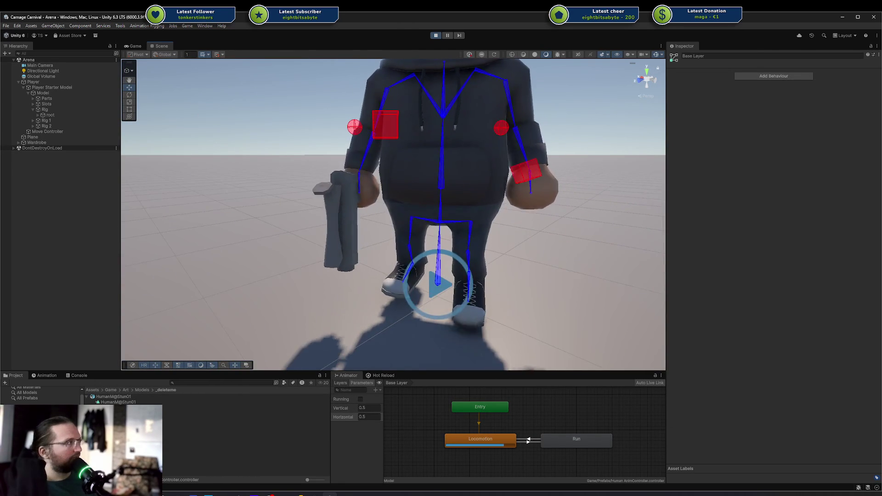
key(alt+Tab)
drag(474, 105, 317, 108)
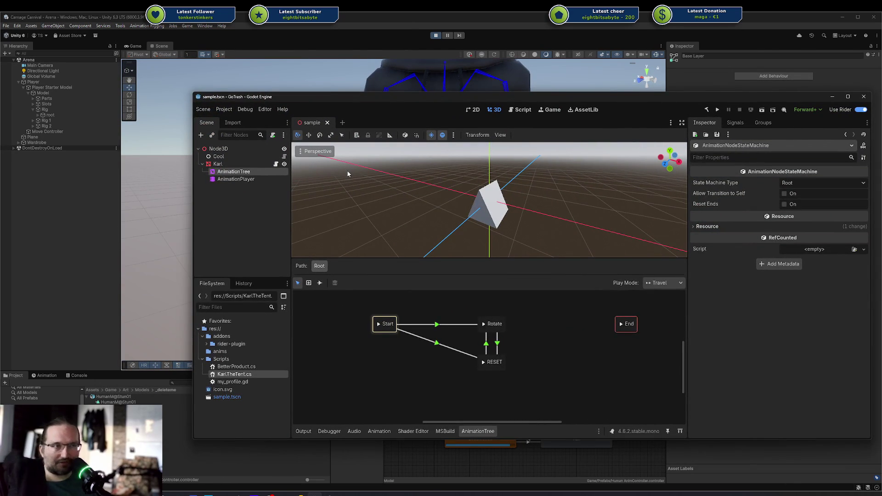
scroll(478, 167, up, 2)
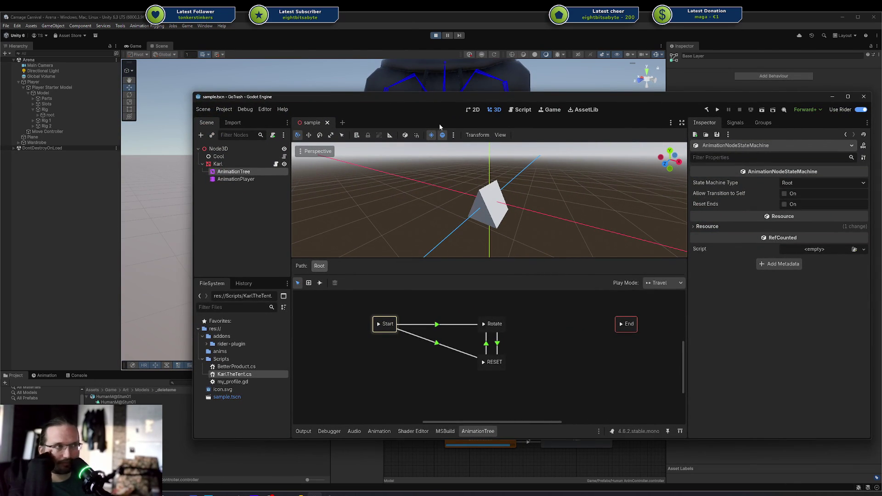
Glance back at Unity, then move the Godot editor lower-left and narrow it.
key(alt+Tab)
scroll(512, 189, up, 3)
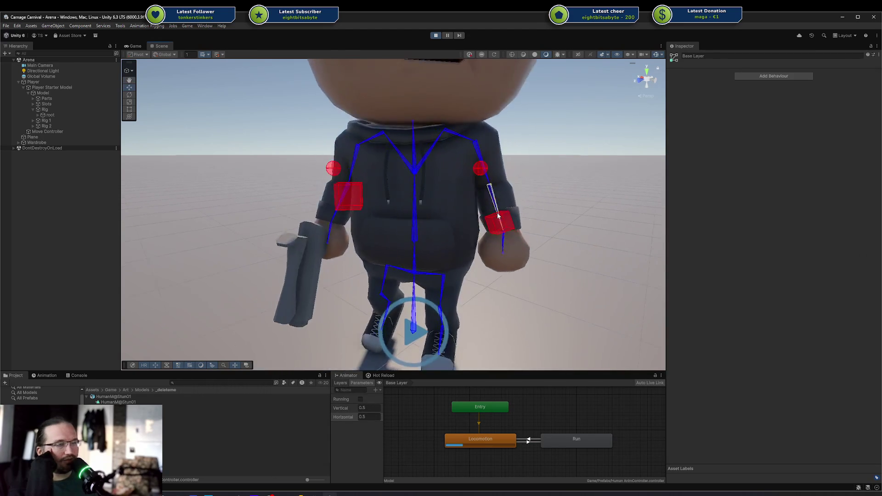
scroll(492, 214, down, 3)
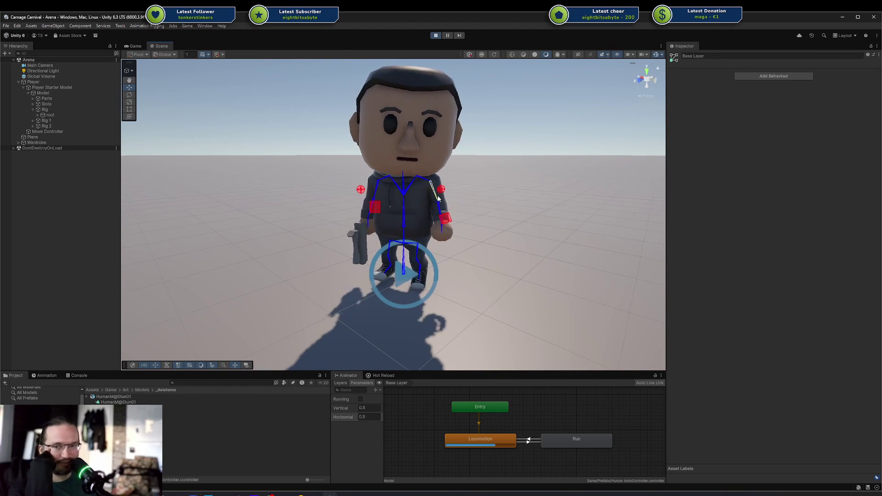
key(alt+Tab)
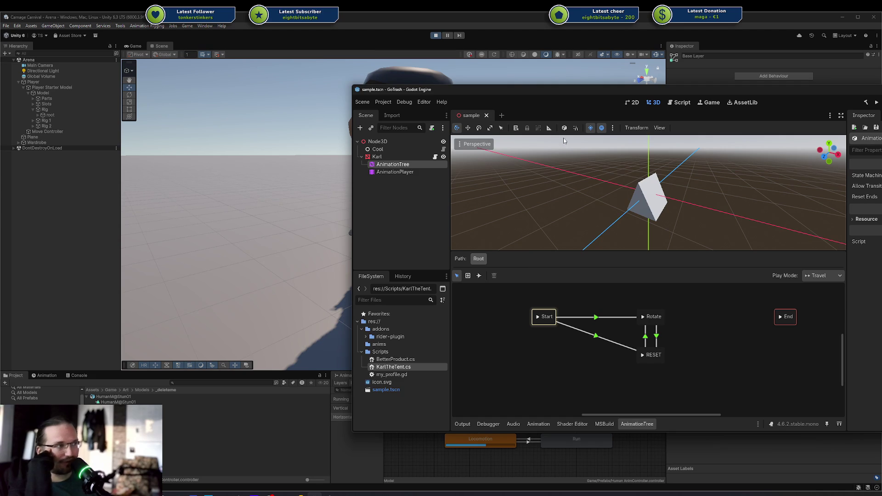
drag(521, 89, 429, 107)
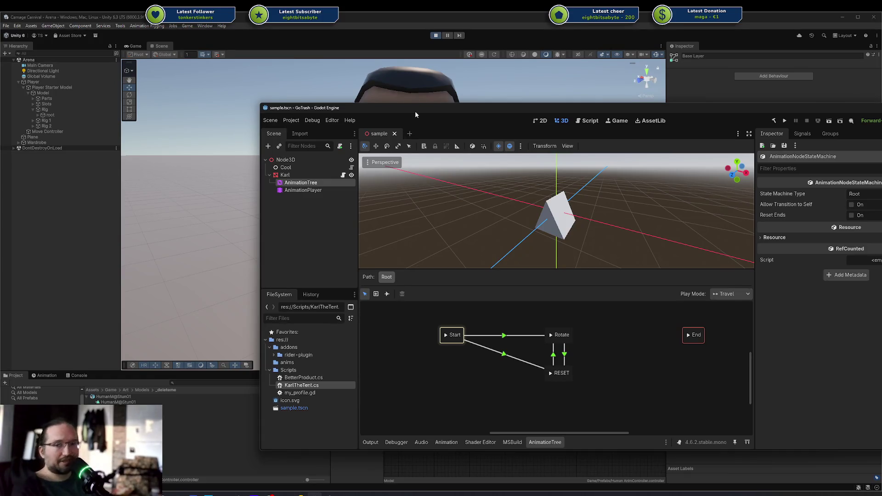
drag(262, 104, 292, 86)
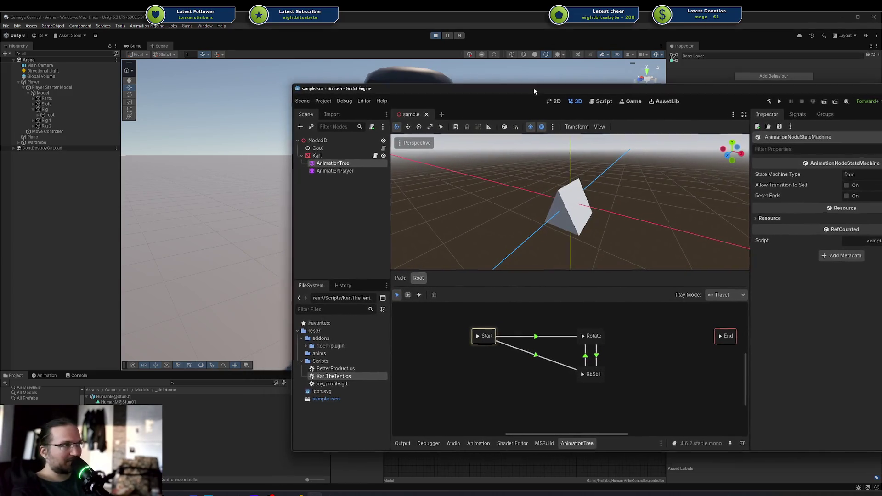
drag(534, 91, 429, 105)
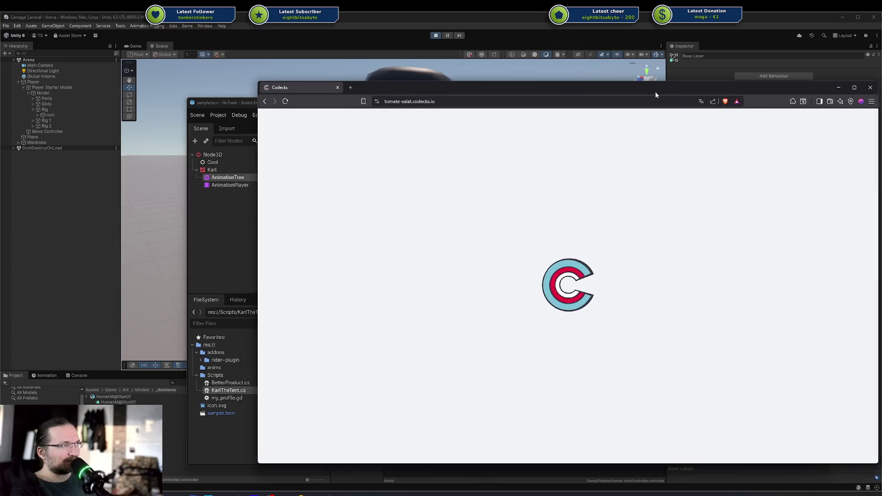
Settle the Codecks browser window and open the 0.4 Rookie Demo milestone timeline.
drag(656, 94, 625, 94)
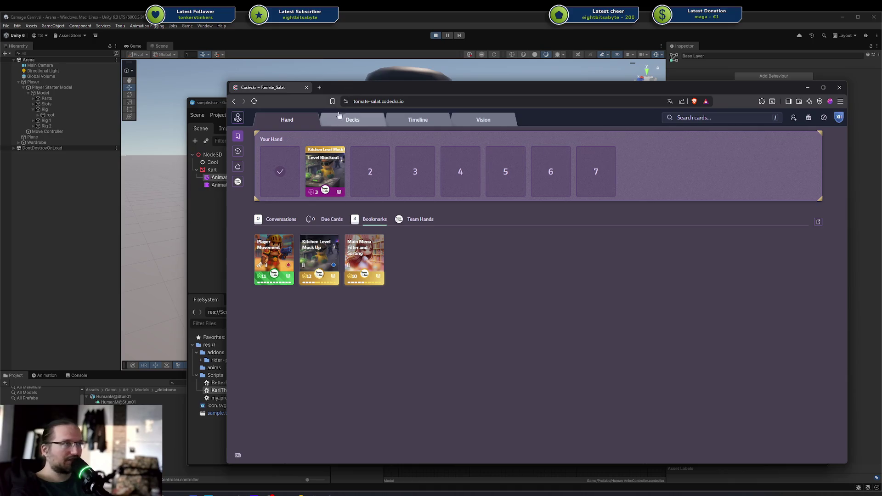
drag(438, 87, 472, 92)
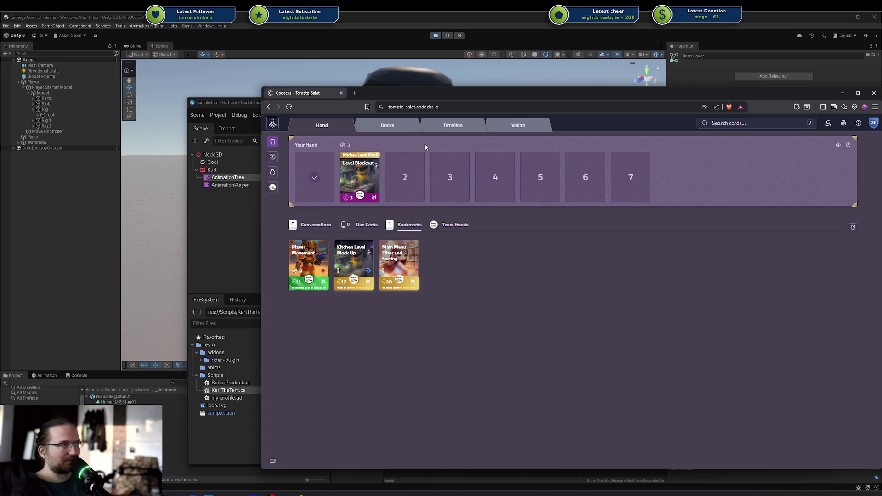
click(470, 129)
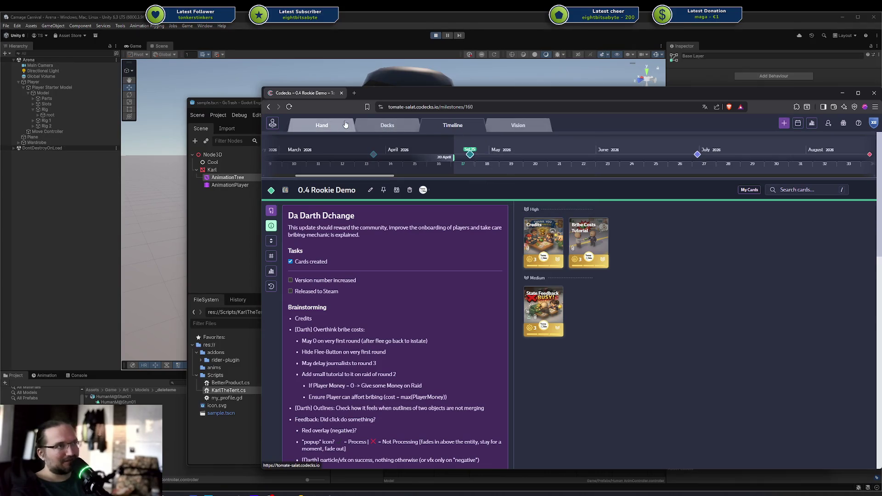
Flip between the Hand, Decks and 0.4 Rookie Demo milestone views in Codecks.
click(322, 125)
click(395, 124)
click(452, 125)
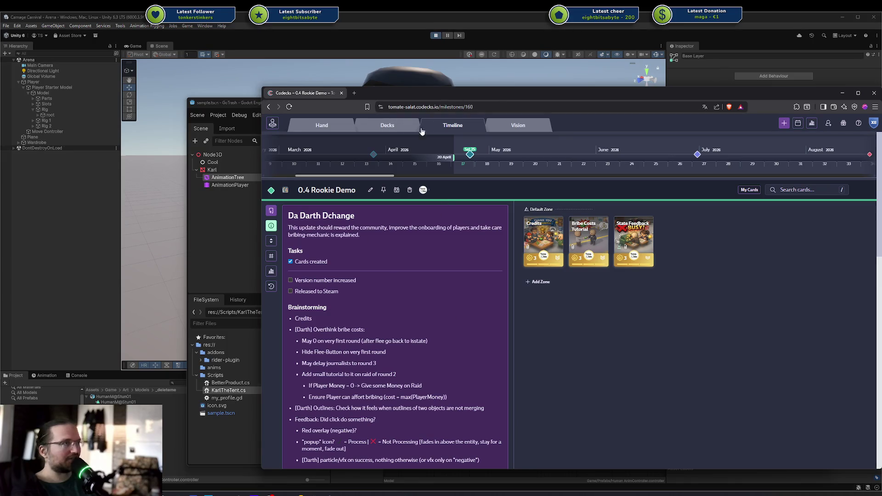
click(402, 127)
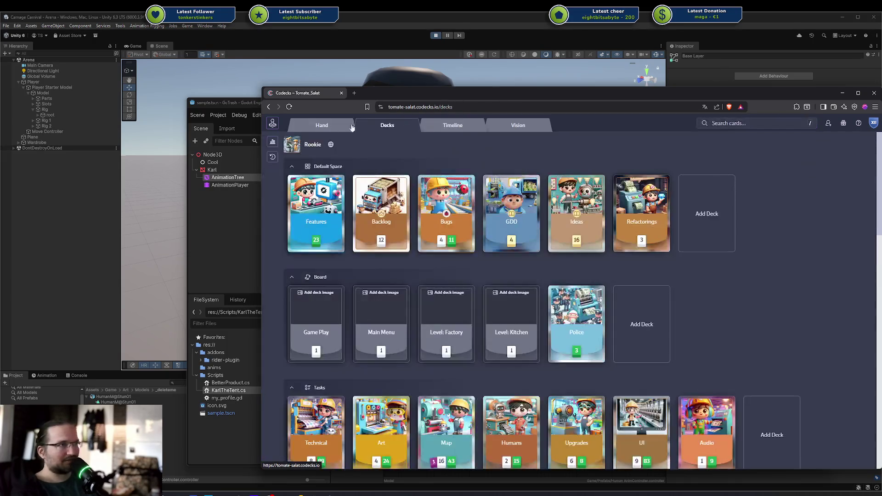
click(453, 125)
drag(473, 96, 488, 93)
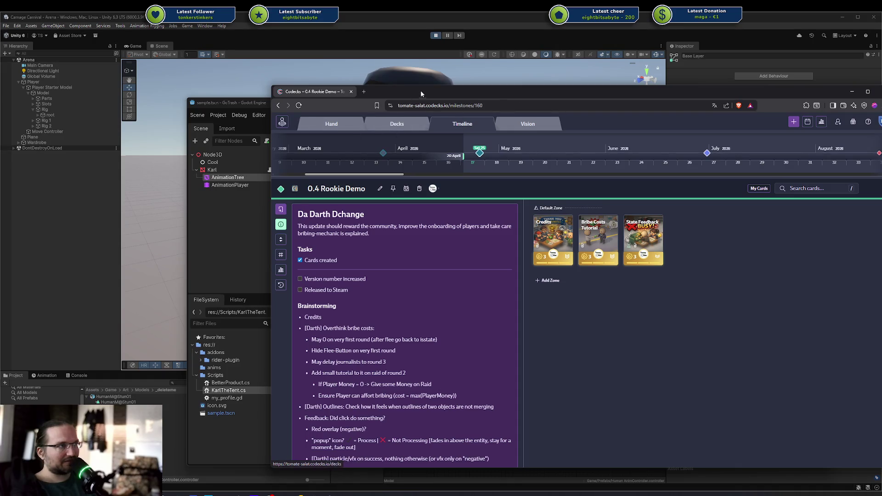
click(404, 122)
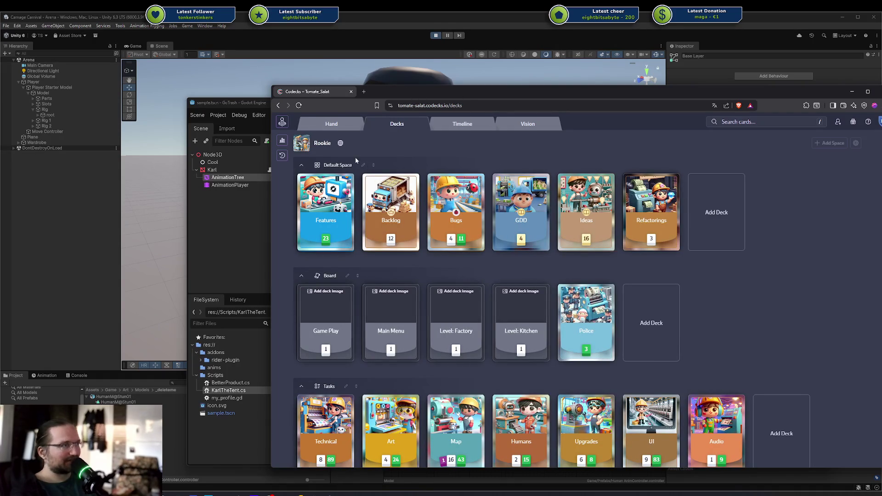
Open the Credits card's details from the 0.4 Rookie Demo milestone.
click(729, 121)
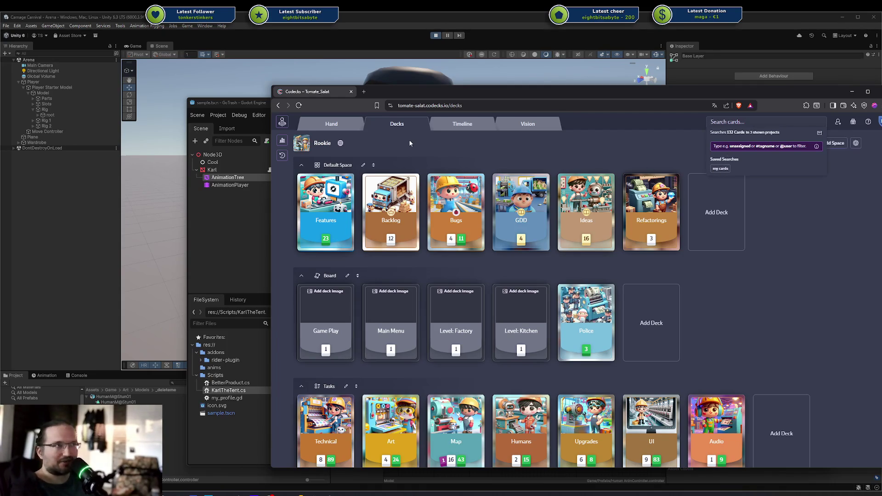
click(462, 123)
click(553, 239)
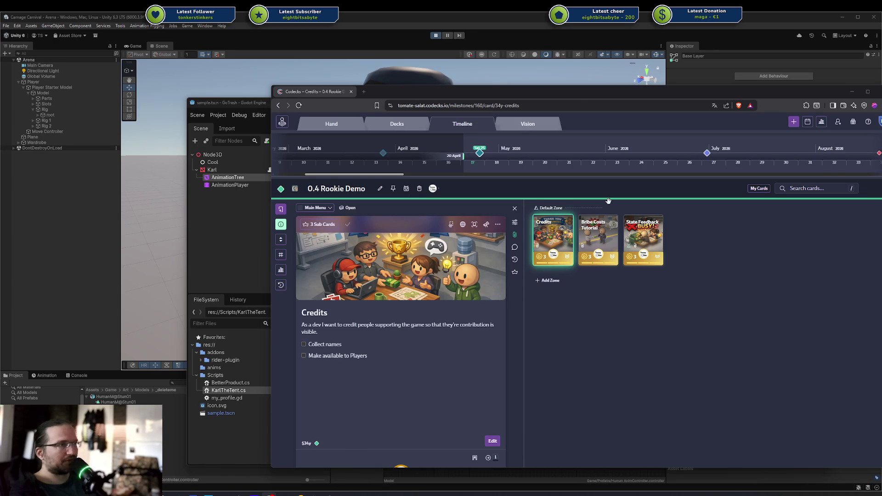
Drag the Codecks browser off the right edge to reveal the Godot editor.
mouse_move(443, 91)
mouse_down()
mouse_move(345, 94)
mouse_move(374, 85)
mouse_move(502, 82)
mouse_move(450, 88)
mouse_up()
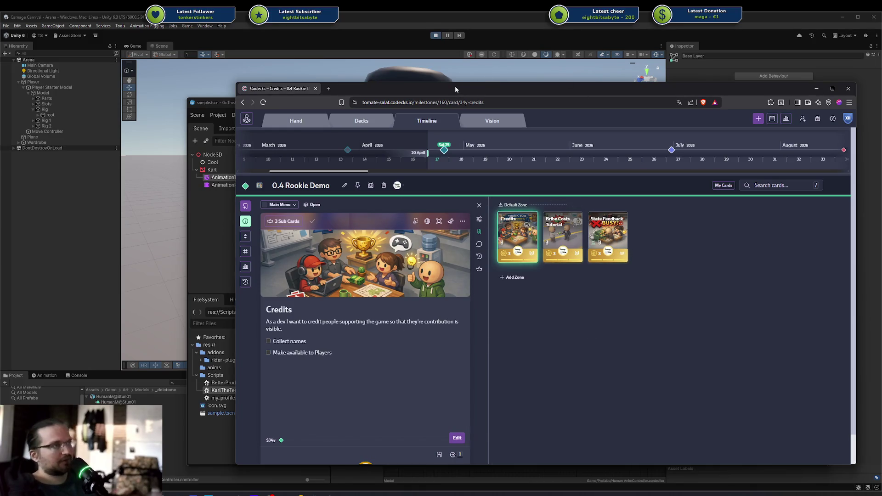
mouse_move(455, 85)
mouse_down()
mouse_move(721, 61)
mouse_move(390, 92)
mouse_move(881, 69)
mouse_up()
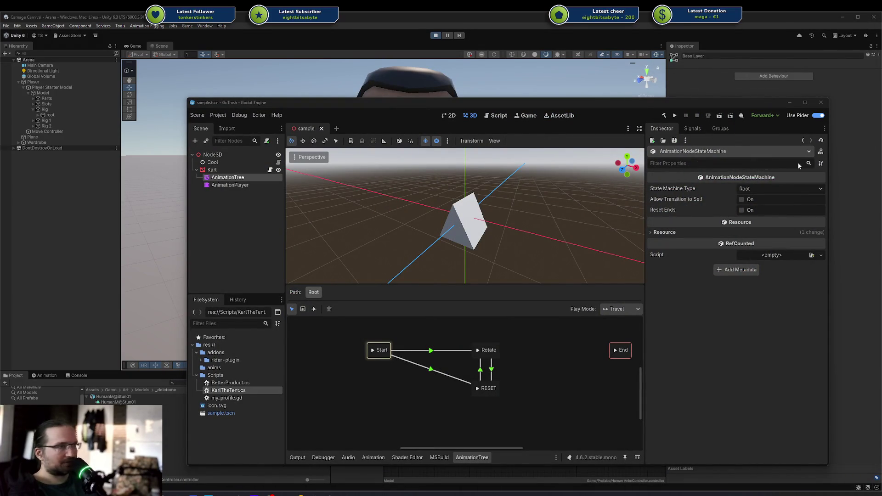
Pan and box-select the AnimationTree state machine graph, then switch to Unity.
mouse_move(552, 359)
mouse_down()
mouse_move(517, 367)
mouse_move(538, 364)
mouse_up()
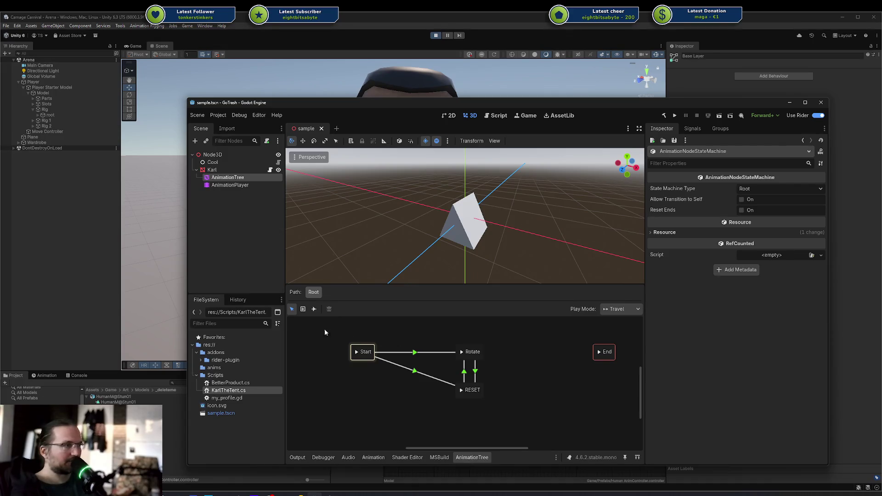
mouse_move(325, 328)
mouse_down()
mouse_move(577, 412)
mouse_move(626, 415)
mouse_up()
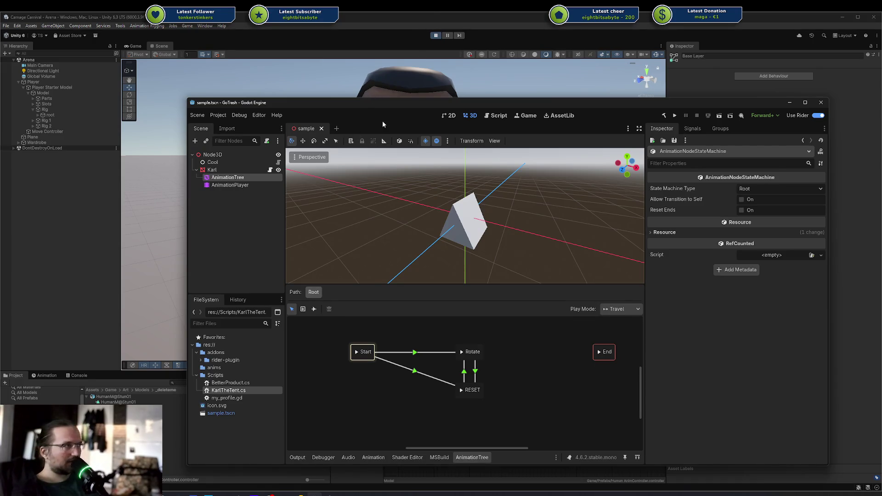
key(alt+Tab)
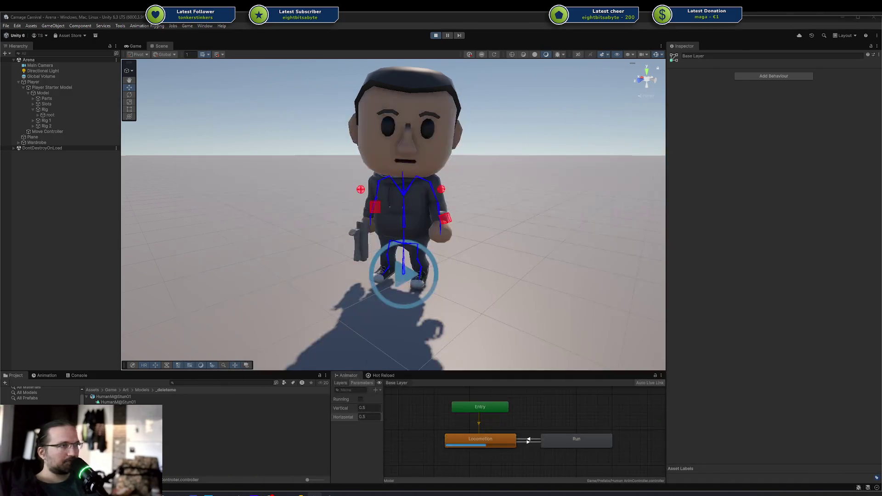
Orbit closer to the character and box-select, deselect and pan the Animator's Locomotion and Run nodes.
mouse_move(475, 201)
mouse_down()
mouse_move(386, 193)
mouse_move(453, 175)
mouse_move(494, 196)
mouse_up()
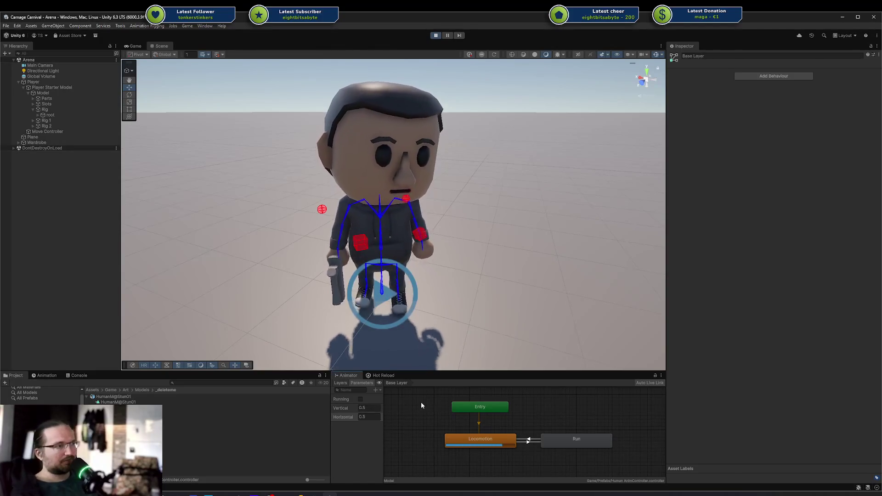
drag(421, 402, 649, 454)
click(641, 454)
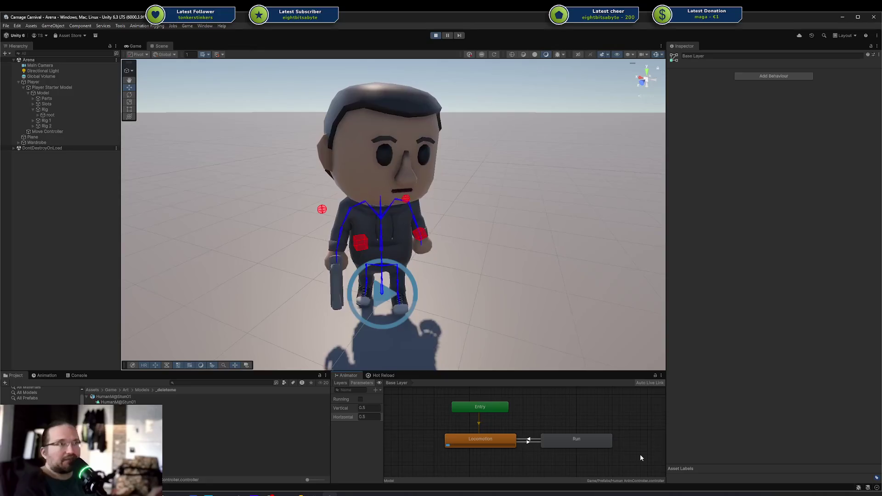
drag(643, 447, 449, 381)
click(439, 404)
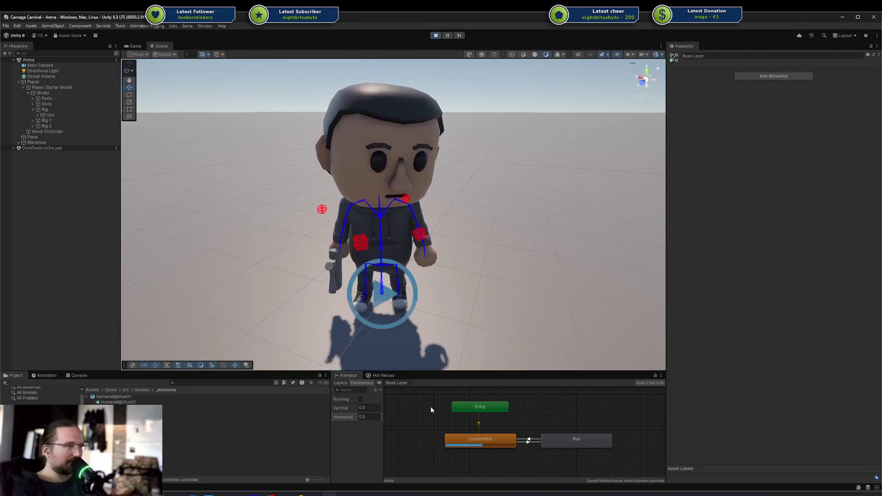
mouse_move(431, 407)
mouse_down()
mouse_move(597, 465)
mouse_move(646, 470)
mouse_move(438, 404)
mouse_move(624, 459)
mouse_up()
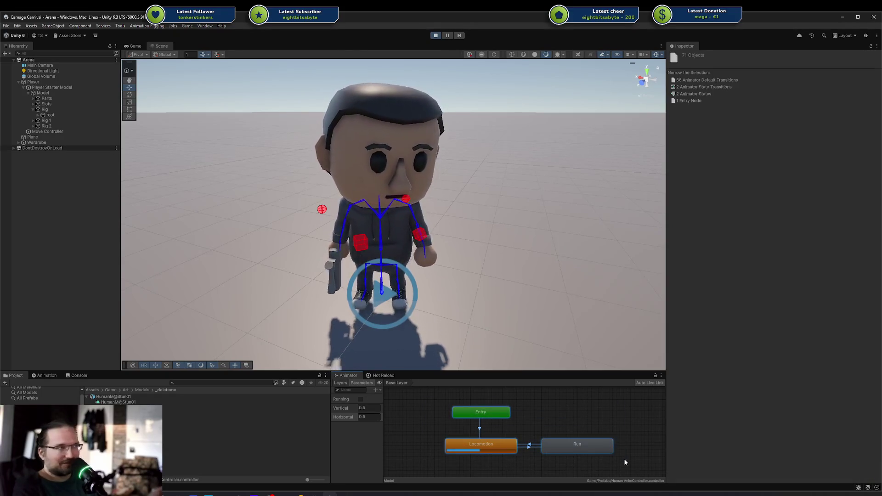
click(624, 459)
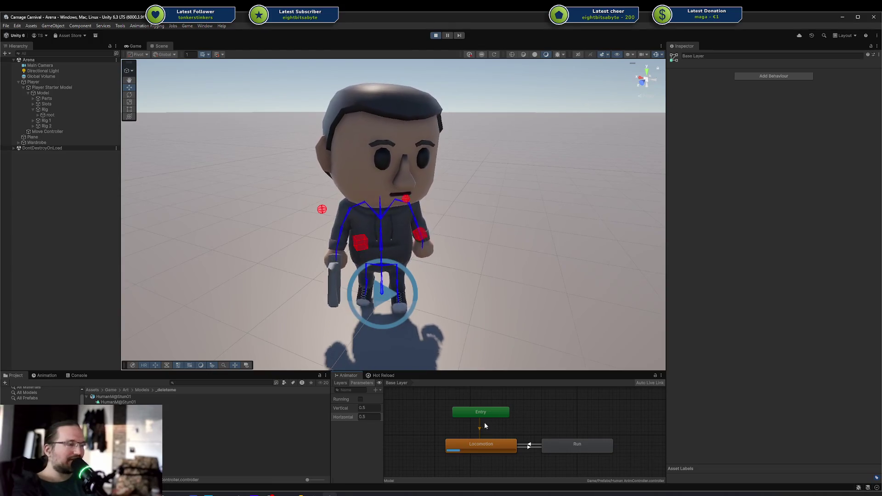
drag(428, 398, 599, 451)
click(599, 451)
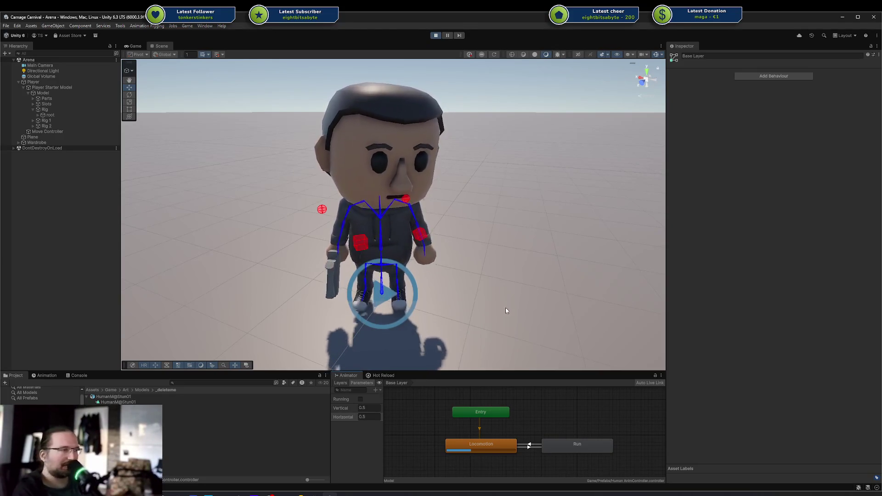
mouse_move(506, 311)
mouse_down()
mouse_move(479, 286)
mouse_move(457, 298)
mouse_move(419, 262)
mouse_move(469, 260)
mouse_move(422, 274)
mouse_up()
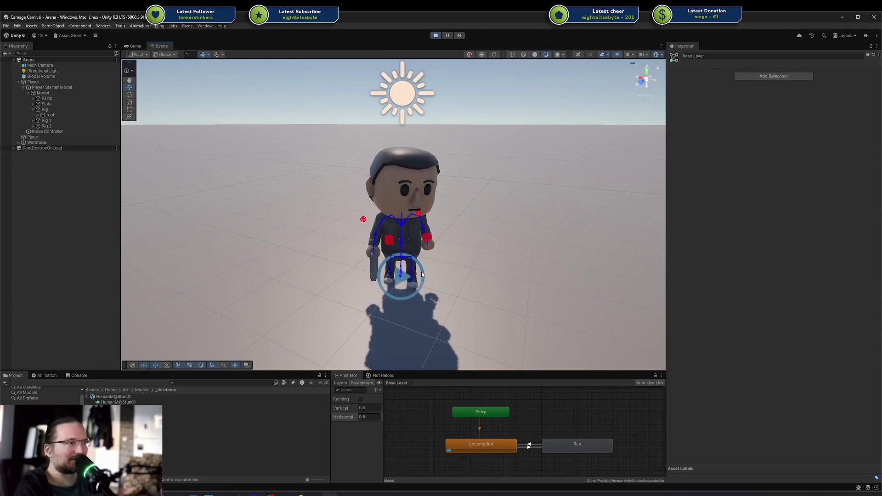
scroll(425, 274, up, 3)
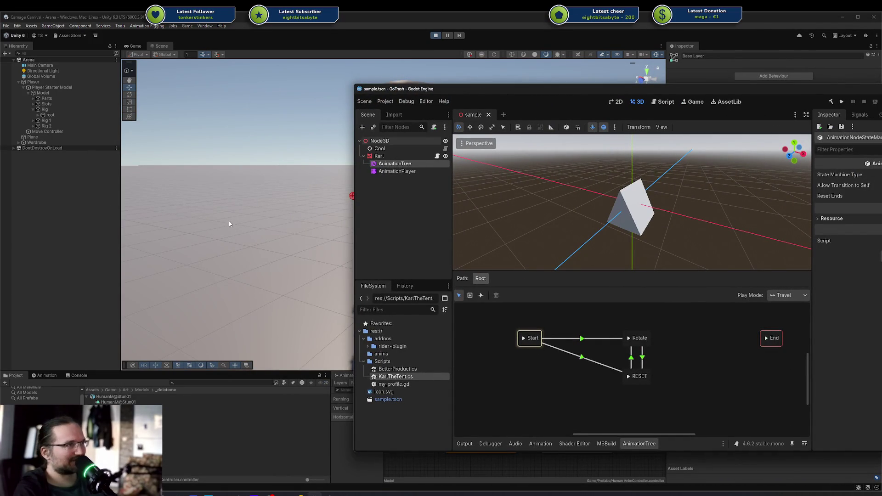
mouse_move(483, 90)
mouse_down()
mouse_move(314, 109)
mouse_move(285, 93)
mouse_move(315, 86)
mouse_up()
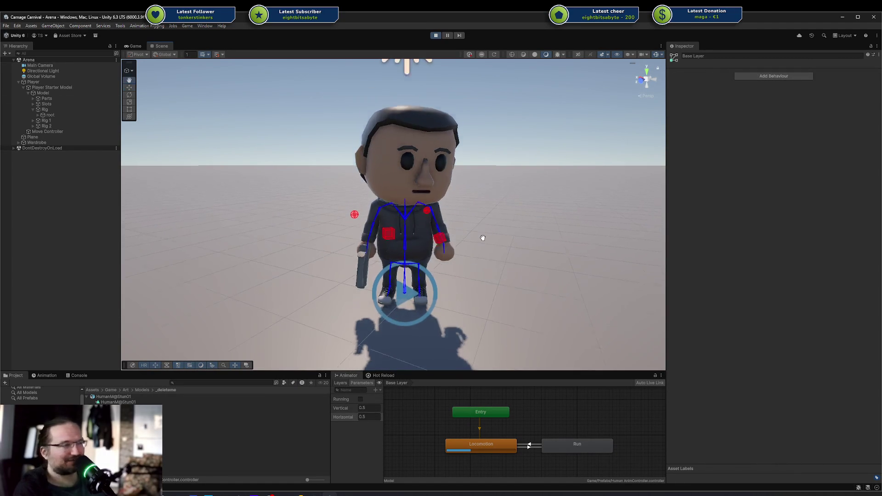
key(f)
key(alt+Tab)
mouse_move(511, 107)
mouse_down()
mouse_move(311, 121)
mouse_move(781, 67)
mouse_move(881, 69)
mouse_up()
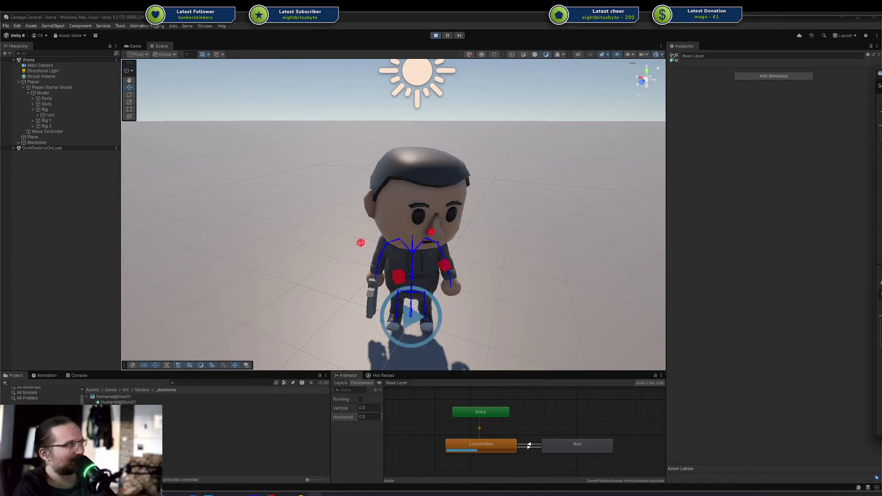
drag(451, 211, 440, 230)
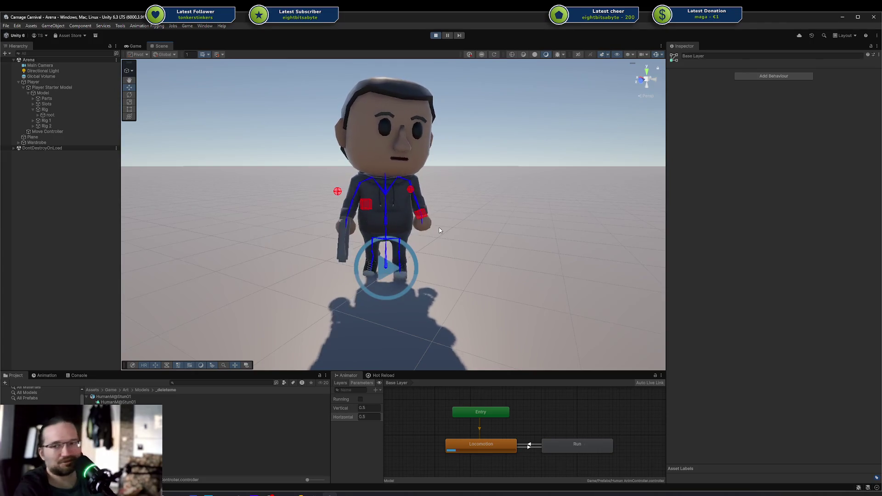
Orbit the Scene view around the animated character from above, left-front and closer angles, then switch to Rider.
mouse_move(439, 230)
mouse_down()
mouse_move(306, 193)
mouse_move(334, 197)
mouse_up()
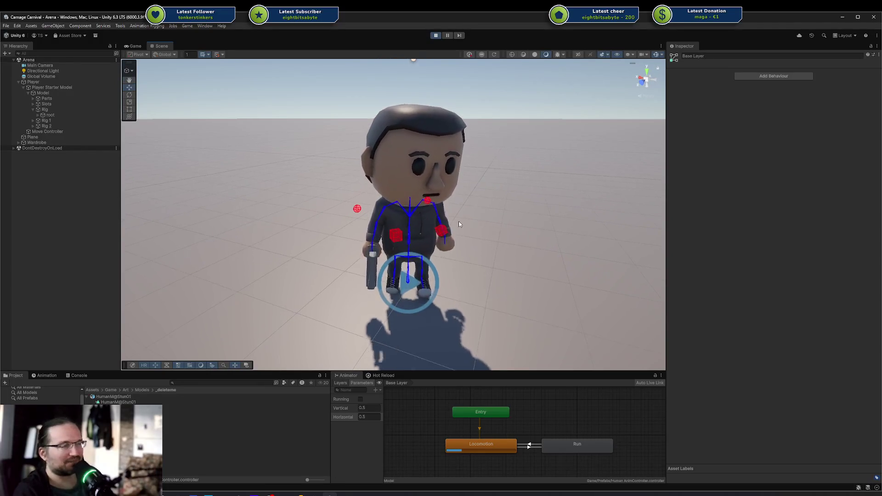
mouse_move(459, 222)
mouse_down()
mouse_move(441, 225)
mouse_move(506, 236)
mouse_move(494, 240)
mouse_move(441, 207)
mouse_up()
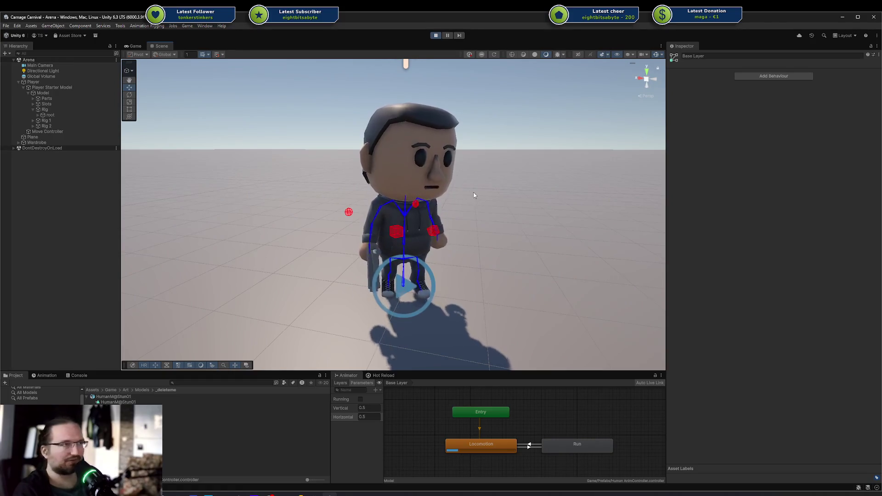
mouse_move(443, 397)
mouse_down()
mouse_move(635, 462)
mouse_move(442, 413)
mouse_up()
mouse_move(460, 257)
mouse_down()
mouse_move(482, 209)
mouse_move(458, 235)
mouse_up()
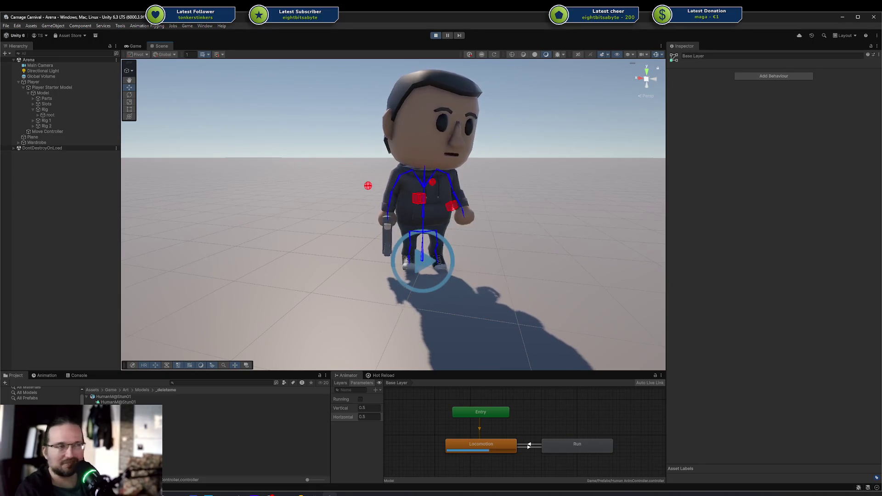
mouse_move(336, 266)
mouse_down()
mouse_move(467, 231)
mouse_move(457, 234)
mouse_up()
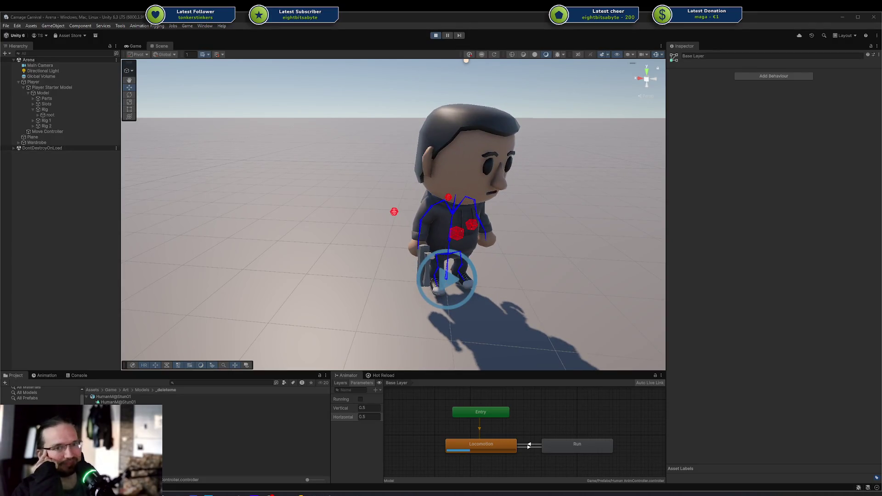
drag(423, 202, 476, 252)
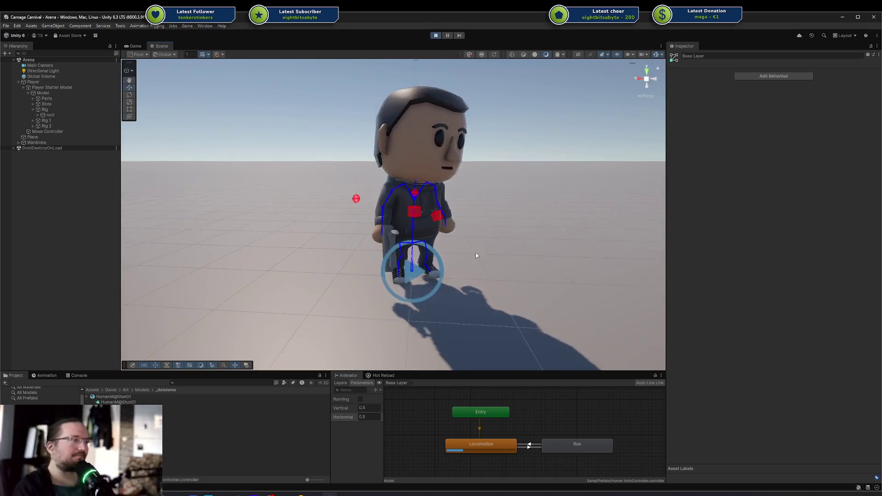
key(alt+Tab)
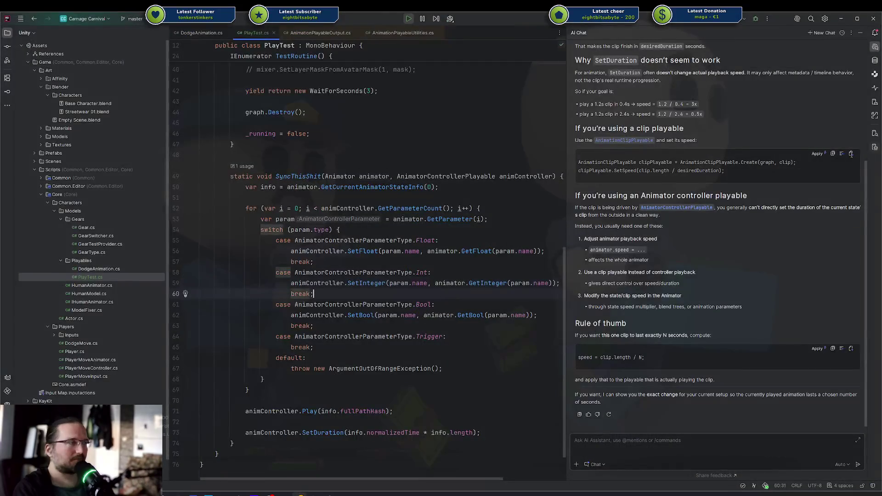
Close the AI Chat panel and select the SyncThisShit method up to line 48.
click(861, 33)
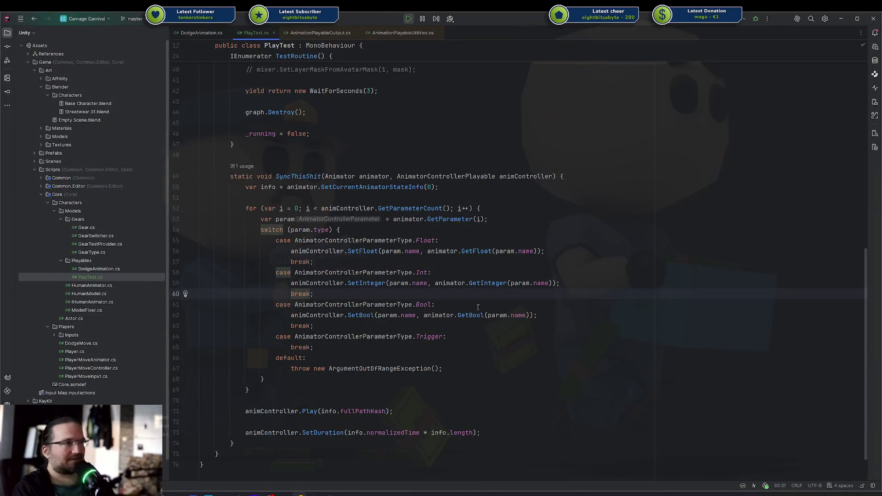
click(506, 368)
mouse_move(516, 426)
mouse_down()
mouse_move(316, 209)
mouse_move(258, 176)
mouse_move(269, 152)
mouse_up()
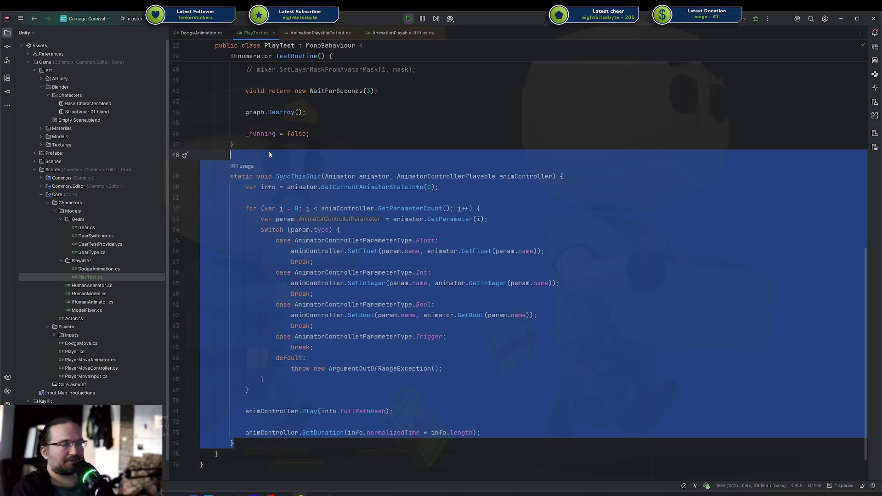
click(270, 154)
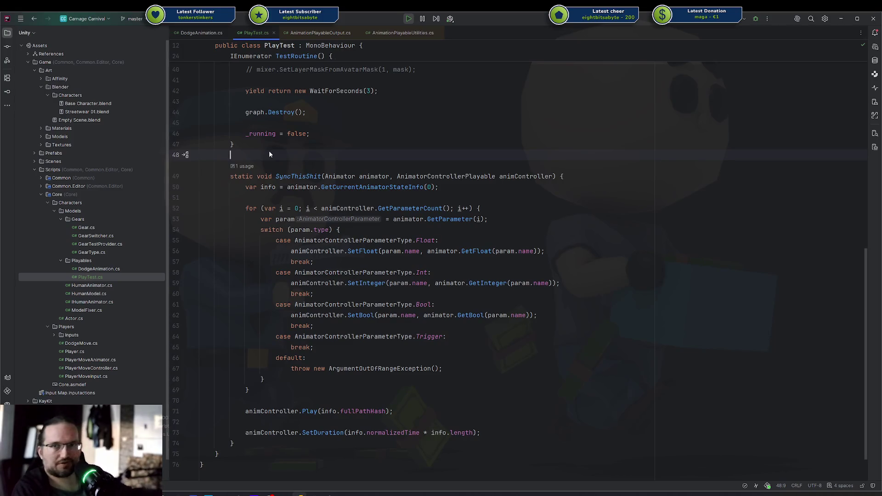
key(super+b)
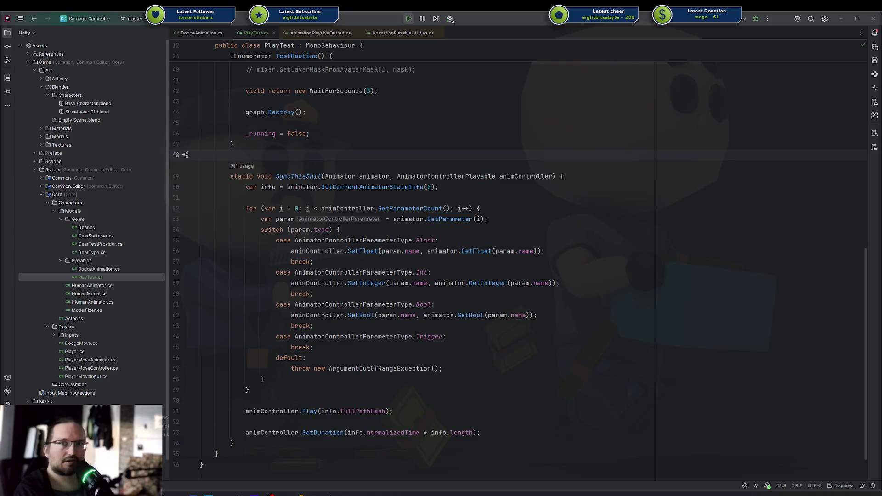
Drag the graph-visualizer GitHub repository page in over Rider.
key(super+b)
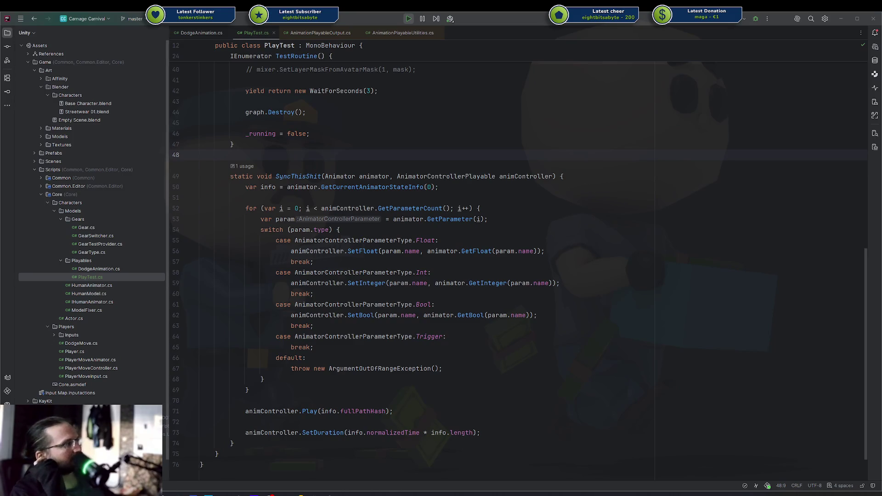
mouse_move(881, 129)
mouse_down()
mouse_move(727, 124)
mouse_move(457, 34)
mouse_move(463, 49)
mouse_move(506, 49)
mouse_move(449, 49)
mouse_move(399, 131)
mouse_move(460, 132)
mouse_up()
click(282, 89)
drag(282, 89, 881, 91)
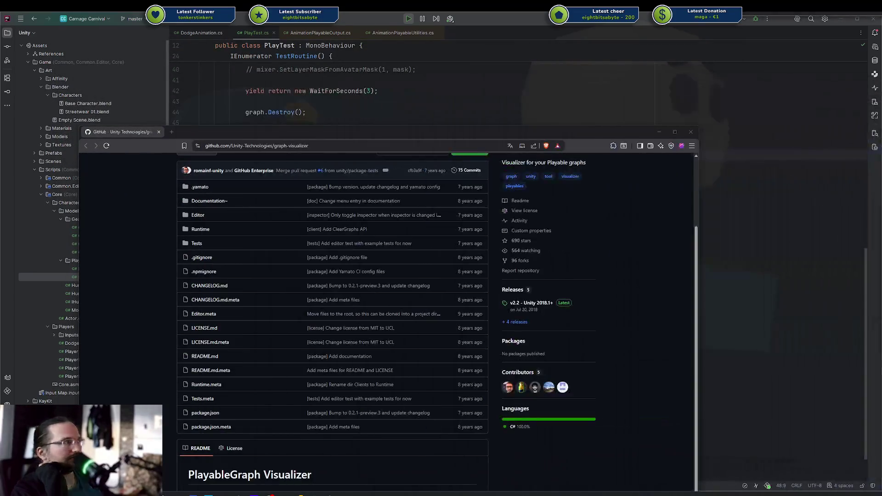
mouse_move(340, 133)
mouse_down()
mouse_move(407, 80)
mouse_move(385, 77)
mouse_up()
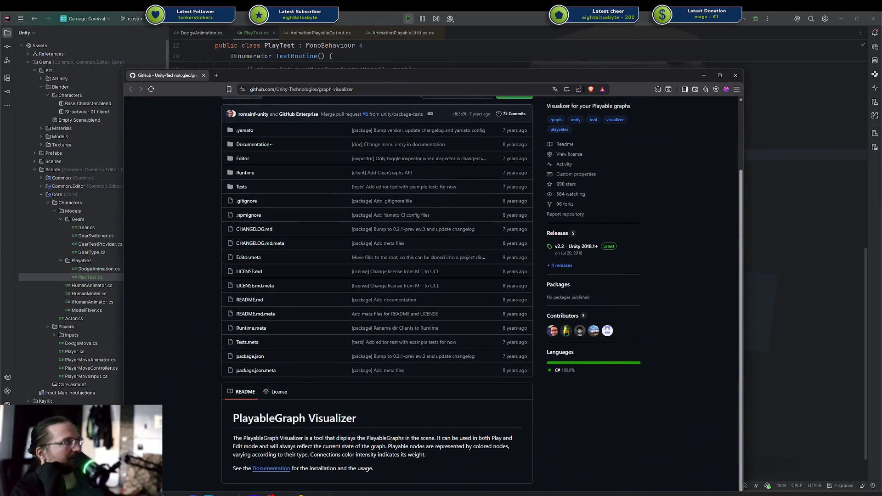
mouse_move(881, 143)
mouse_down()
mouse_move(464, 143)
mouse_move(282, 112)
mouse_move(304, 112)
mouse_up()
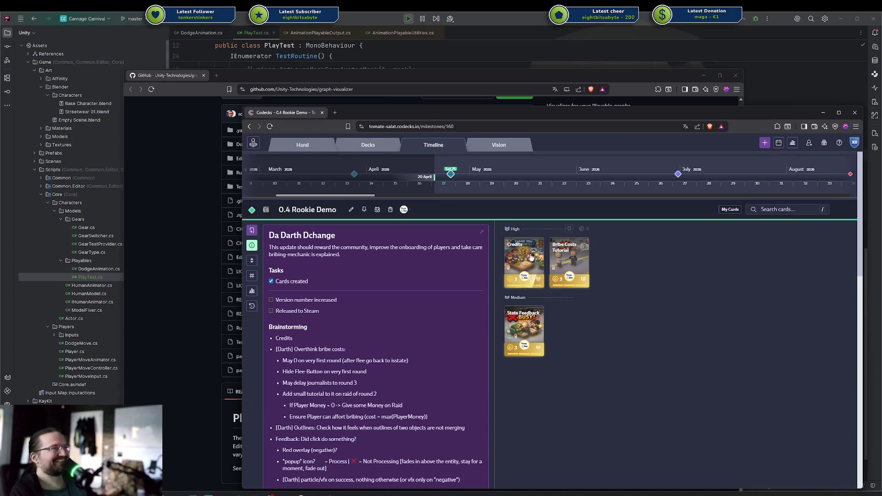
drag(283, 112, 279, 116)
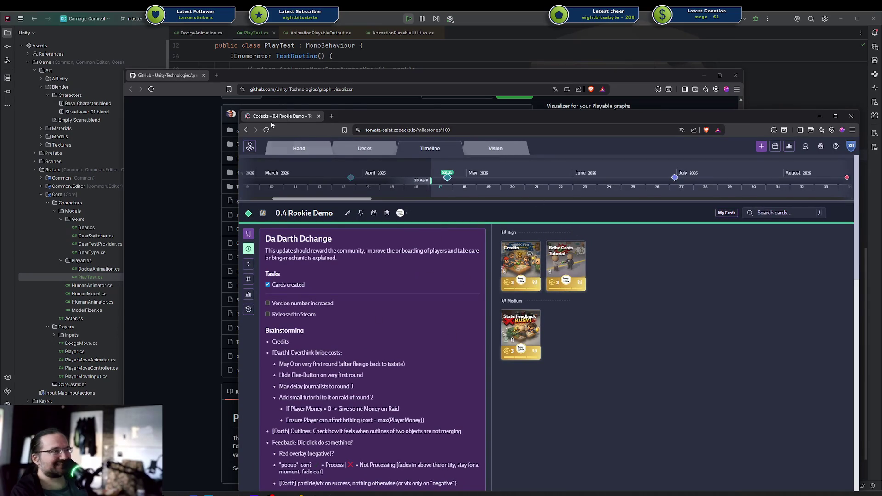
mouse_move(275, 118)
mouse_down()
mouse_move(274, 137)
mouse_move(508, 118)
mouse_move(881, 114)
mouse_up()
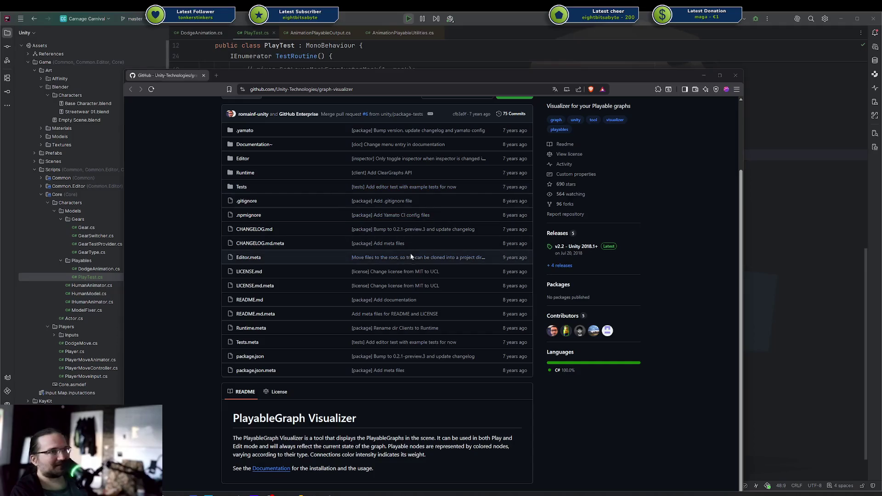
Enlarge the GitHub browser window and move it to the top of the screen.
scroll(401, 274, up, 2)
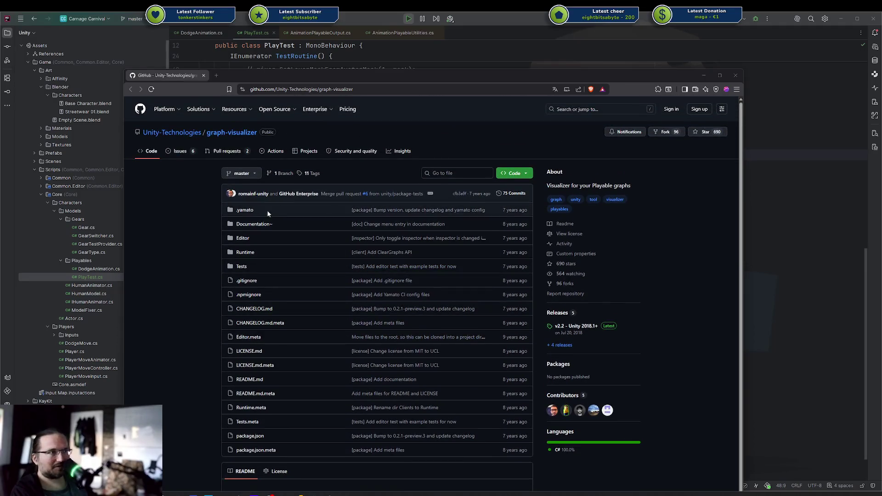
scroll(197, 196, down, 3)
scroll(197, 196, up, 3)
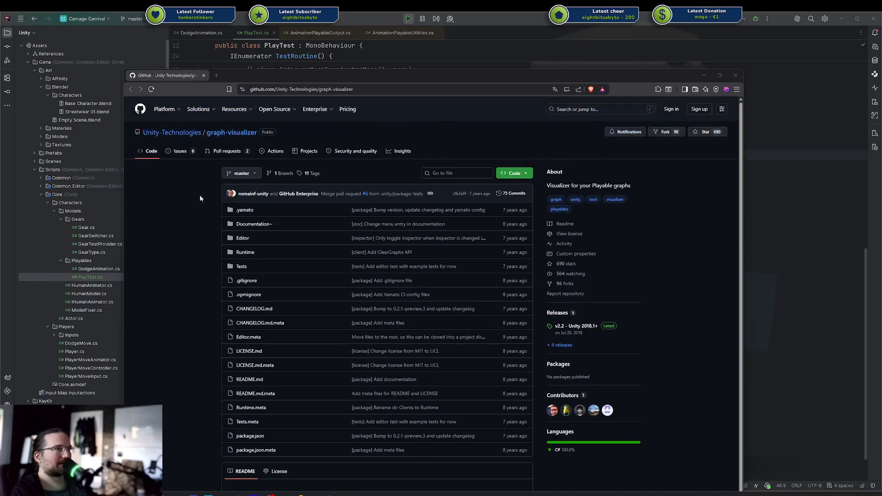
click(193, 171)
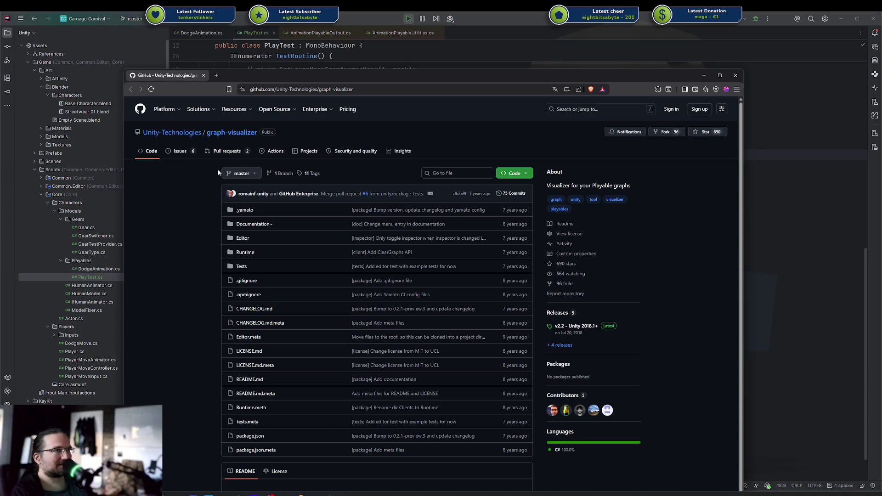
scroll(605, 195, down, 2)
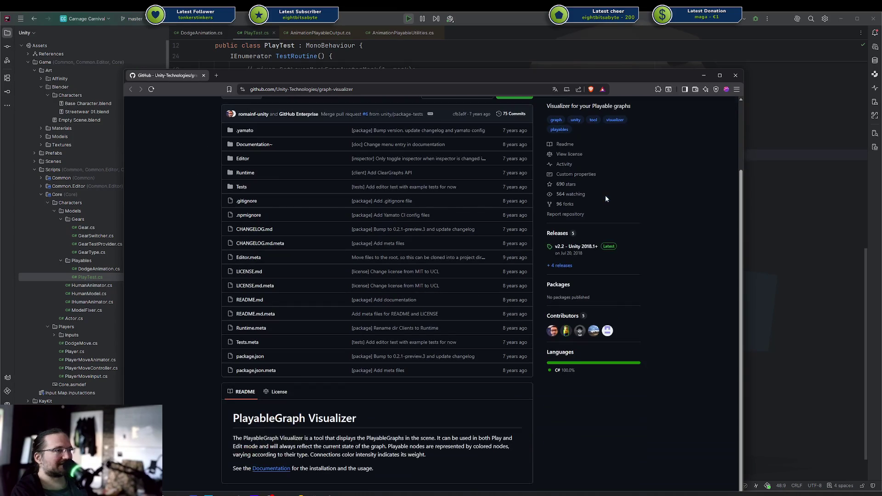
mouse_move(488, 76)
mouse_down()
mouse_move(486, 54)
mouse_move(501, 47)
mouse_move(511, 67)
mouse_up()
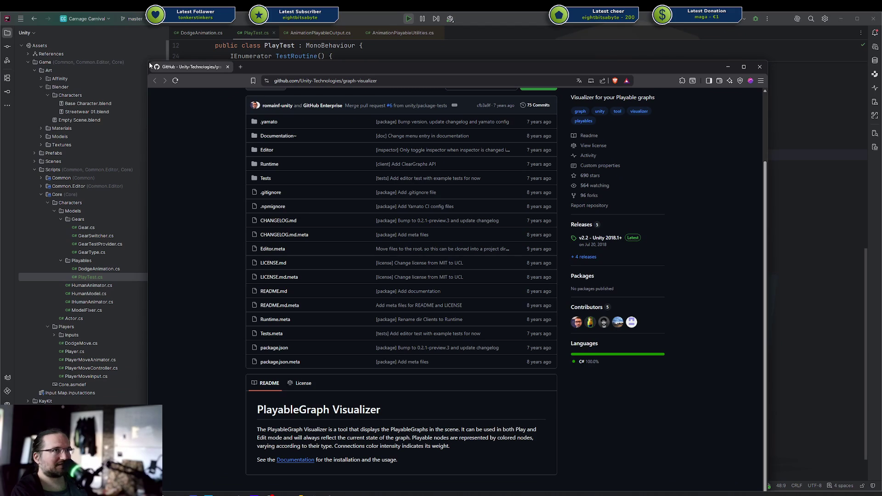
drag(146, 61, 205, 167)
drag(379, 171, 340, 20)
Scroll to the README and open its Documentation link in a new tab.
scroll(535, 202, up, 3)
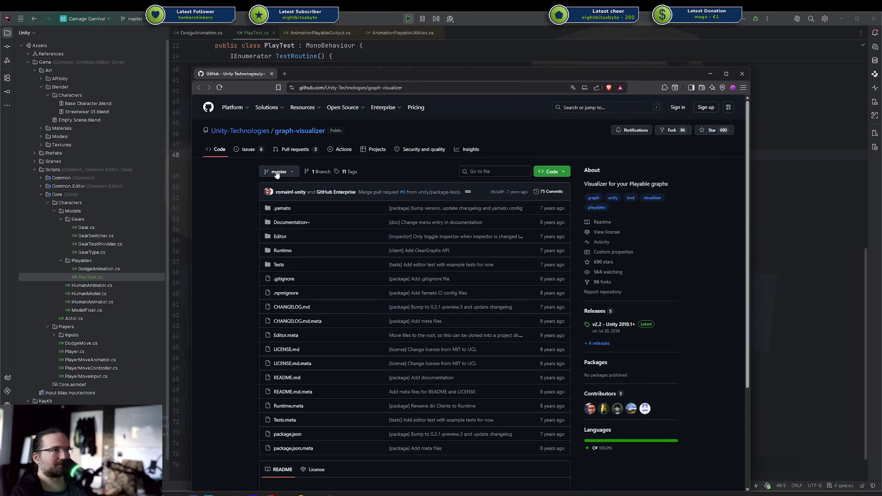
scroll(394, 197, down, 3)
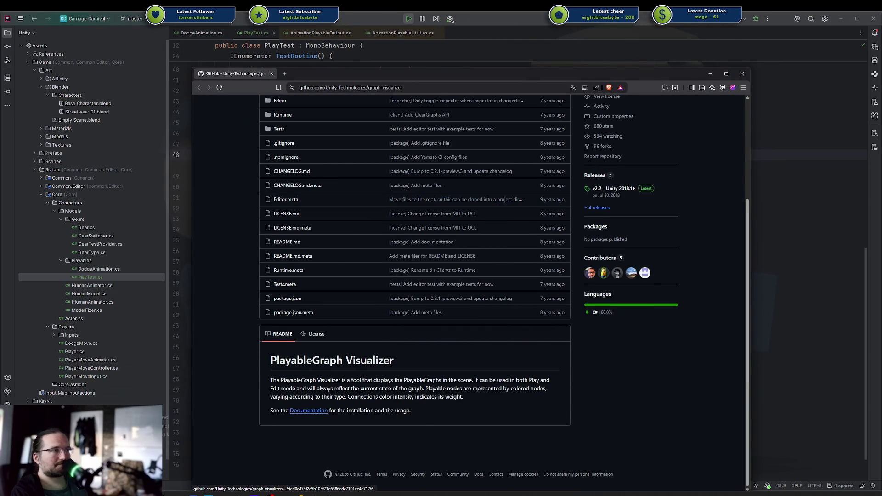
scroll(382, 354, up, 3)
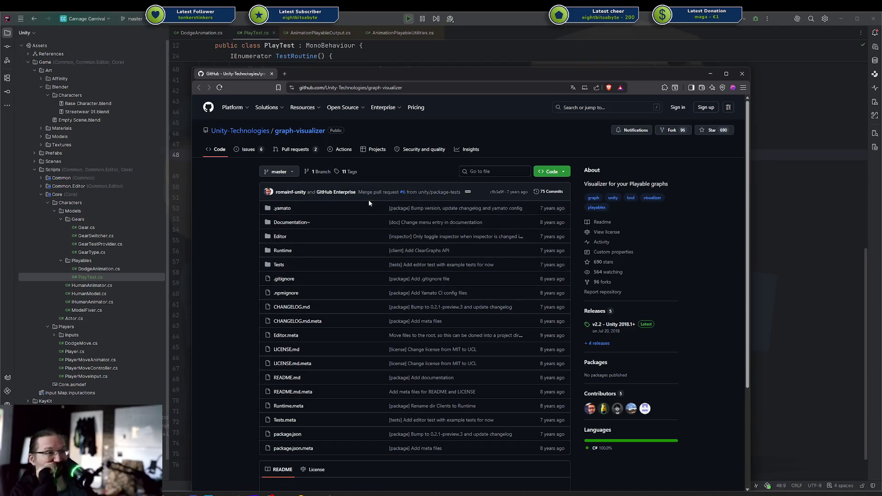
scroll(369, 200, down, 3)
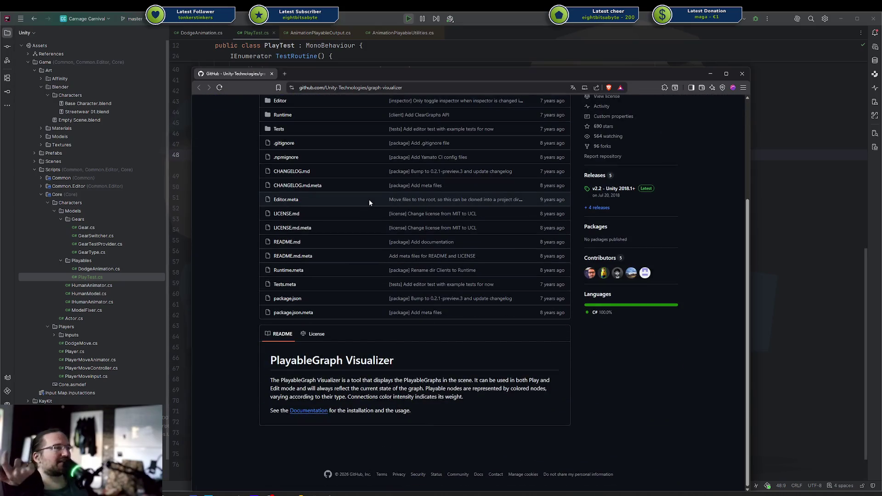
middle_click(309, 410)
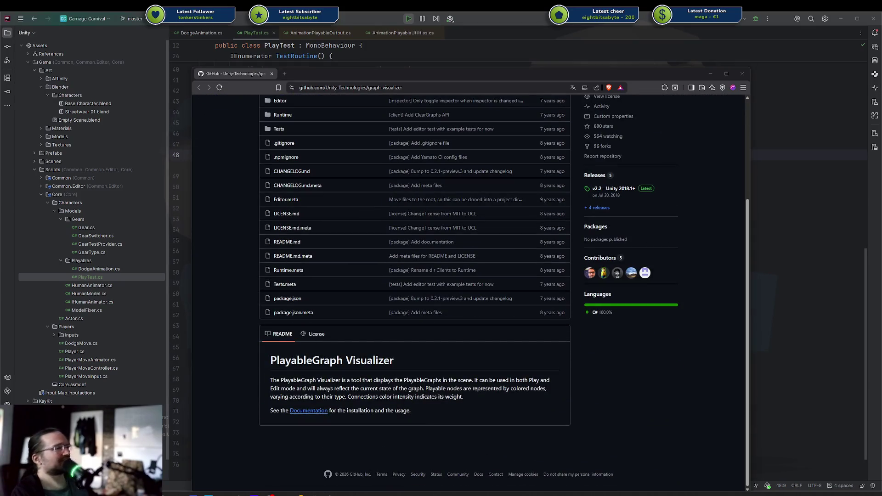
click(374, 75)
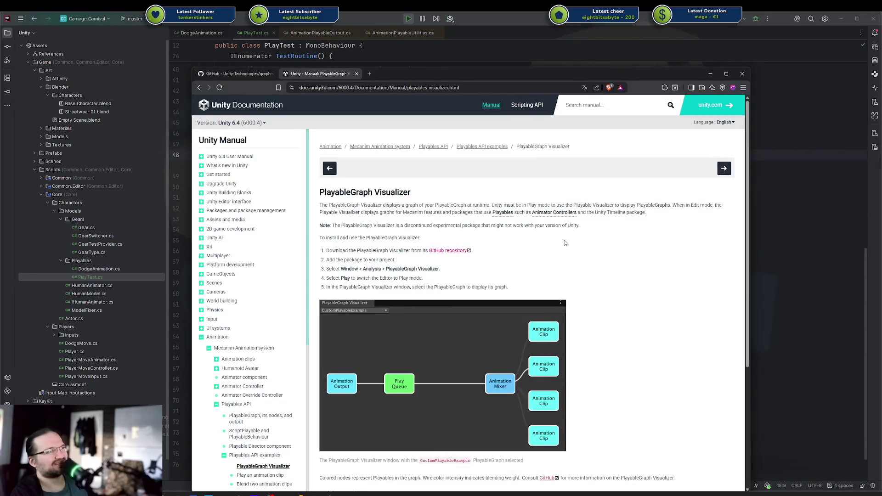
Scroll through the Unity Manual's PlayableGraph Visualizer page, then return to the GitHub graph-visualizer repository.
scroll(478, 313, down, 4)
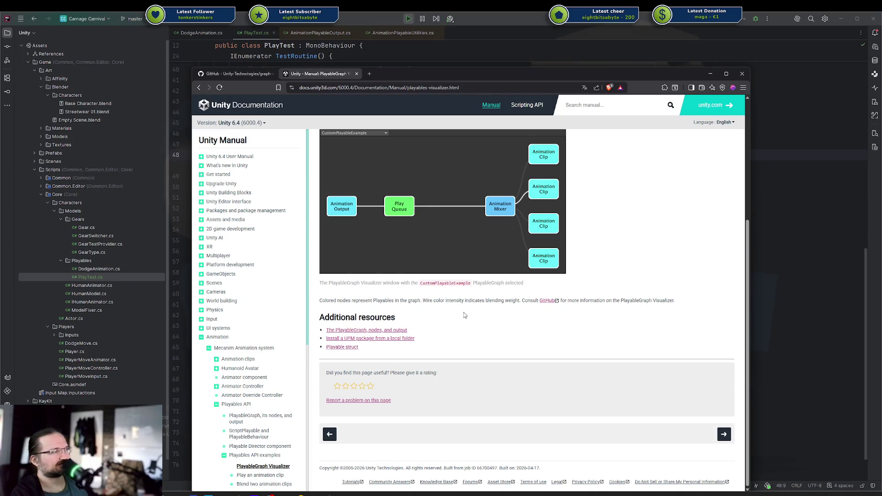
scroll(464, 313, up, 4)
click(237, 76)
scroll(388, 137, up, 3)
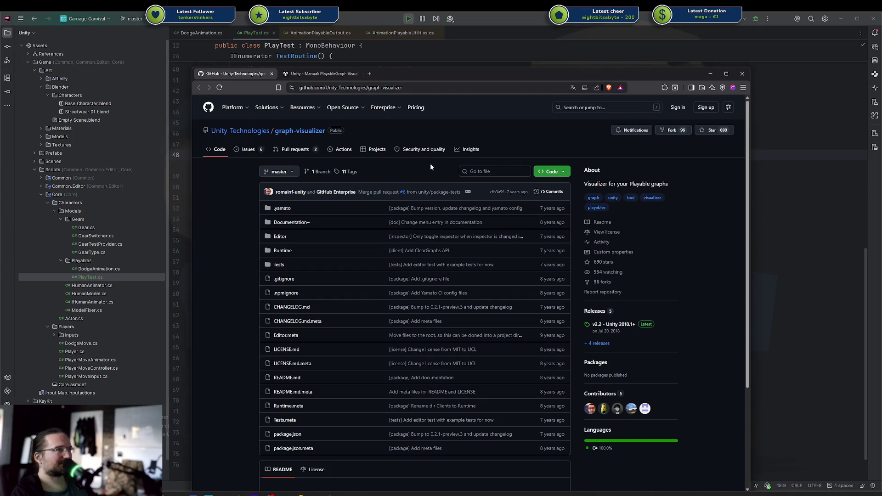
click(425, 89)
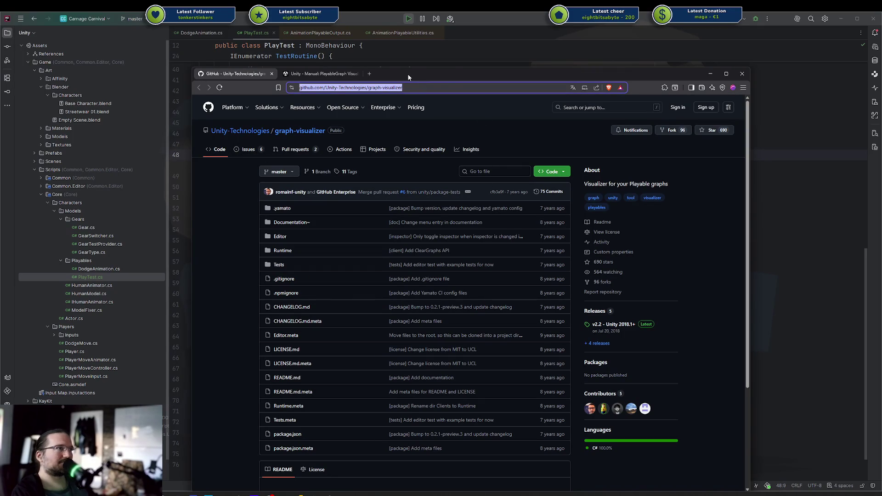
Copy the graph-visualizer repository's HTTPS clone URL from the Code dropdown.
click(563, 171)
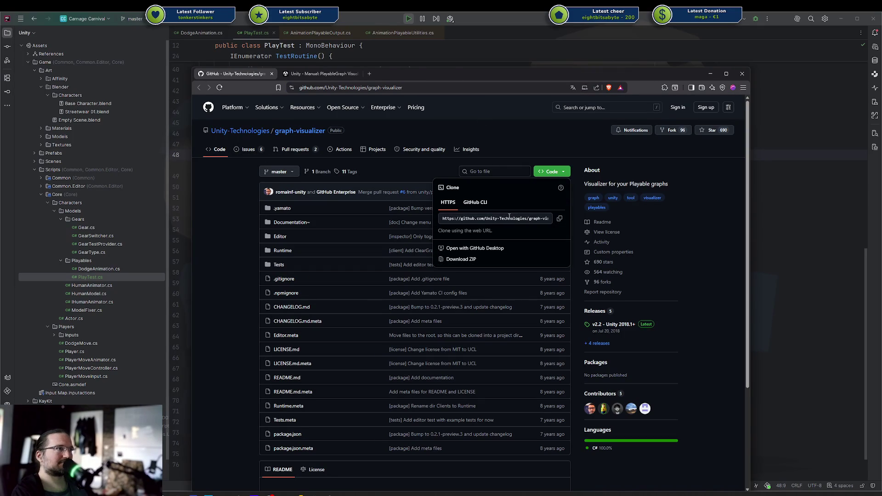
click(510, 217)
click(559, 218)
click(242, 254)
Scroll the repository page and clear the accidental text selections.
scroll(344, 229, down, 3)
scroll(451, 228, up, 3)
drag(541, 210, 561, 420)
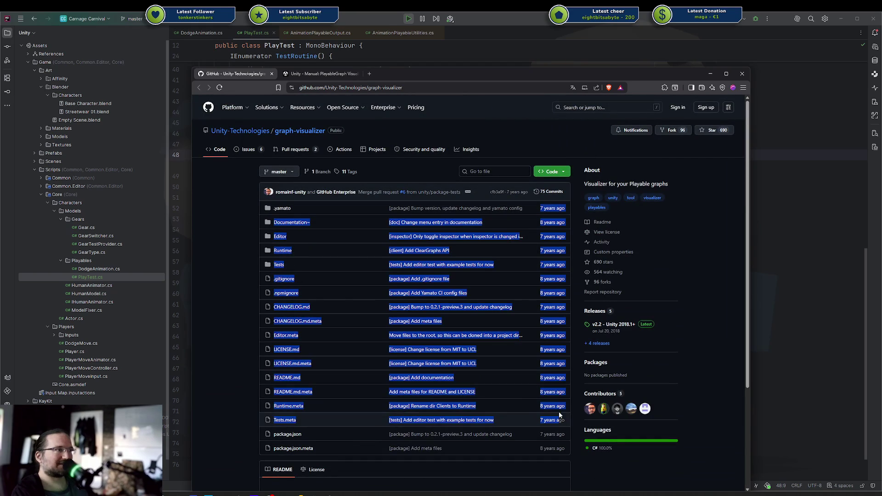
click(539, 342)
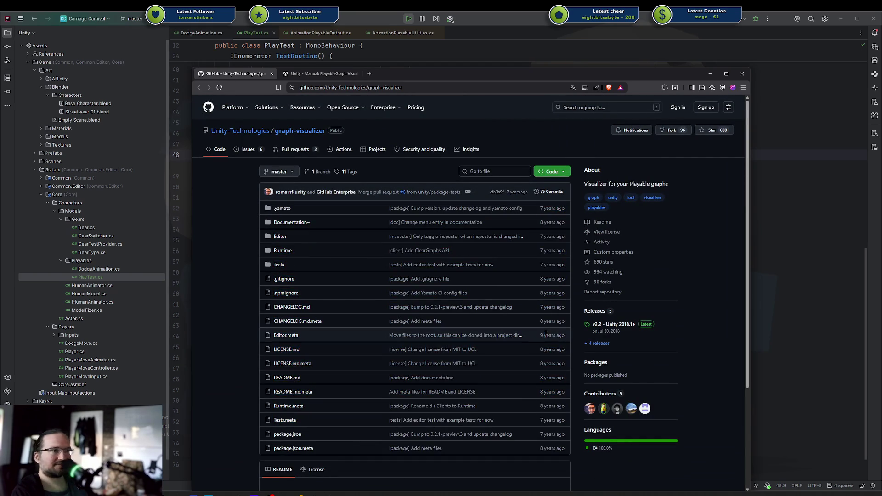
drag(550, 406, 549, 420)
click(525, 233)
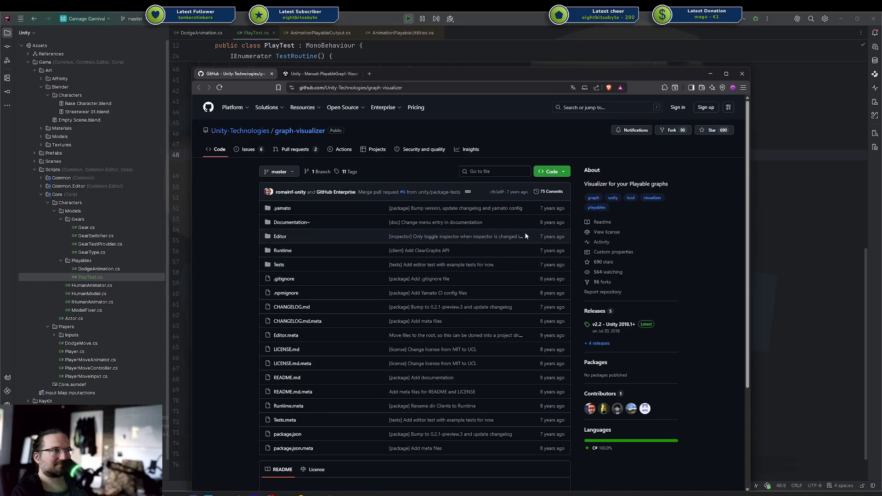
Check the repository's branches and tags list, then move the browser window to the right.
click(283, 170)
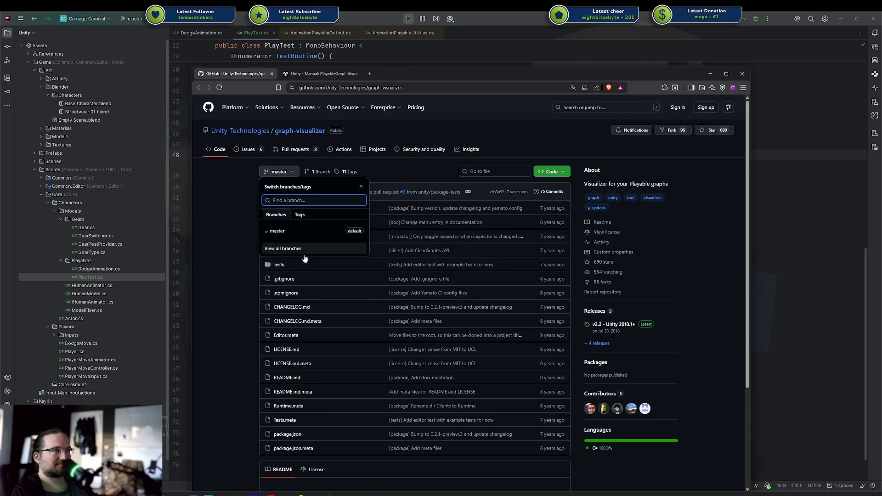
click(238, 200)
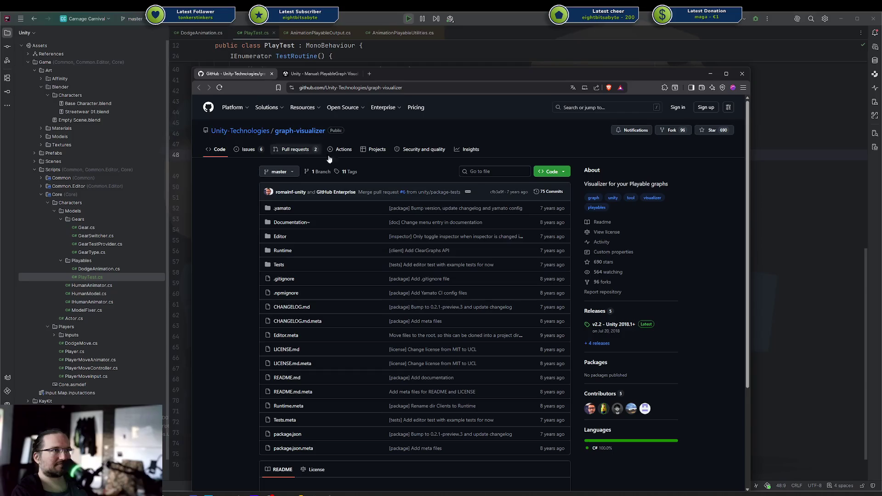
scroll(636, 259, down, 2)
scroll(619, 272, down, 1)
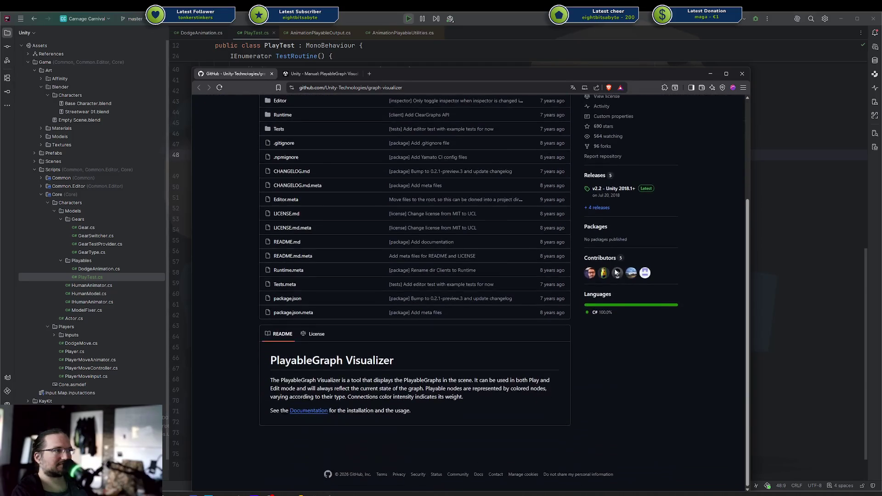
scroll(553, 333, up, 2)
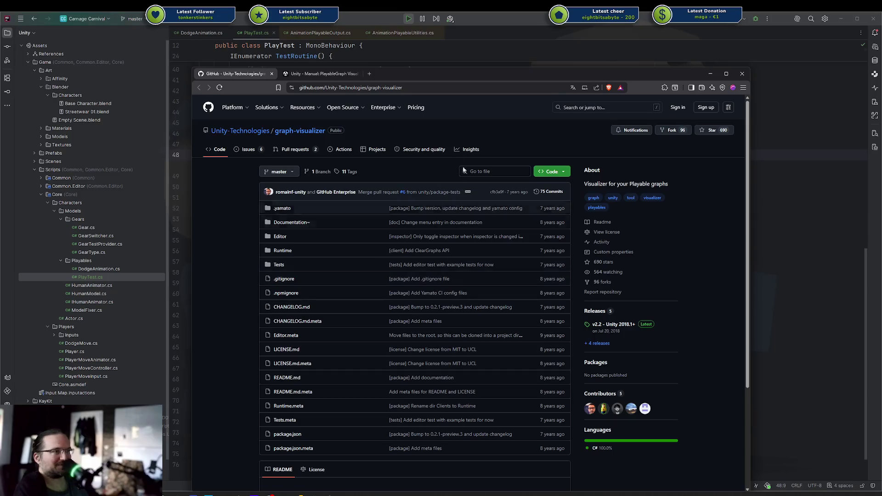
drag(430, 73, 649, 75)
Recheck the manual's Visualizer install steps in the browser, then return to PlayTest.cs in Rider.
key(alt+Tab)
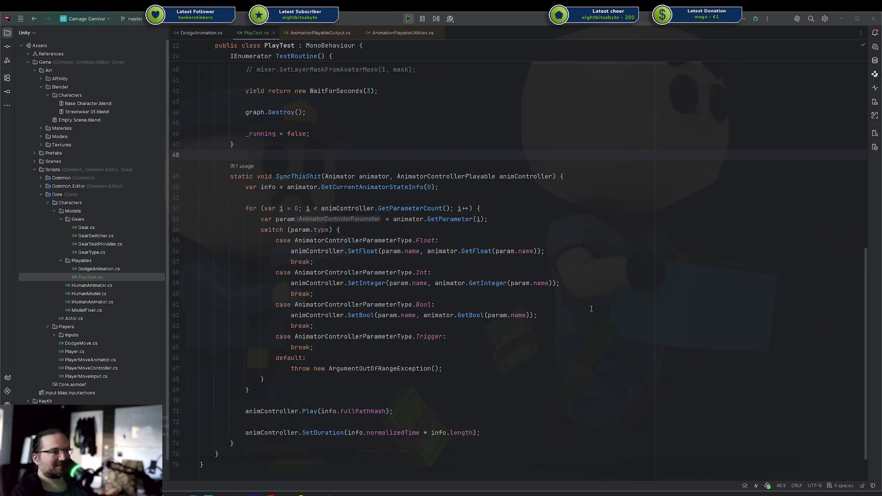
key(alt+Tab)
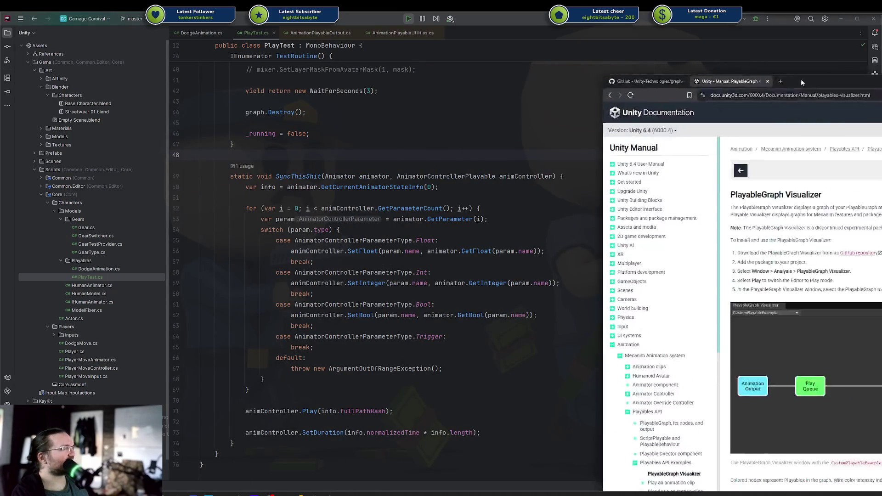
drag(801, 79, 412, 39)
scroll(487, 179, down, 5)
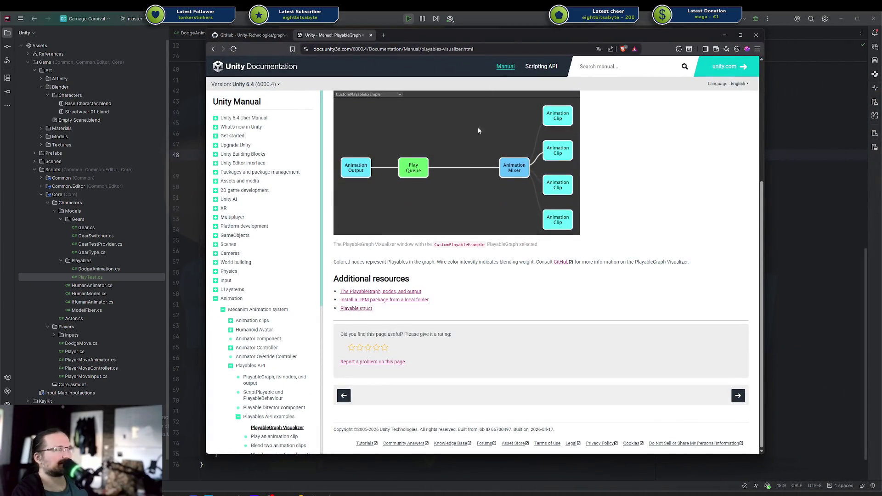
scroll(479, 131, up, 2)
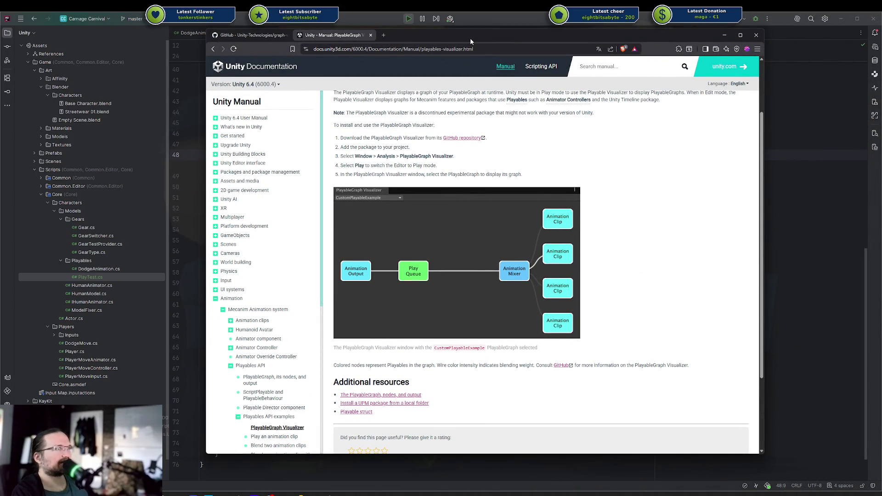
drag(470, 38, 516, 47)
key(ctrl+shift+Tab)
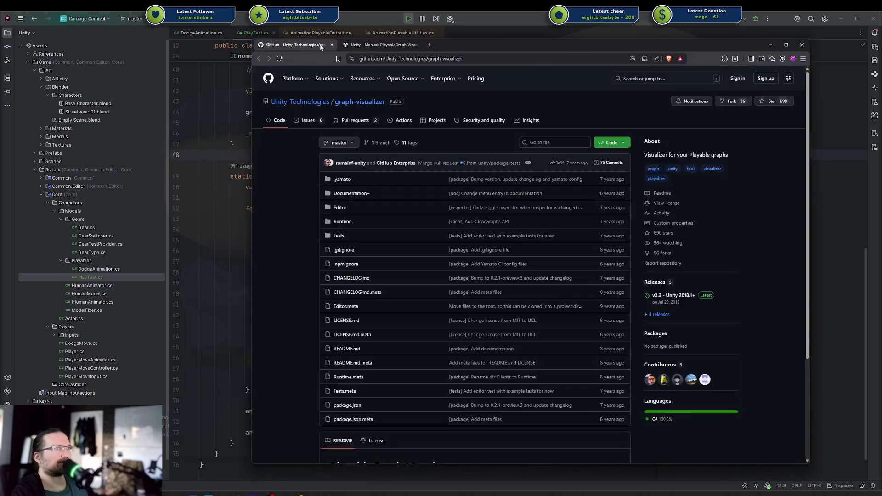
key(alt+Tab)
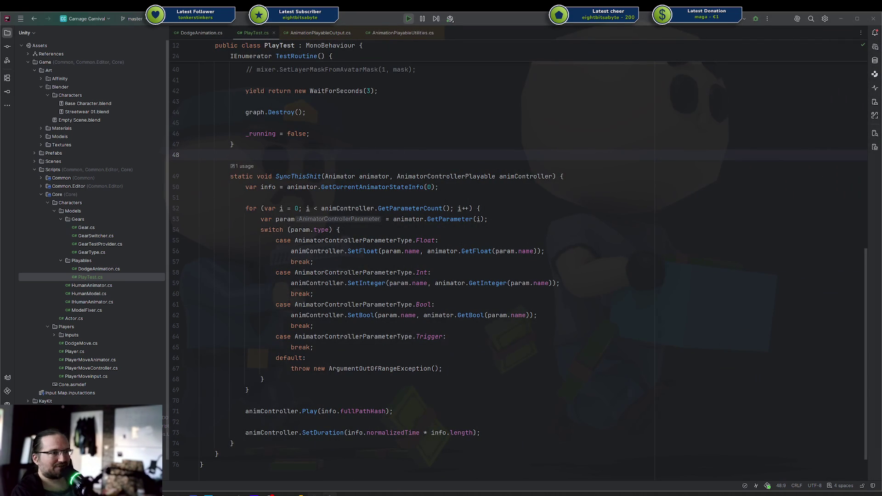
Stop Play mode and install the package in Package Manager from the pasted graph-visualizer git URL.
click(315, 495)
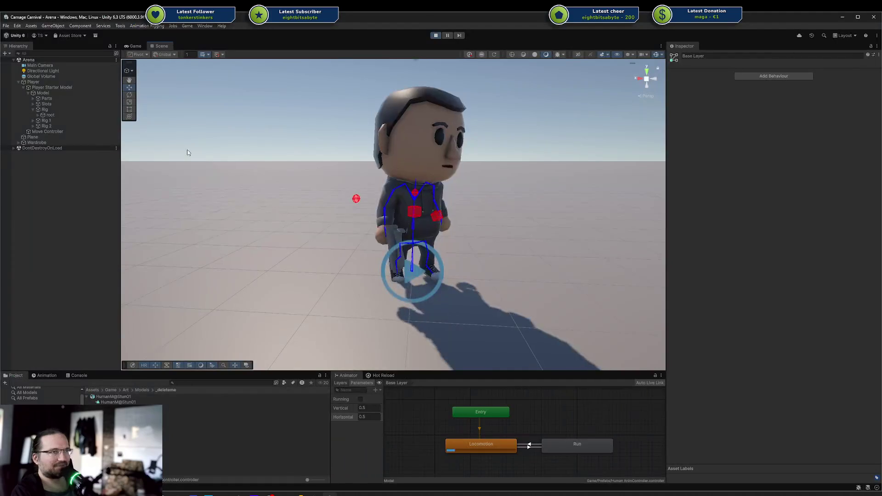
click(435, 36)
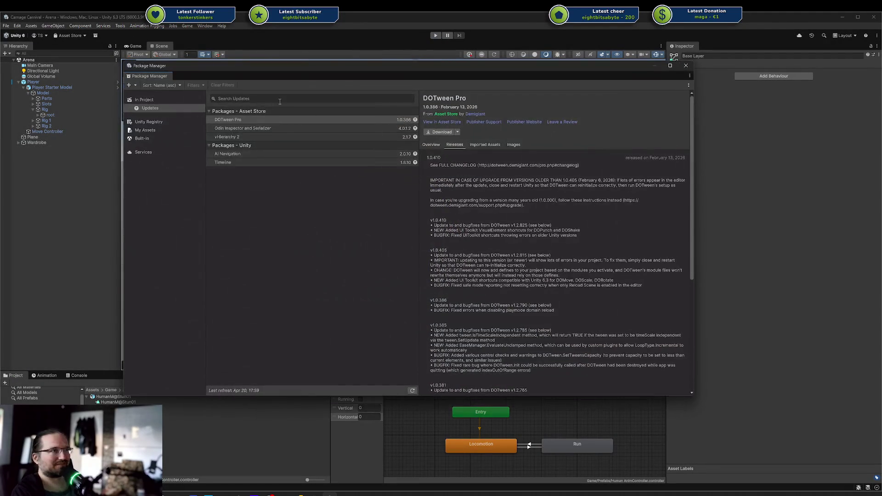
click(130, 85)
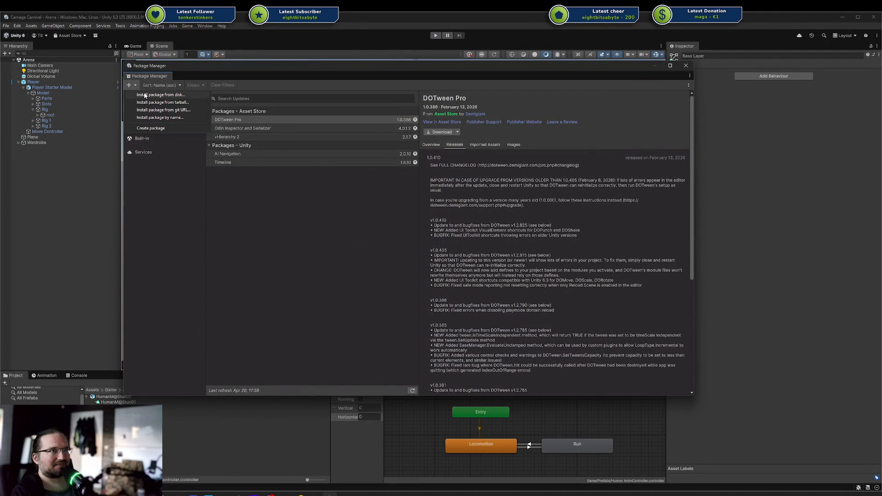
click(179, 110)
key(ctrl+v)
key(Return)
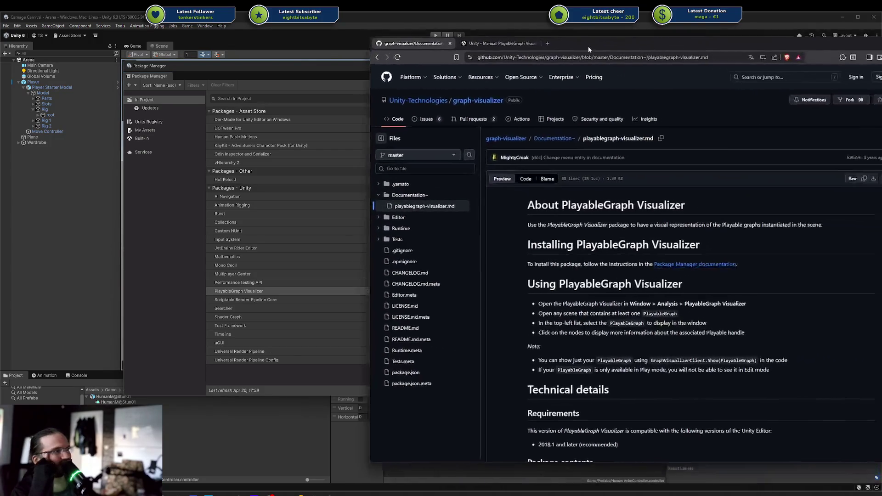
Open the Package Manager documentation in a new tab, close it, and reread the Visualizer manual page.
middle_click(690, 264)
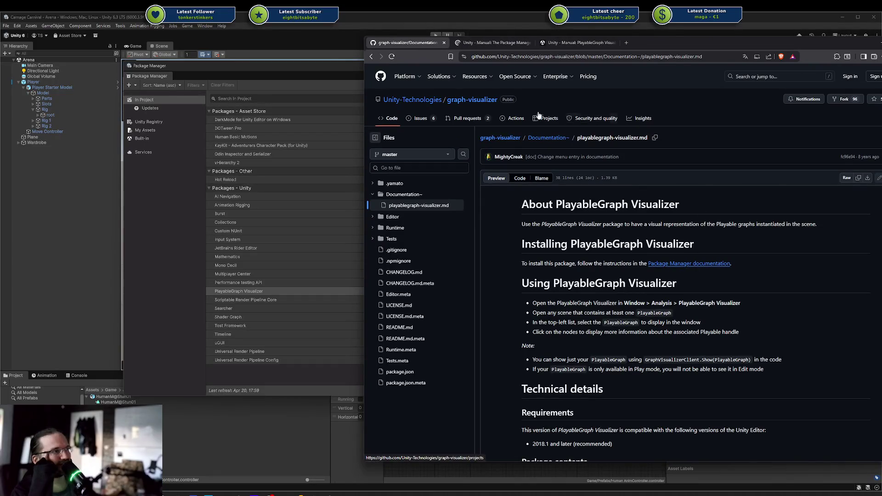
scroll(619, 261, down, 2)
scroll(619, 261, up, 2)
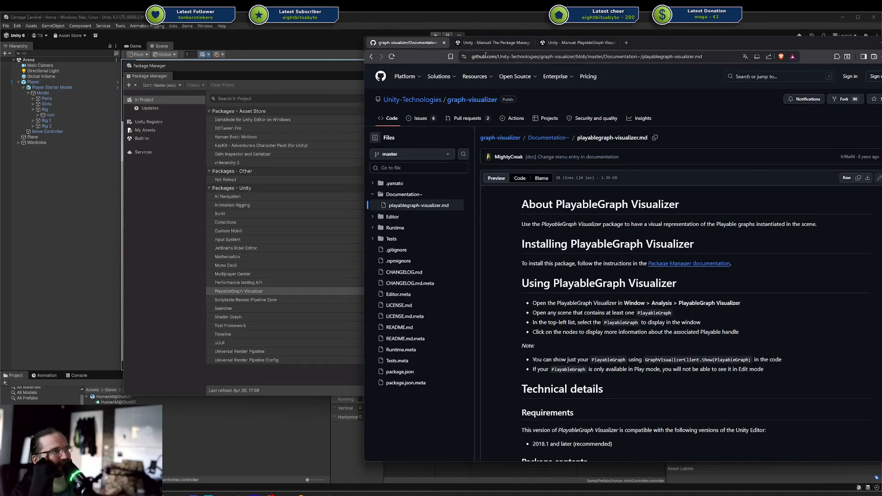
click(492, 43)
middle_click(522, 42)
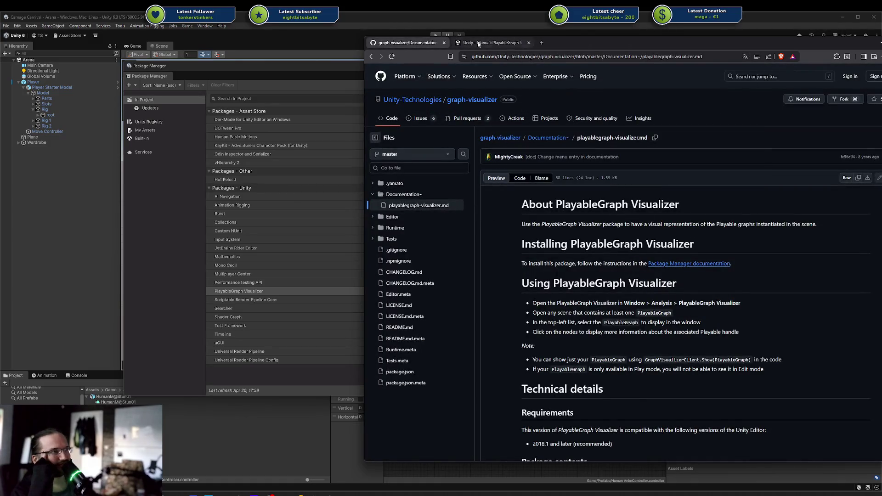
click(493, 43)
scroll(624, 263, down, 2)
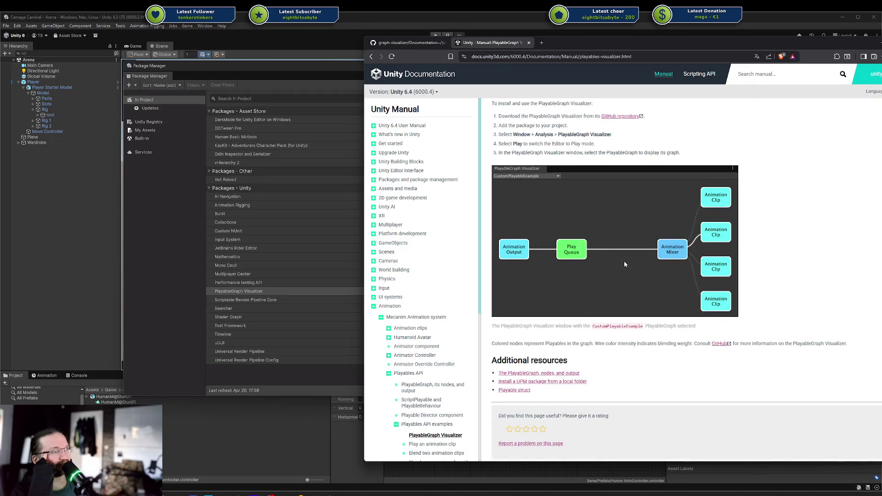
scroll(624, 264, up, 2)
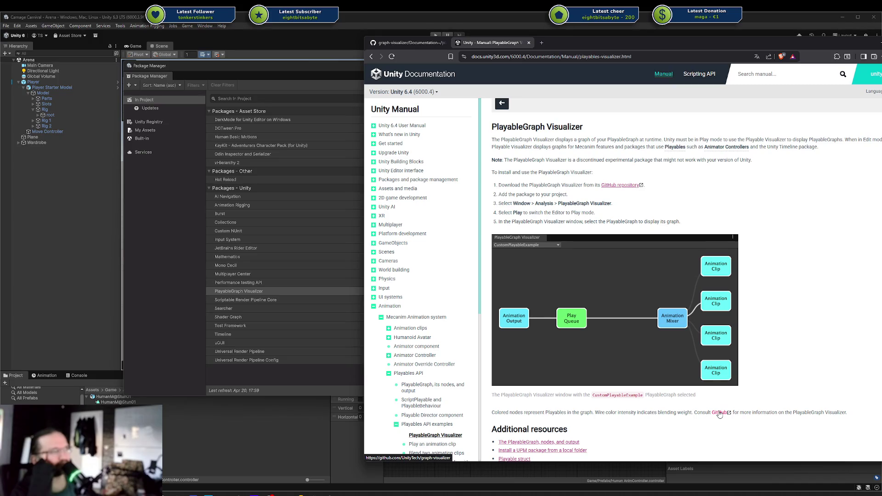
Open the manual's GitHub repository link, close the duplicate tab, and move the browser aside.
middle_click(719, 413)
middle_click(623, 185)
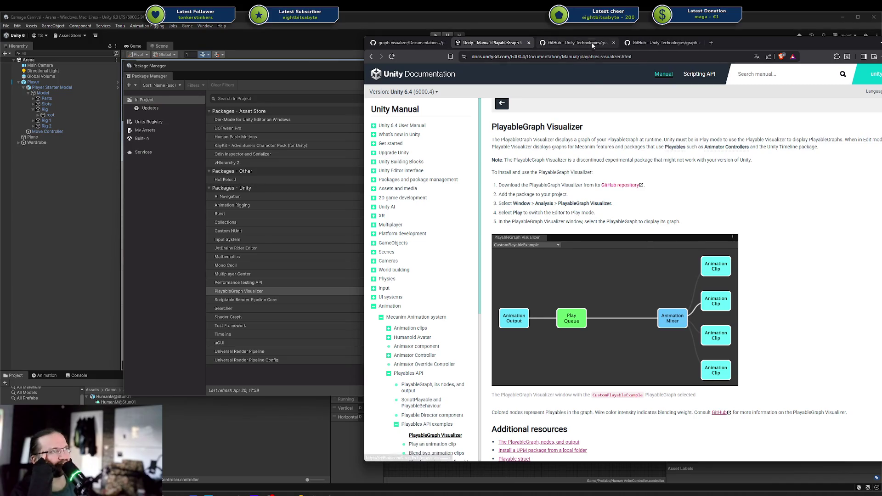
click(592, 45)
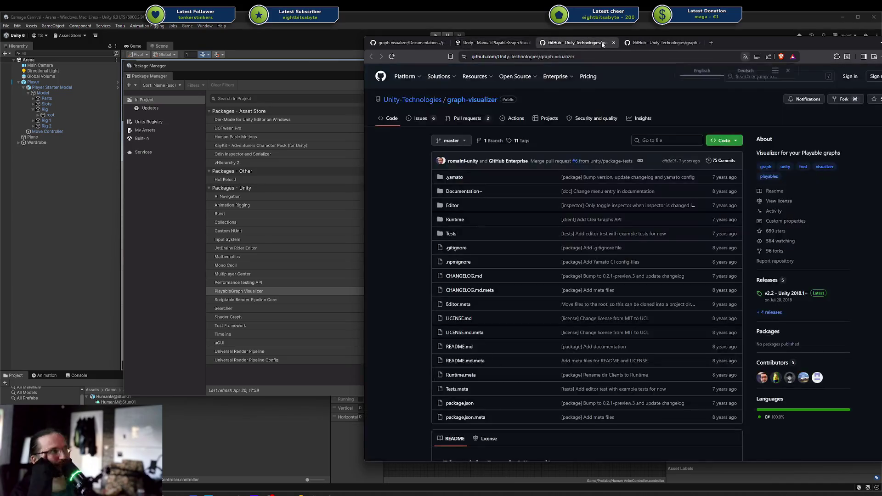
middle_click(639, 44)
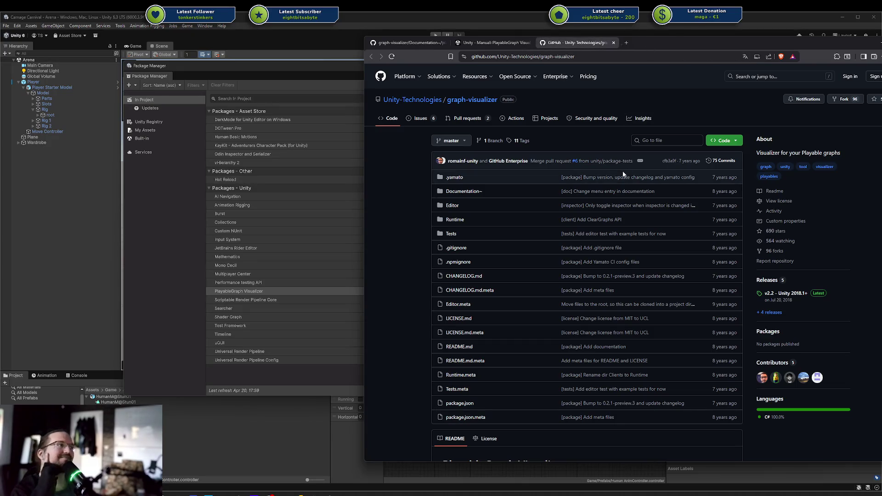
scroll(623, 174, down, 3)
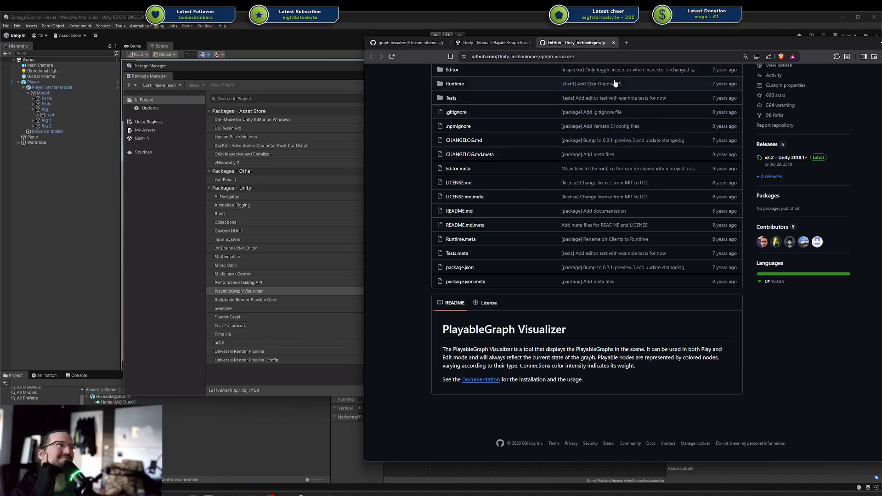
mouse_move(561, 42)
mouse_down()
mouse_move(873, 45)
mouse_move(841, 61)
mouse_up()
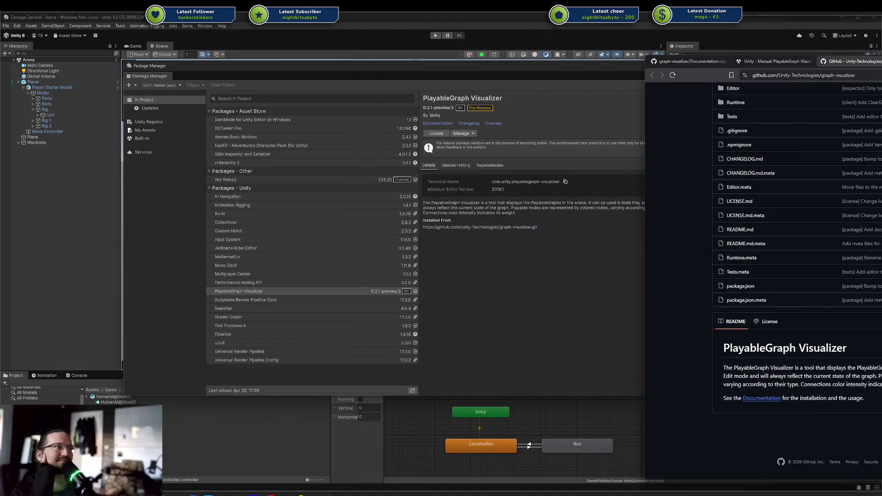
Expand the 0.2.1-preview.3 entries in the package's Version History to read the changelog.
drag(676, 55, 880, 40)
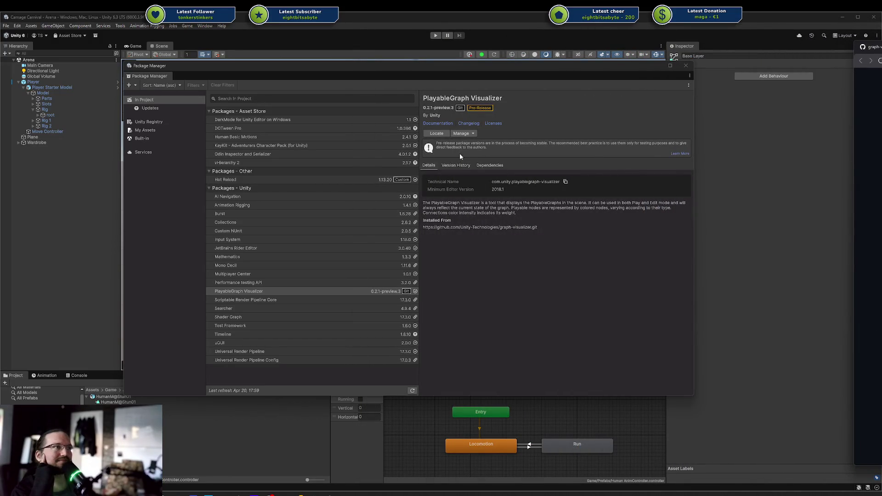
click(456, 166)
click(431, 182)
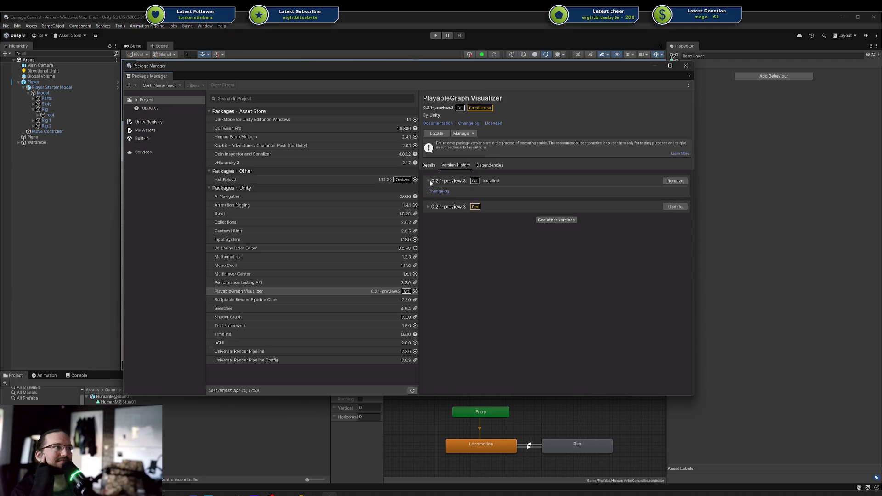
click(431, 192)
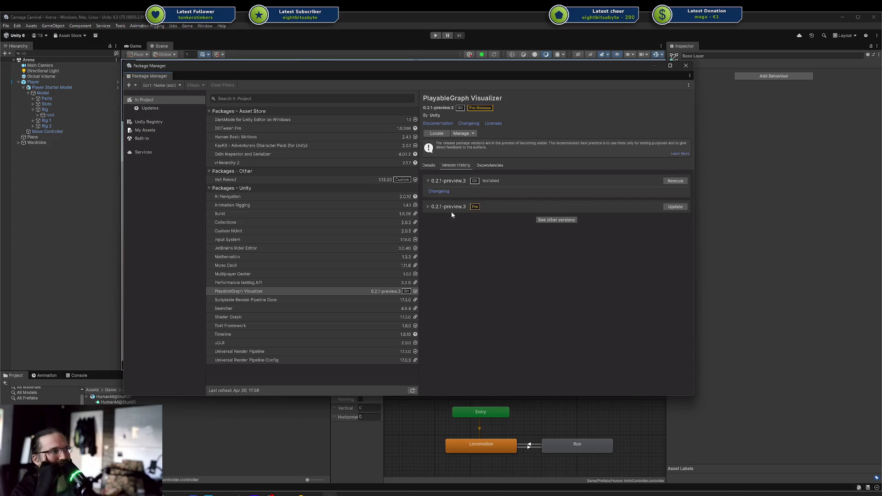
click(436, 210)
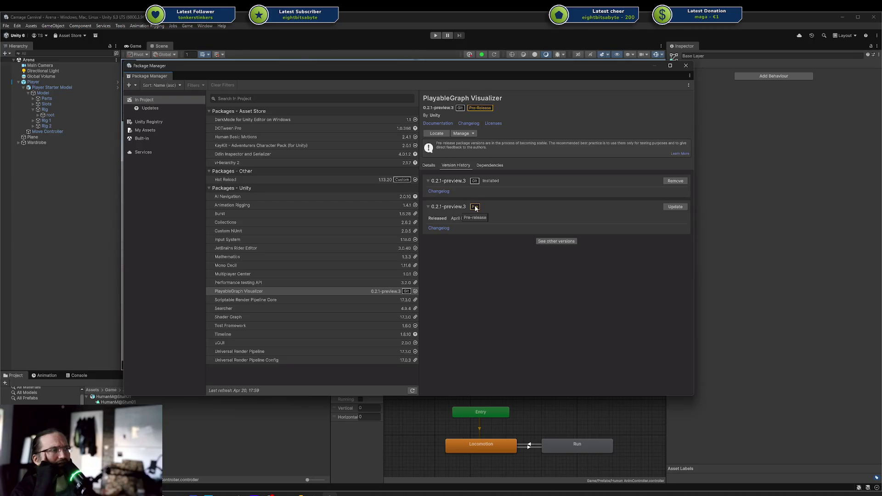
click(449, 205)
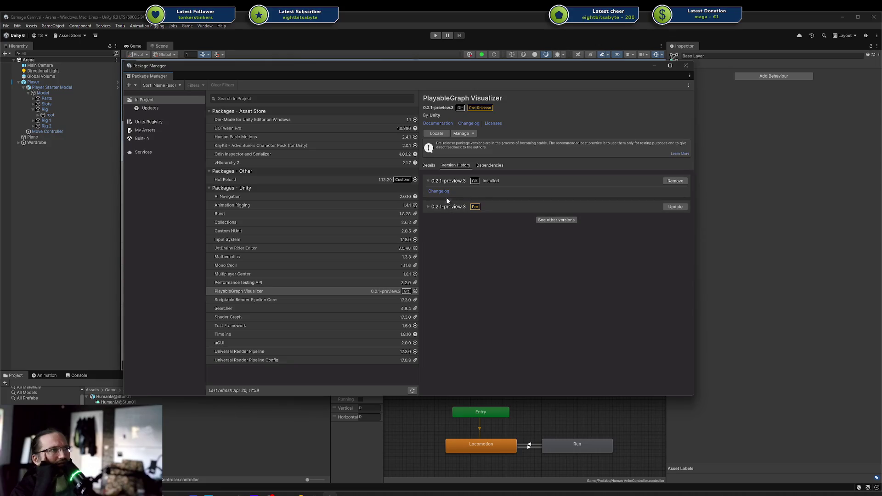
click(443, 208)
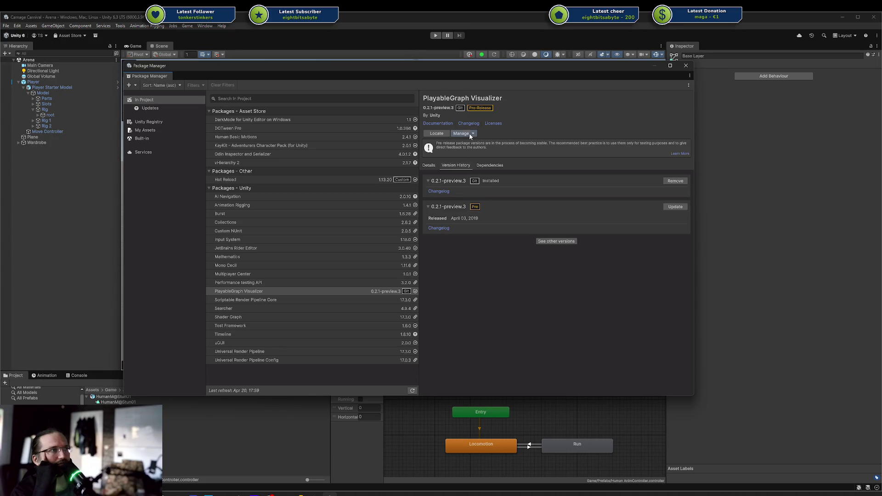
Check the Manage options, return to Details, show the manifest in the Inspector, and close Package Manager.
click(470, 133)
click(452, 162)
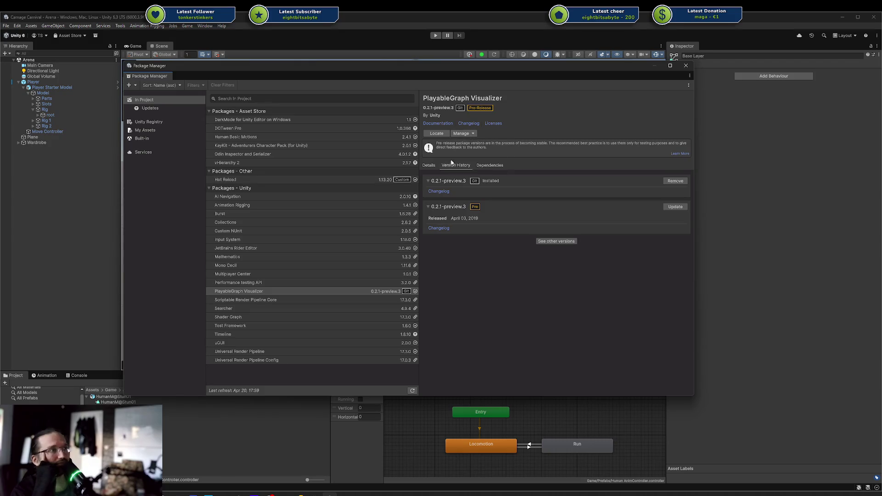
click(431, 165)
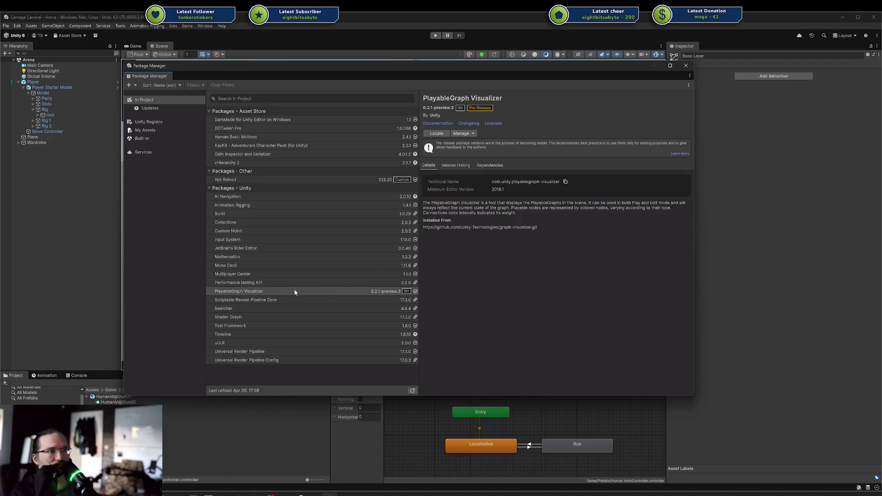
click(278, 293)
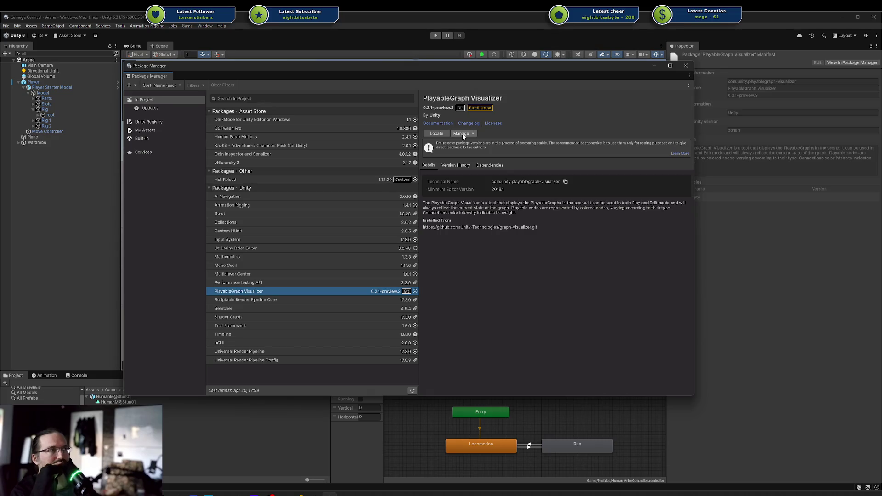
click(686, 65)
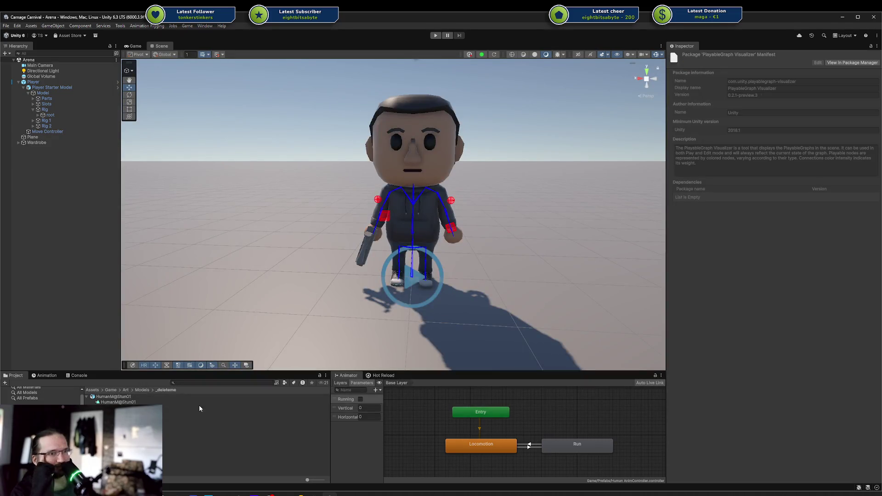
Toggle the Animation and Project dock tabs, then switch to Rider showing PlayTest.cs's TestRoutine.
click(48, 375)
click(77, 376)
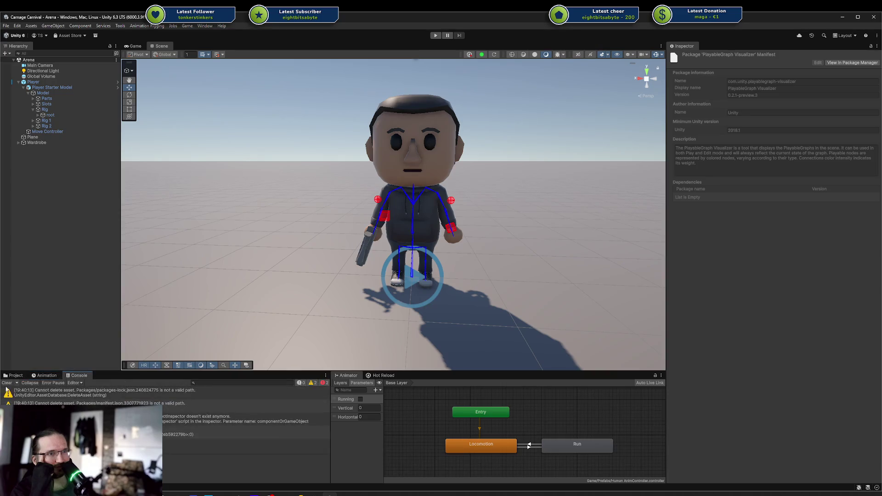
click(15, 375)
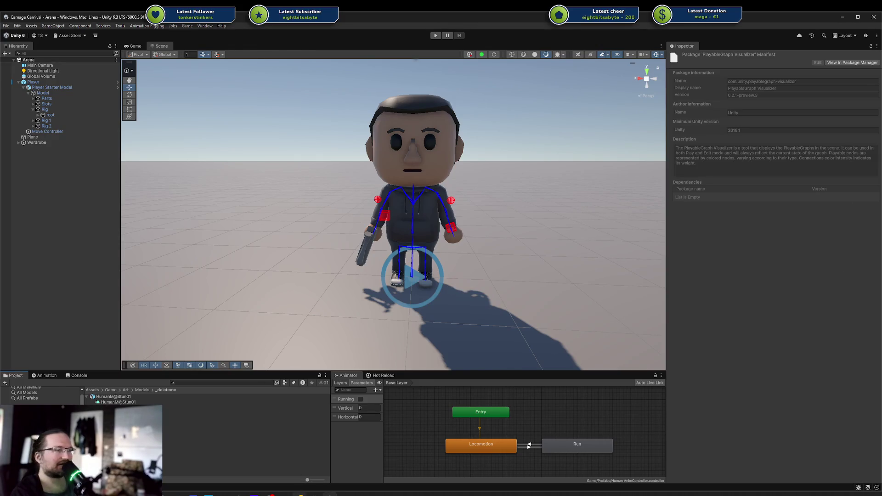
key(alt+Tab)
scroll(403, 241, up, 5)
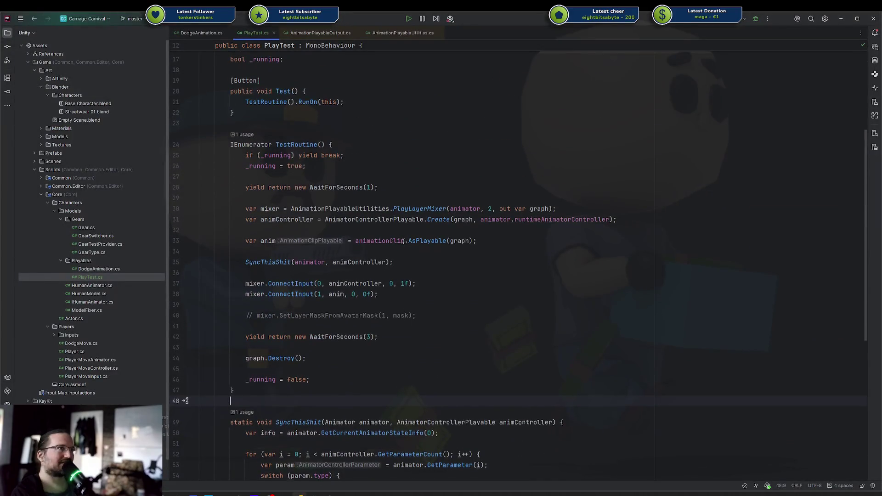
Start a new class in the Playables folder, then cancel it.
scroll(403, 241, up, 5)
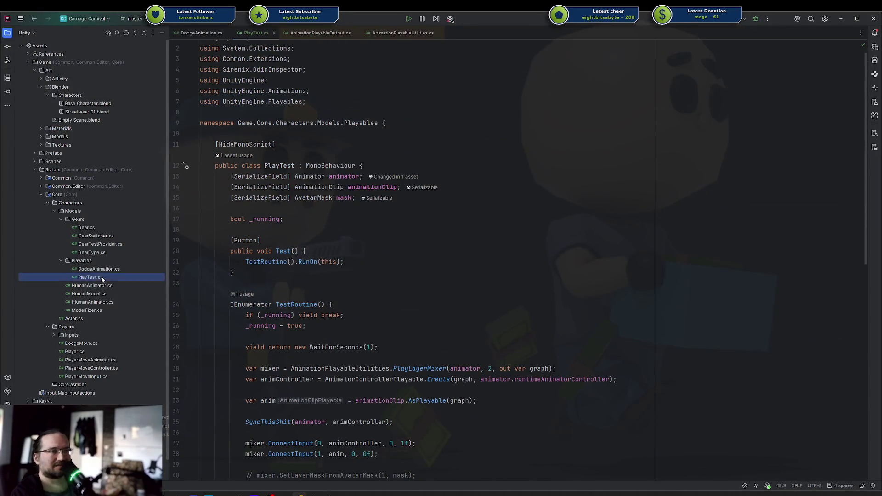
right_click(94, 261)
mouse_move(188, 267)
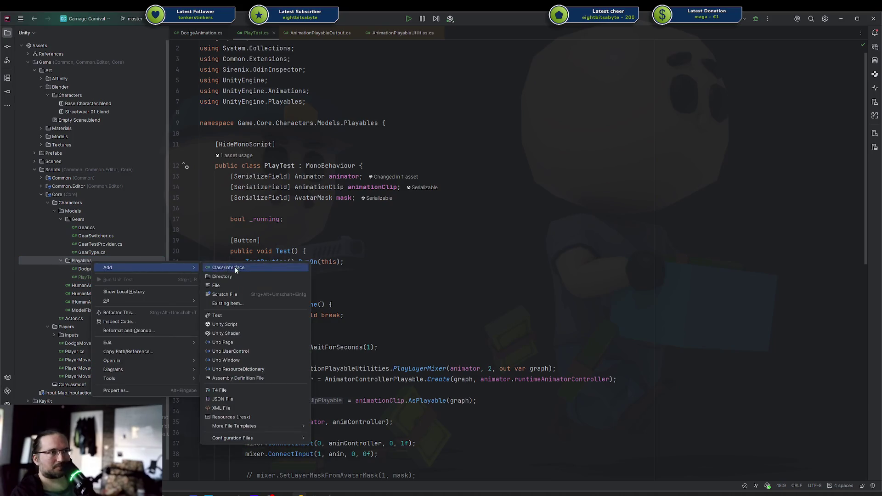
click(235, 268)
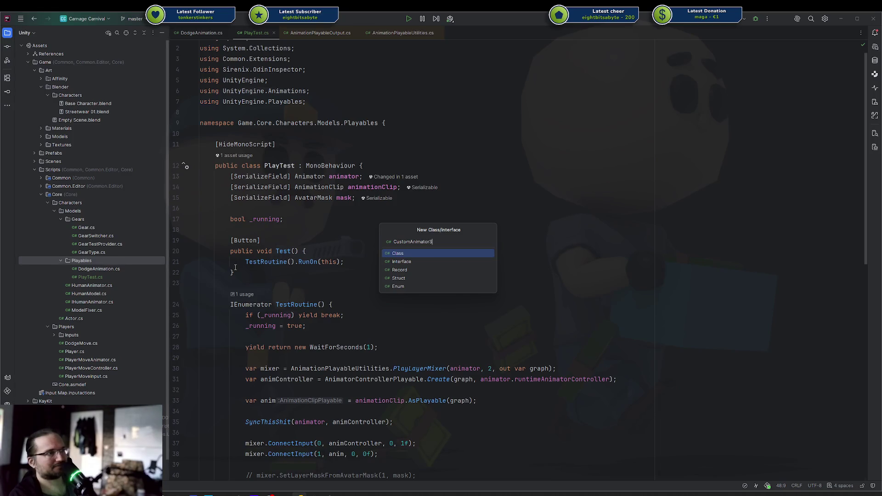
key(ctrl+BackSpace)
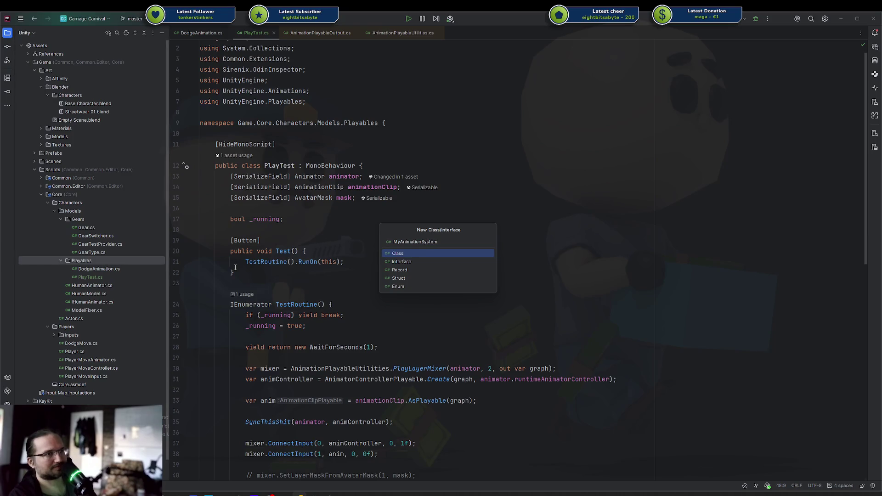
key(Escape)
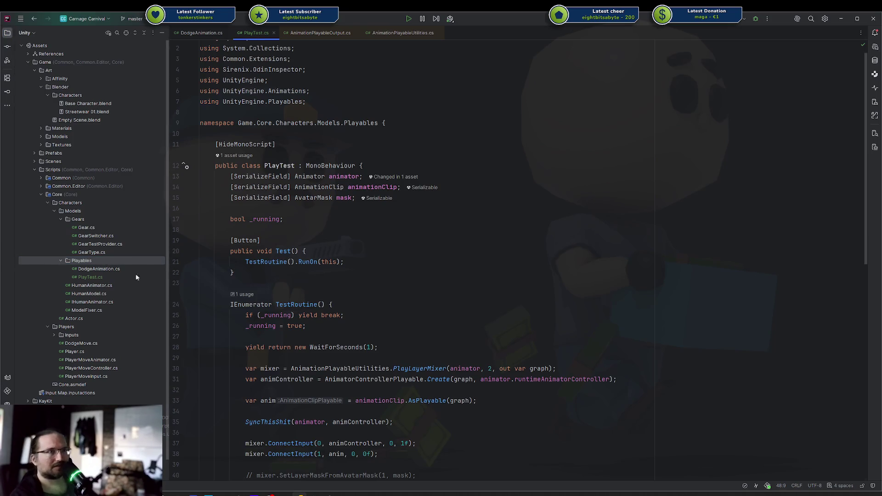
Create an Animations folder under Core and add it to Git.
click(60, 194)
right_click(62, 193)
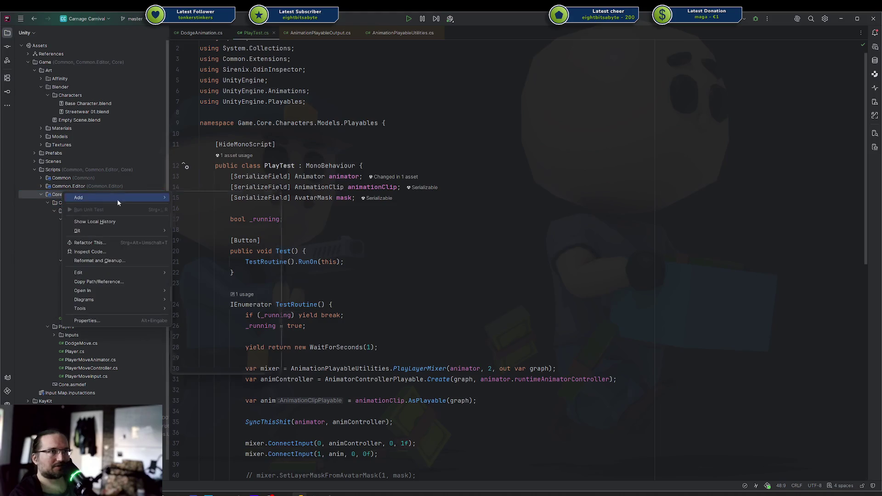
mouse_move(117, 198)
click(239, 207)
text(Animations)
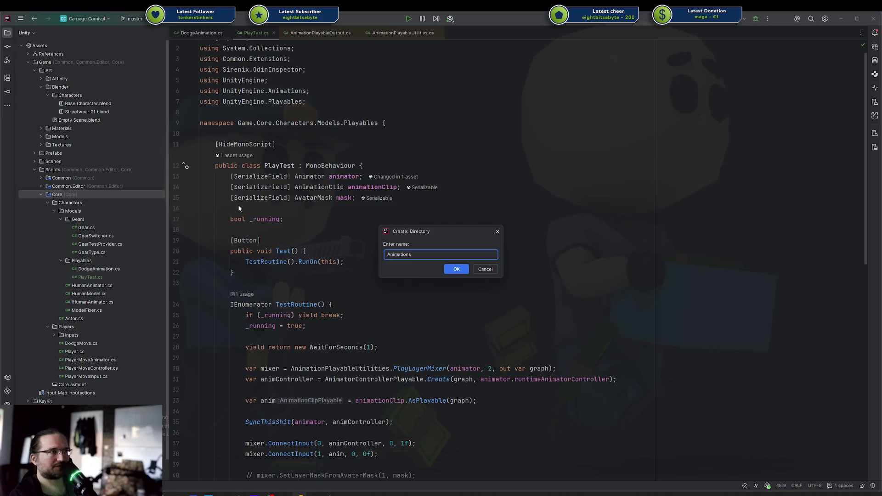
key(Return)
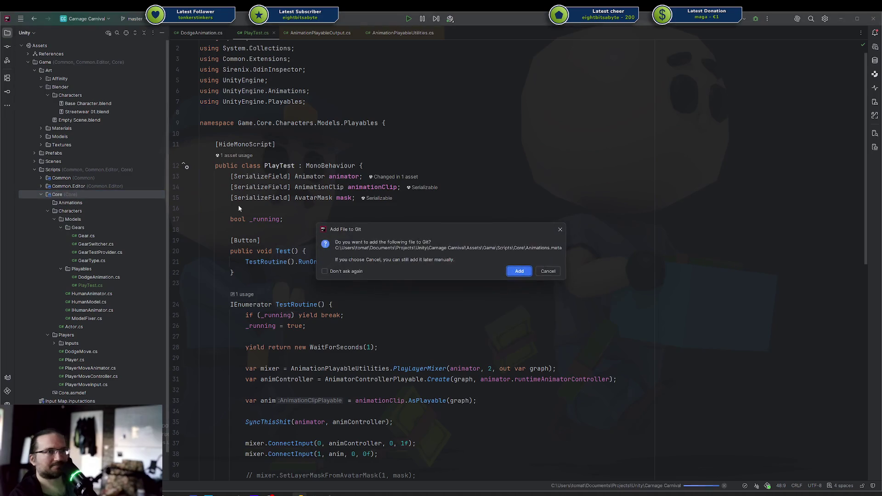
key(Return)
Create an AnimationController class in Animations deriving from MonoBehaviour.
key(alt+Insert)
key(Return)
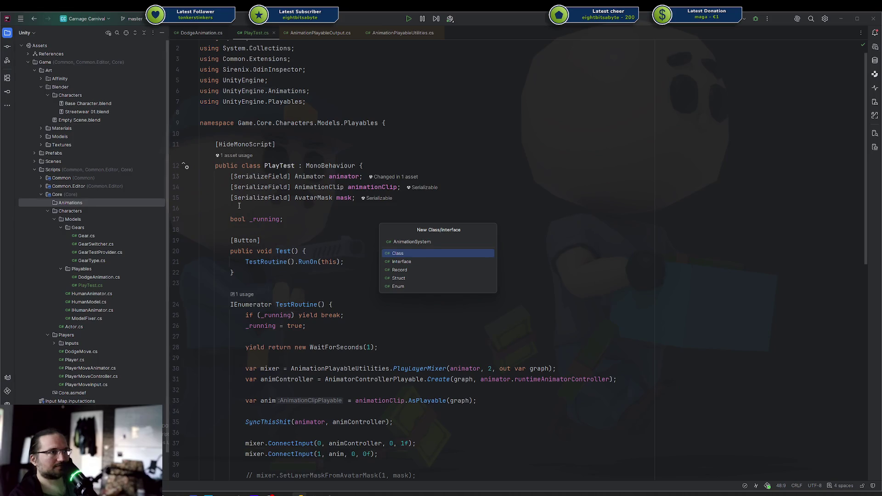
text(An)
text(ler)
key(Return)
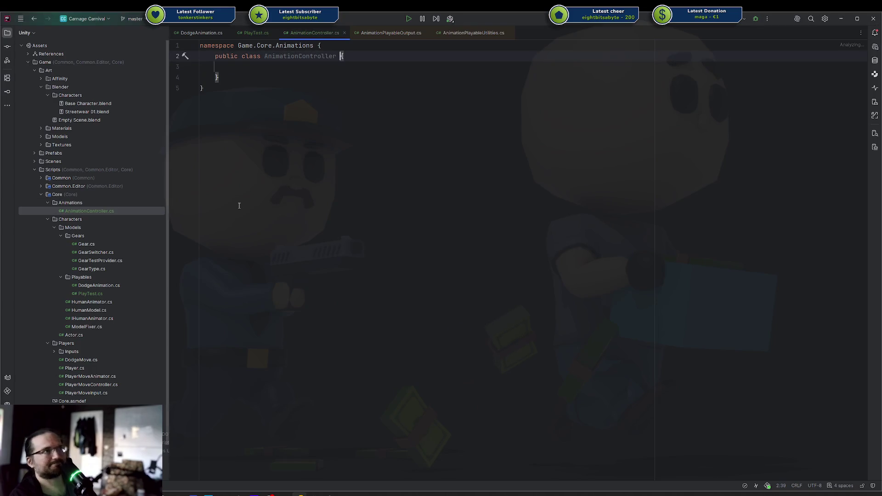
text(: Monob)
key(Return)
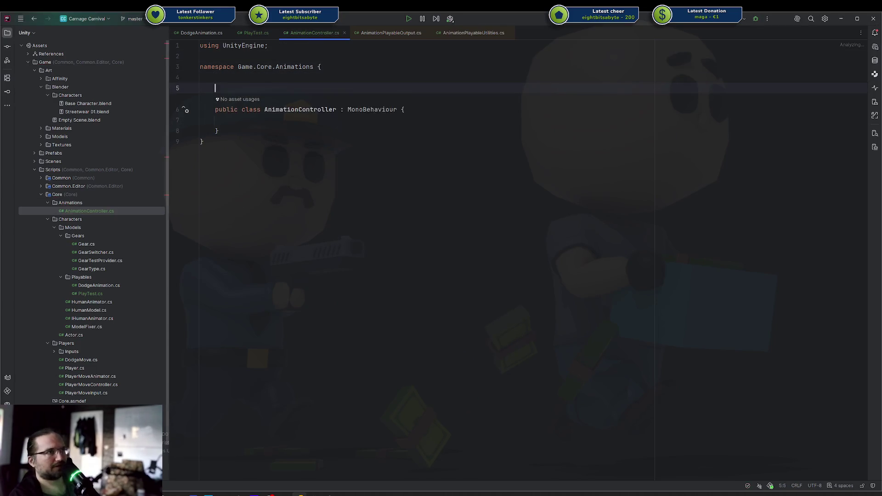
Add the [HideMonoScript] attribute above AnimationController and an empty line in its body.
text([)
key(Escape)
text(hi)
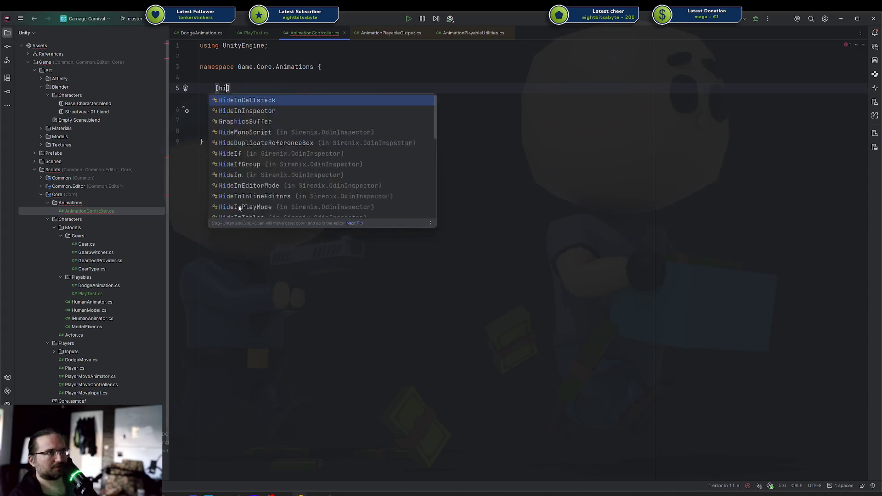
key(BackSpace)
key(BackSpace)
text(HideMono)
key(Return)
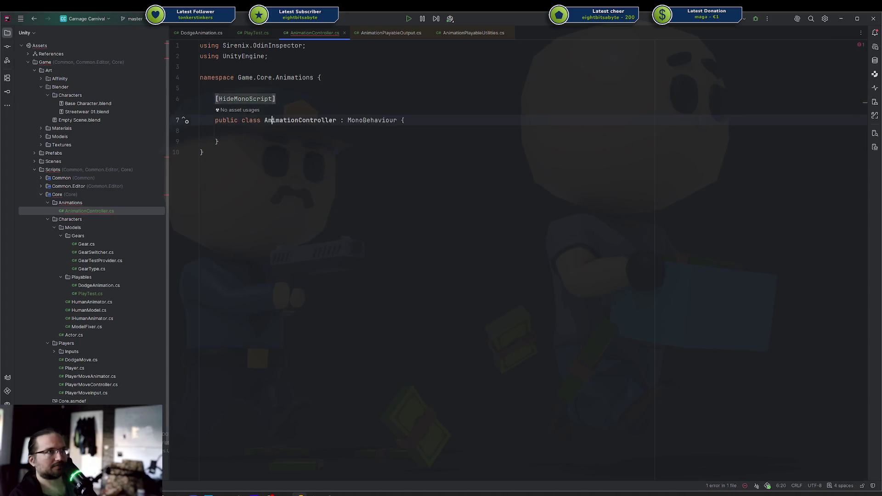
key(Down)
key(Down)
key(End)
key(Return)
key(Up)
key(Up)
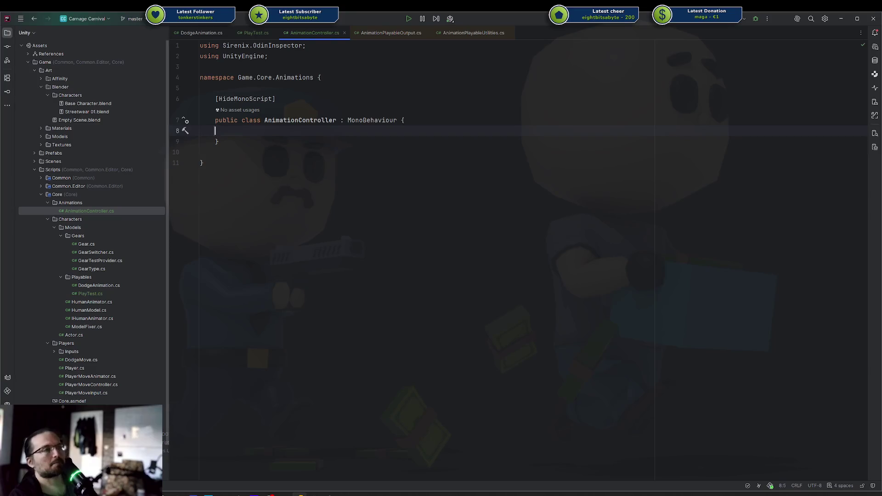
Add a [SerializeField] Animator field named animator inside the class.
key(Up)
key(ctrl+Right)
key(ctrl+Right)
key(ctrl+Right)
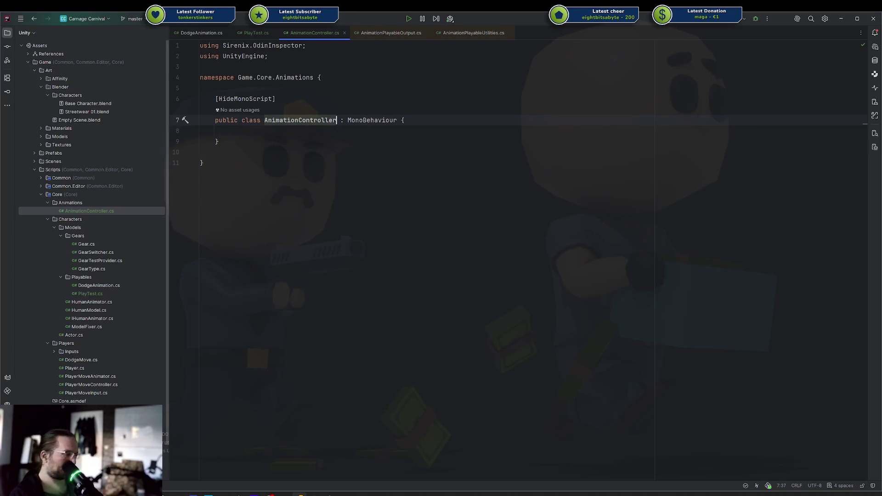
key(shift+F6)
key(Return)
key(Return)
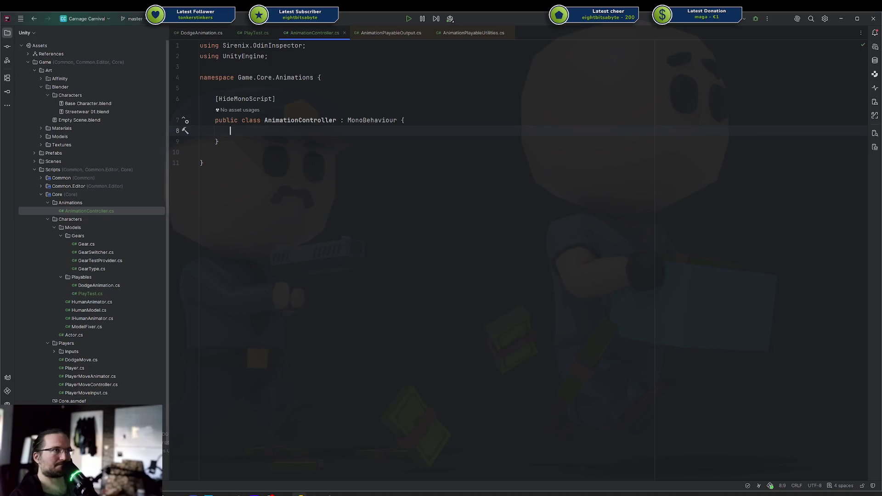
text([Se)
key(Return)
text(] )
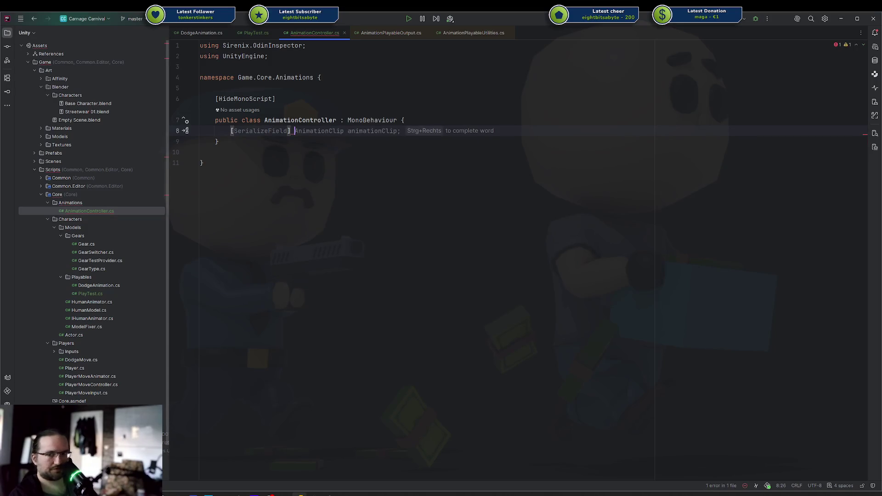
text(Animator )
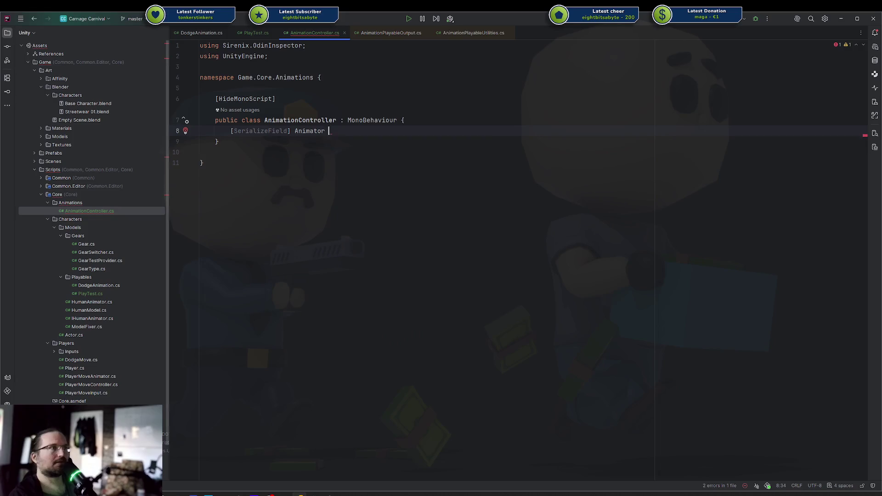
text(tar)
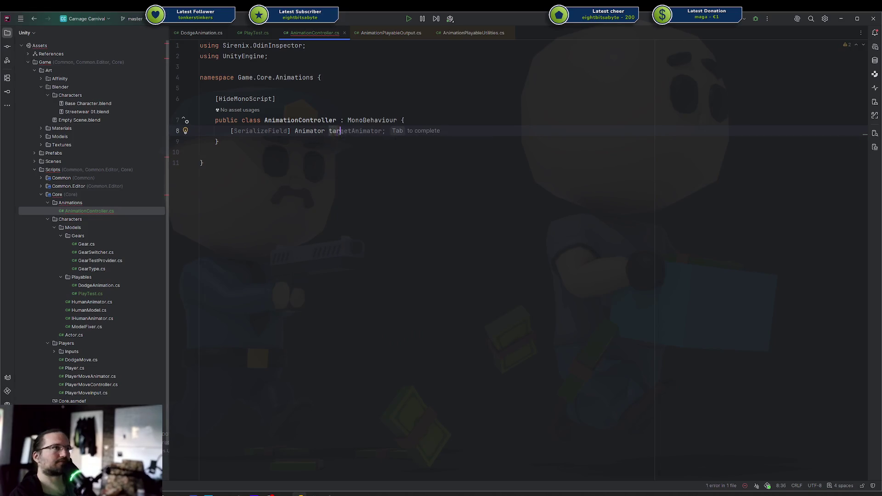
text(getAnimator;)
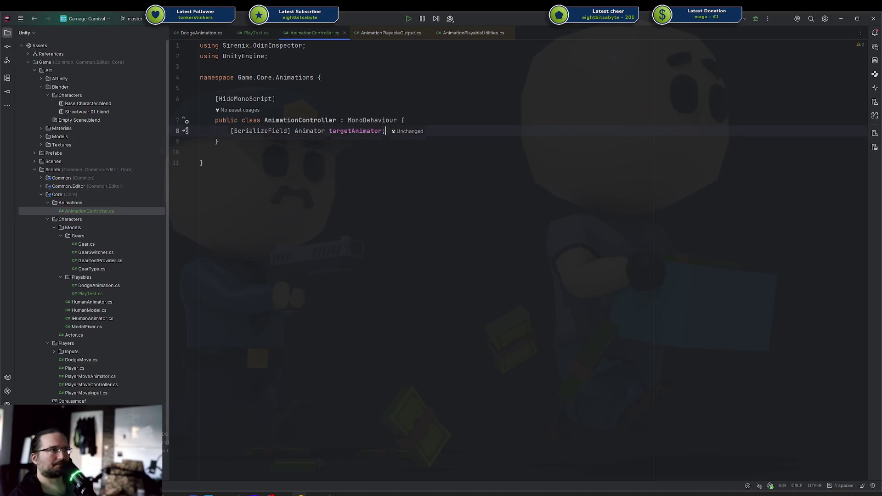
key(ctrl+BackSpace)
key(ctrl+BackSpace)
text(animato)
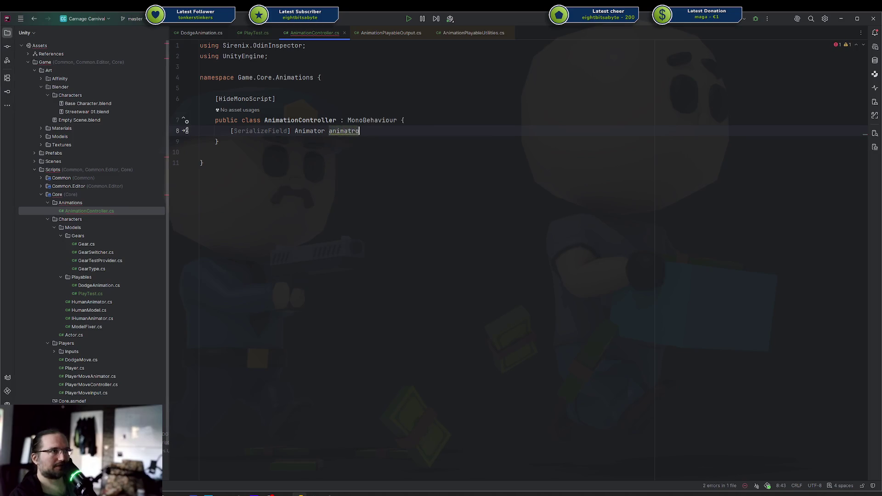
key(Return)
key(End)
key(Return)
key(Return)
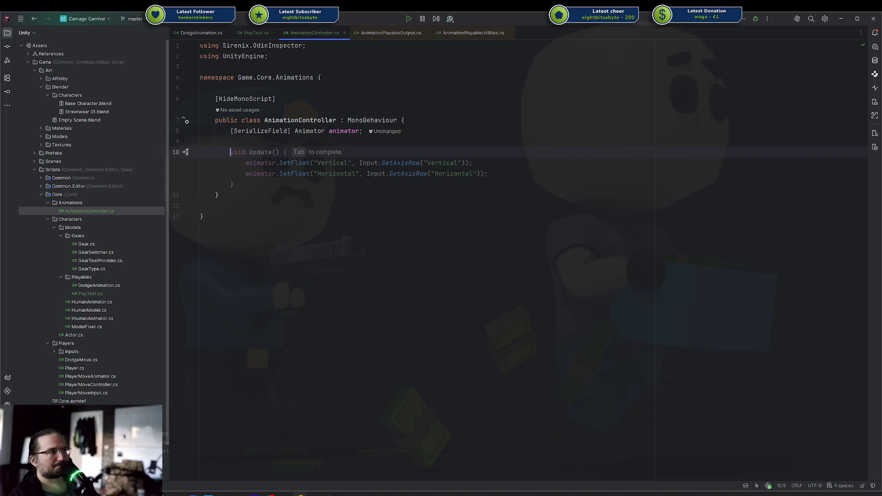
key(Escape)
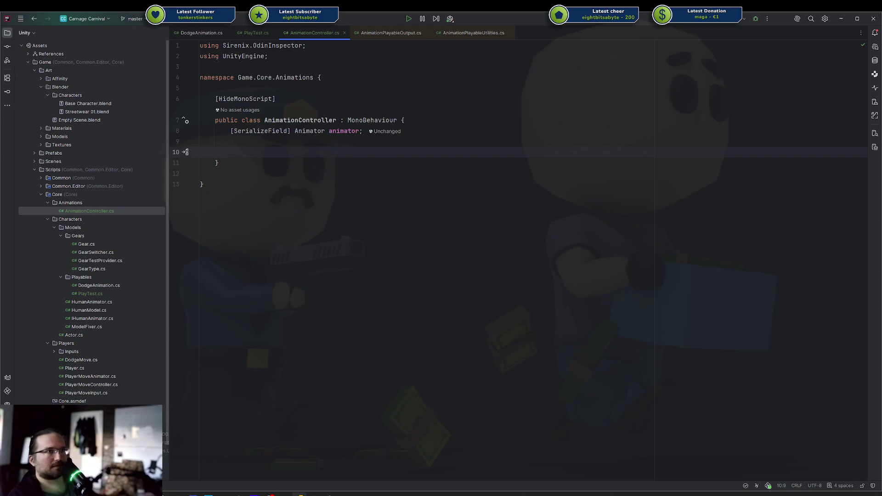
Create an AnimationGraph class in Animations and show it in a split pane on the right.
right_click(76, 203)
mouse_move(96, 204)
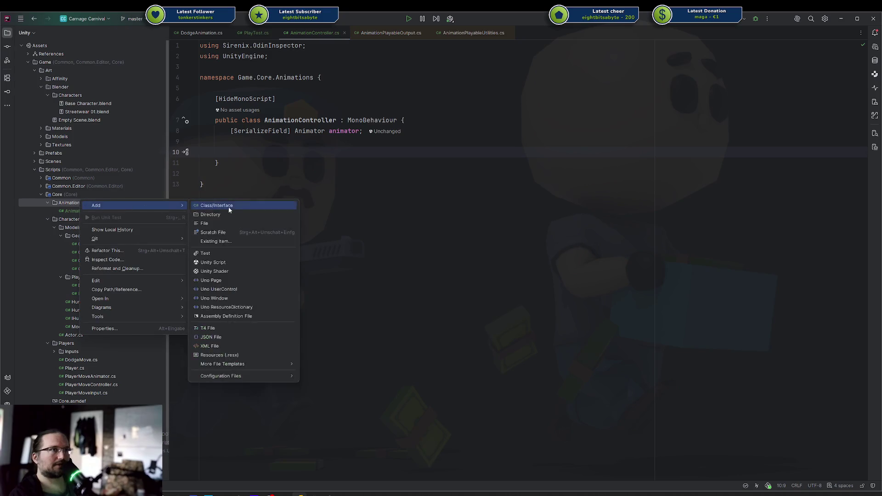
click(228, 207)
text(AnimationGra)
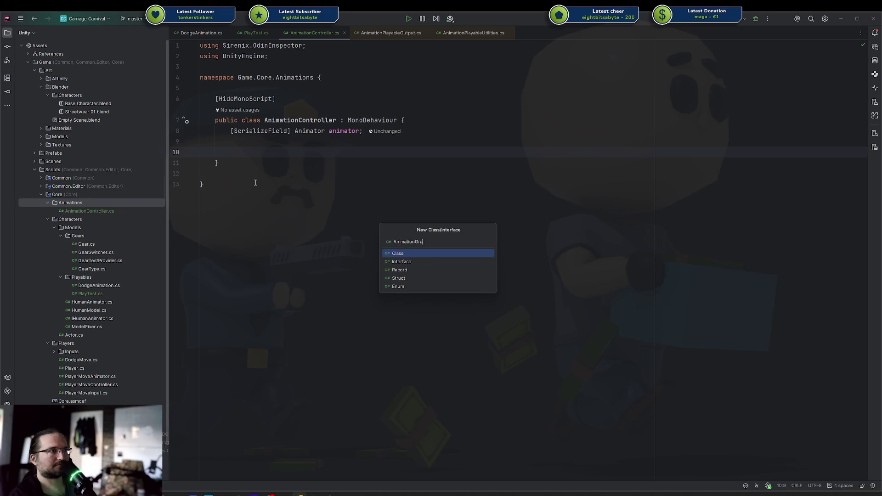
text(ph)
key(Return)
key(Return)
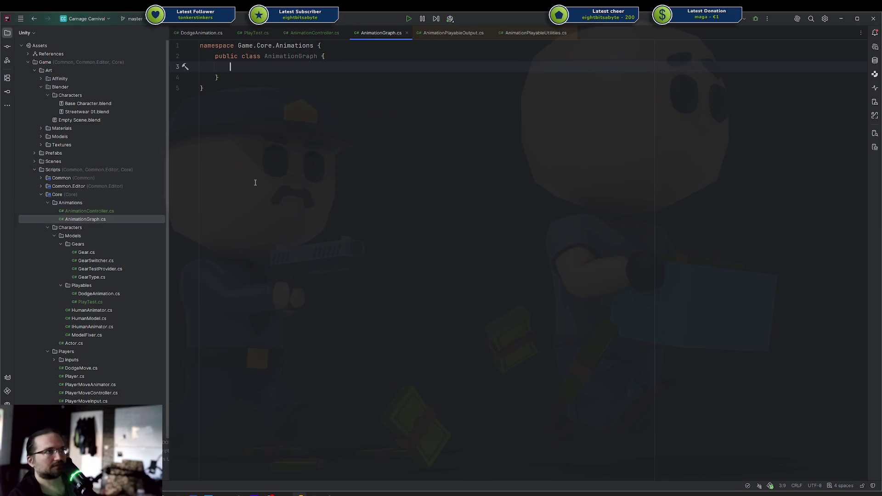
mouse_move(389, 36)
mouse_down()
mouse_move(657, 201)
mouse_move(685, 189)
mouse_up()
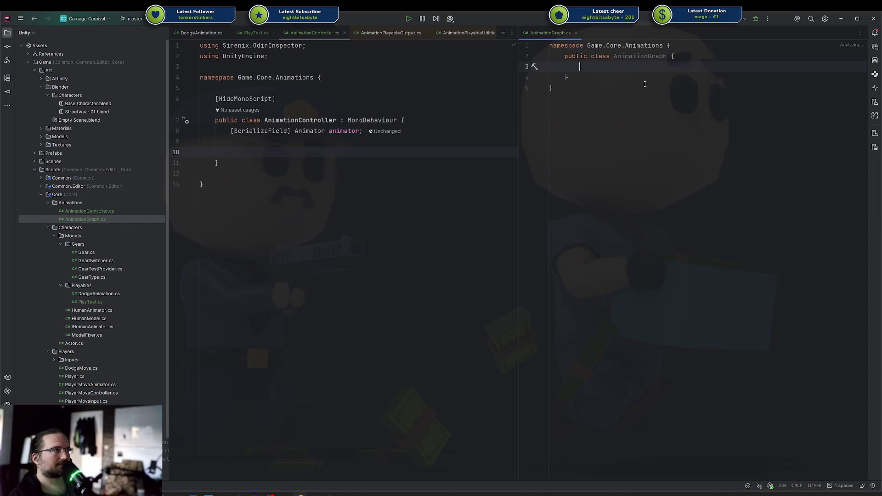
Declare a PlayableGraph _graph field in AnimationGraph.
text(pub)
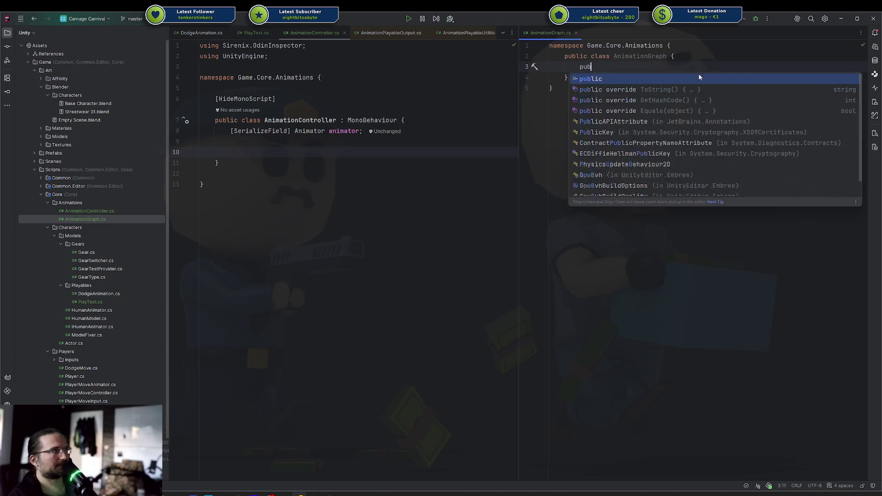
key(Return)
key(ctrl+z)
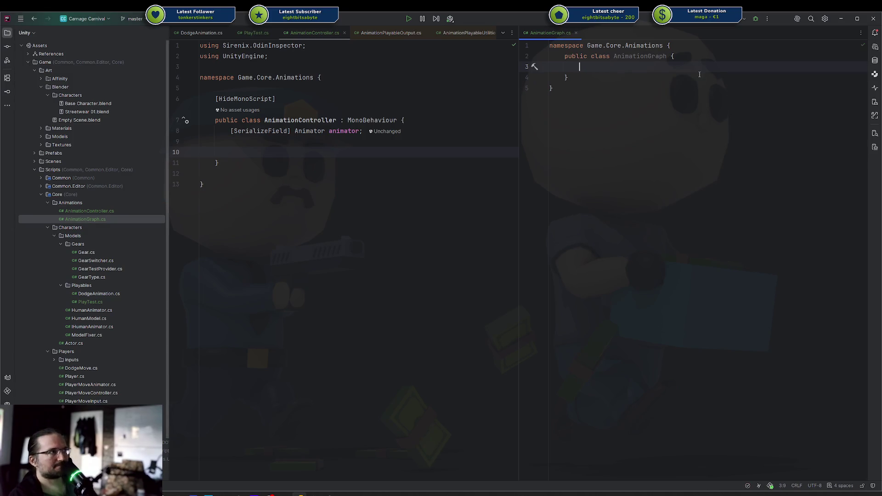
text(PlayableG)
key(Return)
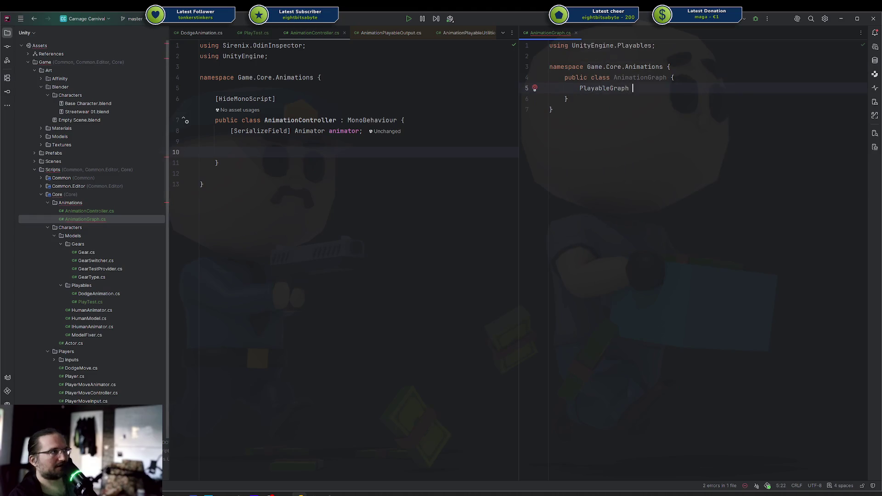
text(graph)
key(Return)
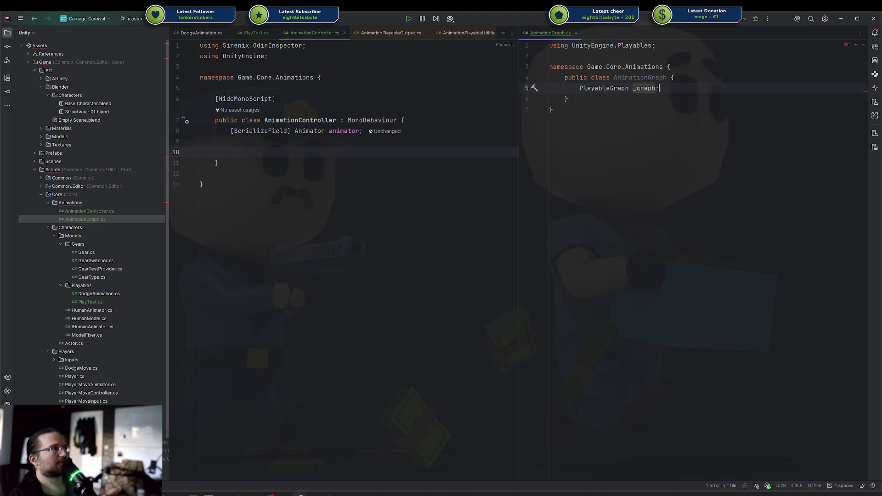
text(;)
key(Return)
Delete the AnimationGraph.cs file from the project.
key(shift+Up)
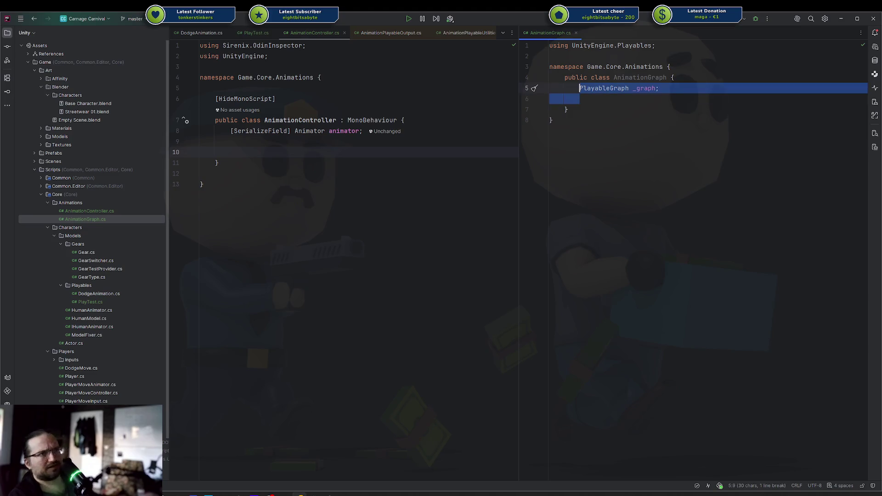
click(89, 221)
key(Delete)
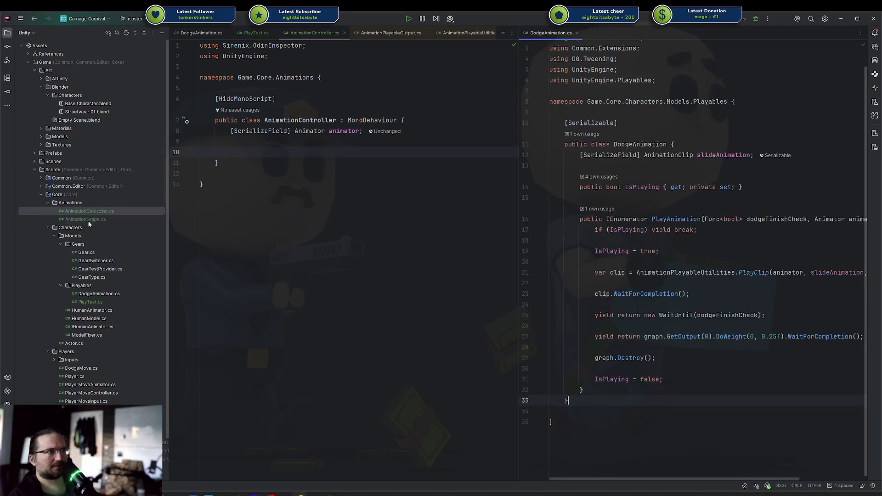
Insert a Start method and declare a Graph _graph field, undoing the unwanted System import.
click(310, 150)
text(start)
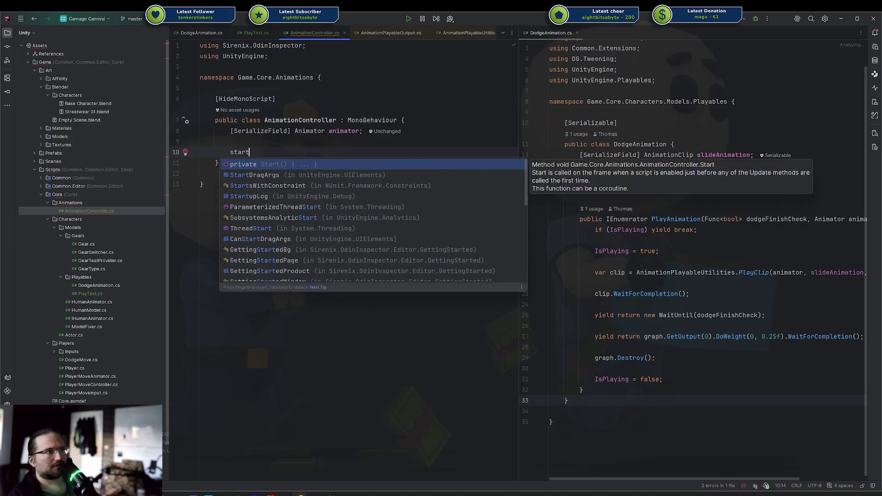
key(Return)
key(ctrl+z)
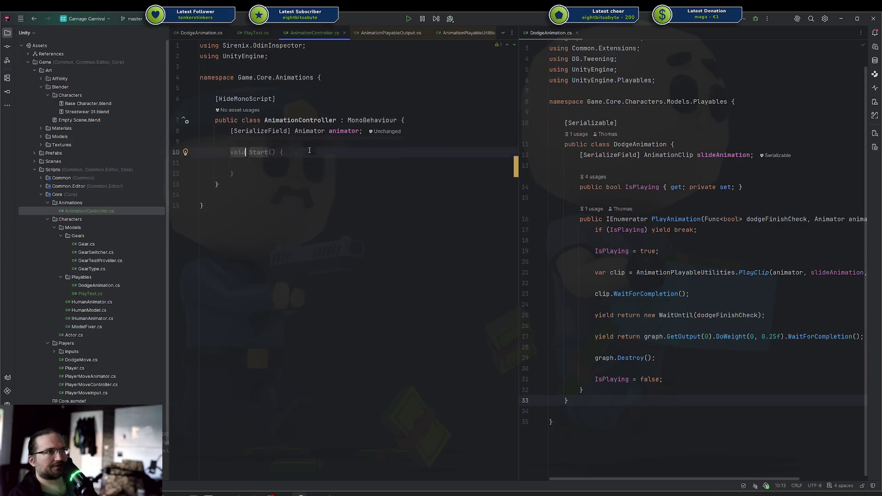
text(Graph)
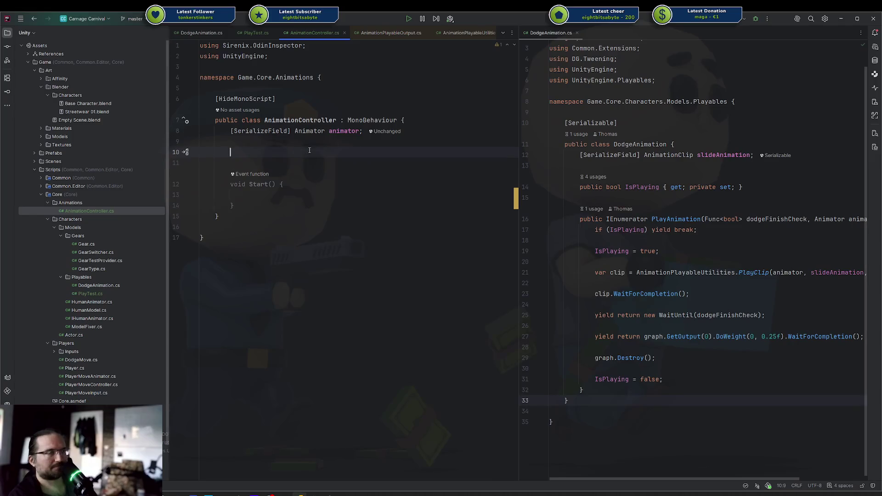
key(Return)
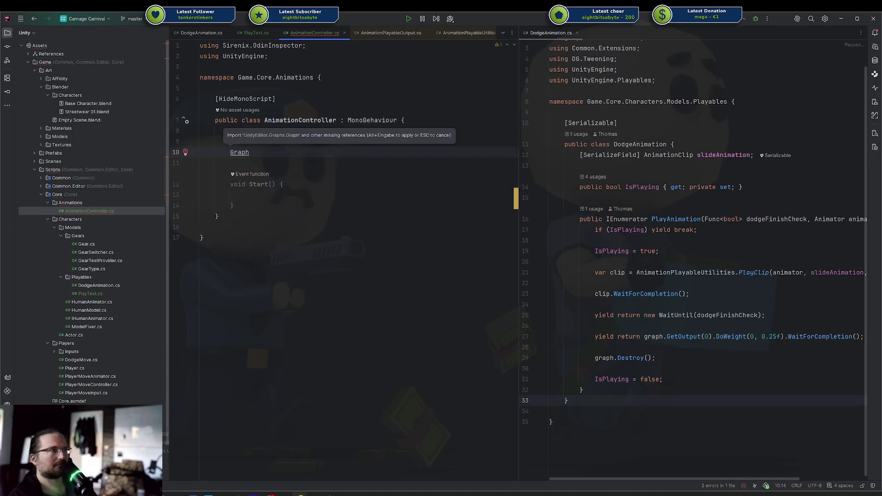
text( _graph;)
In Start, begin _graph = AnimationPlayableUtilities.PlayLayerMixer(...).
click(246, 206)
text(_graph = AnimationPlayab)
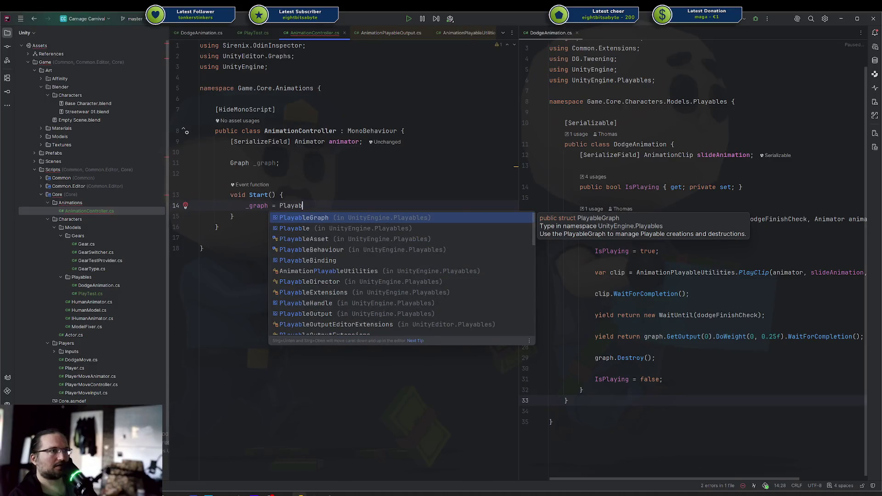
text(leU)
key(Return)
text(.)
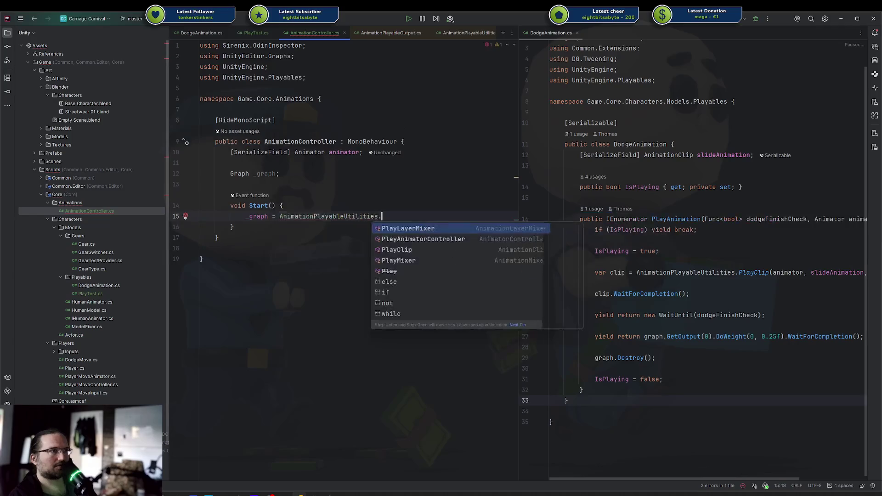
key(Down)
key(Up)
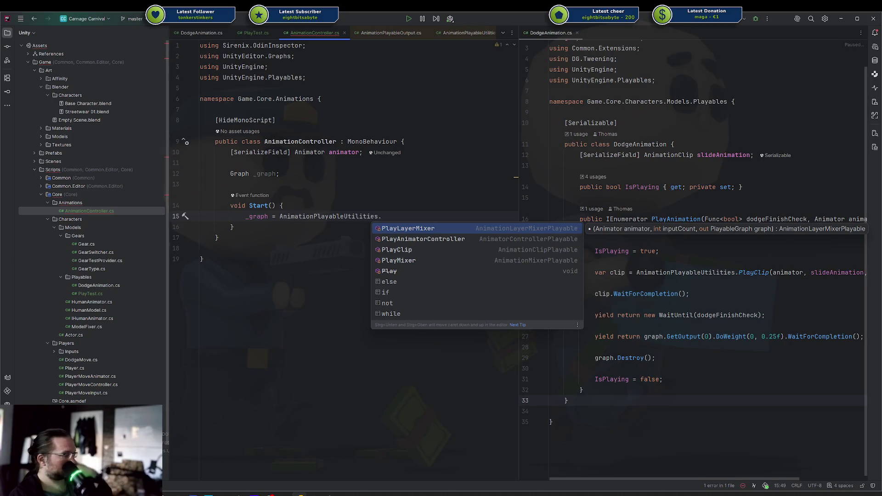
key(Escape)
key(ctrl+space)
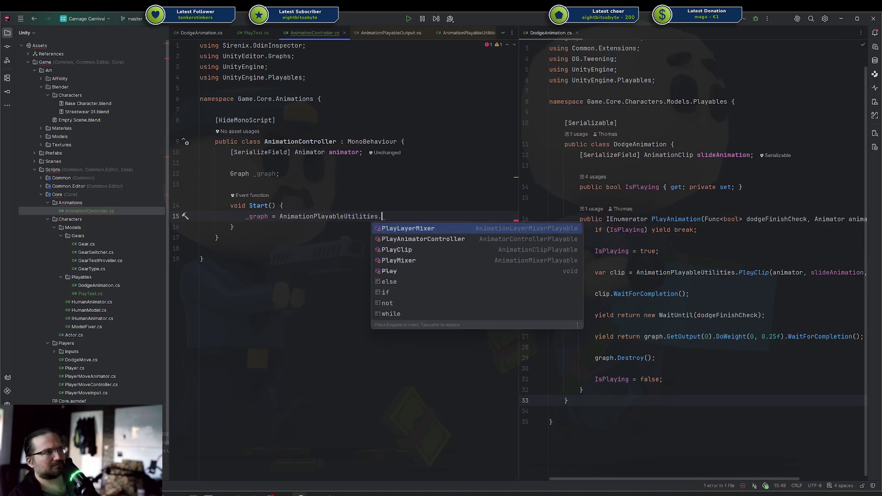
key(Return)
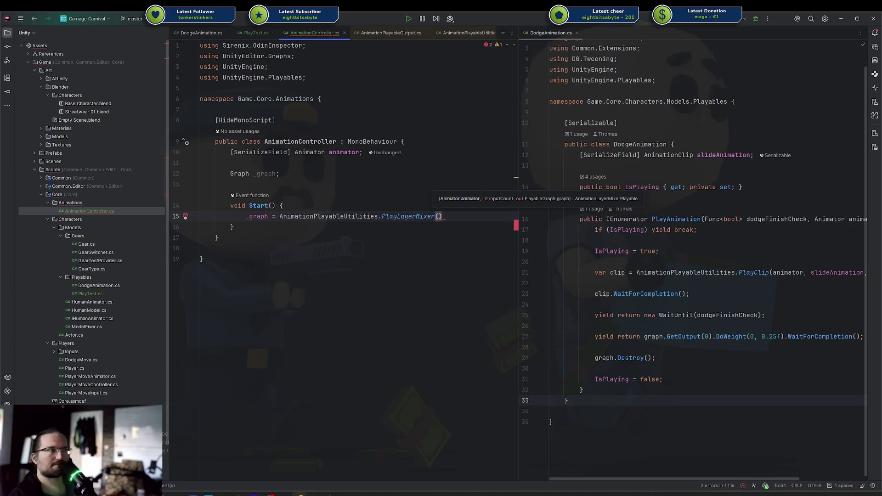
Pass animator, 2 and _graph as the PlayLayerMixer arguments and end the statement.
text(anima)
key(Return)
text(, )
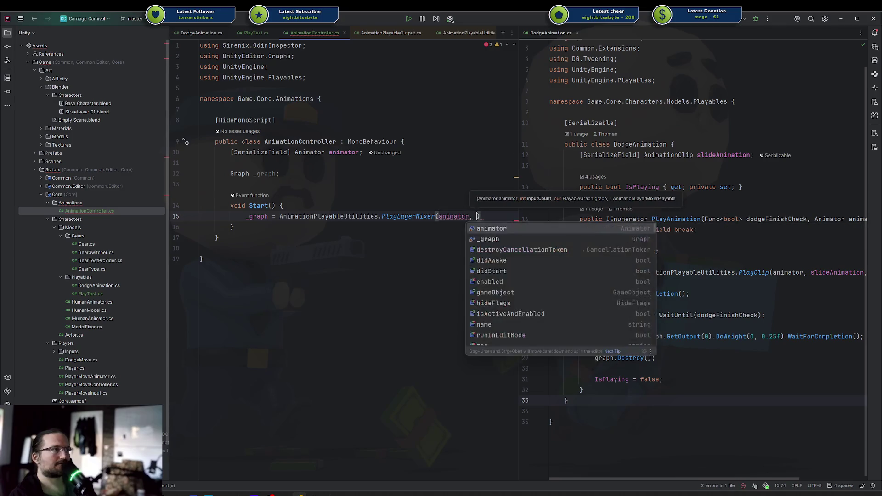
text(2)
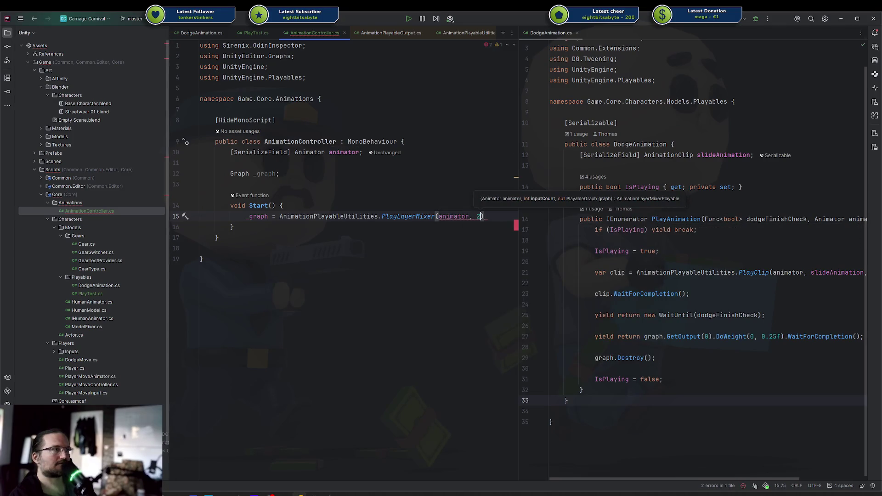
text(,)
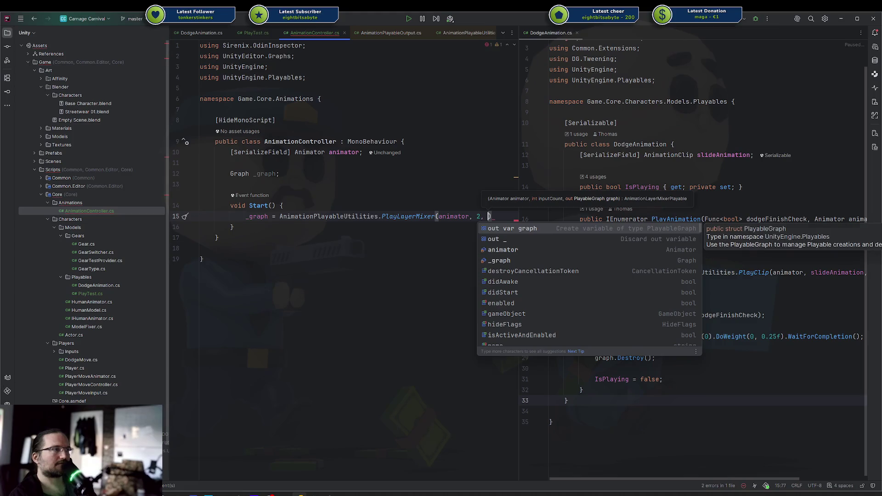
key(Escape)
key(Escape)
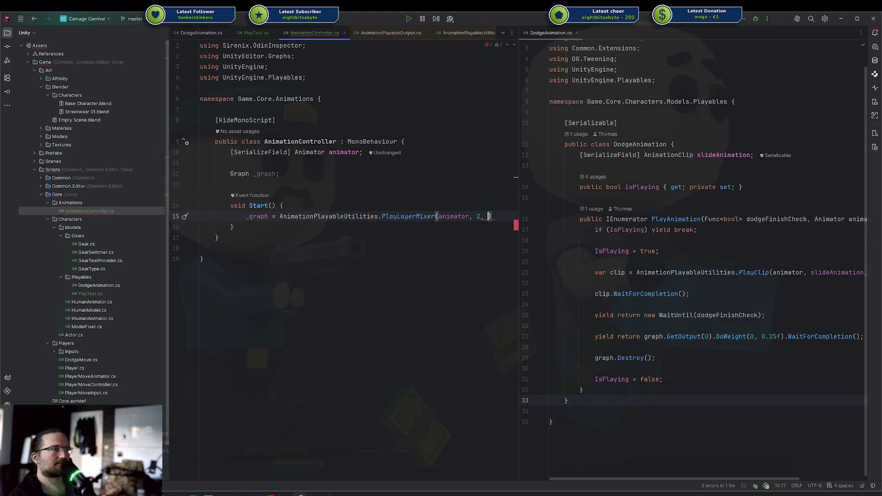
text(_g)
key(Return)
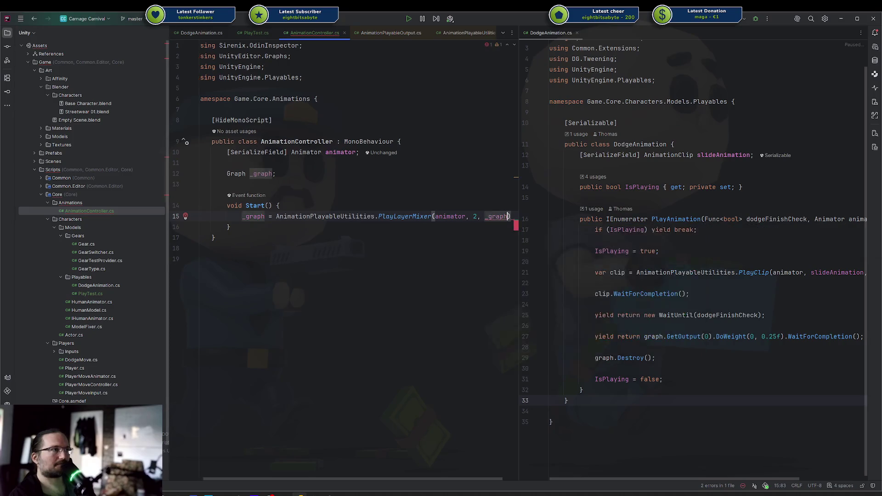
text(;)
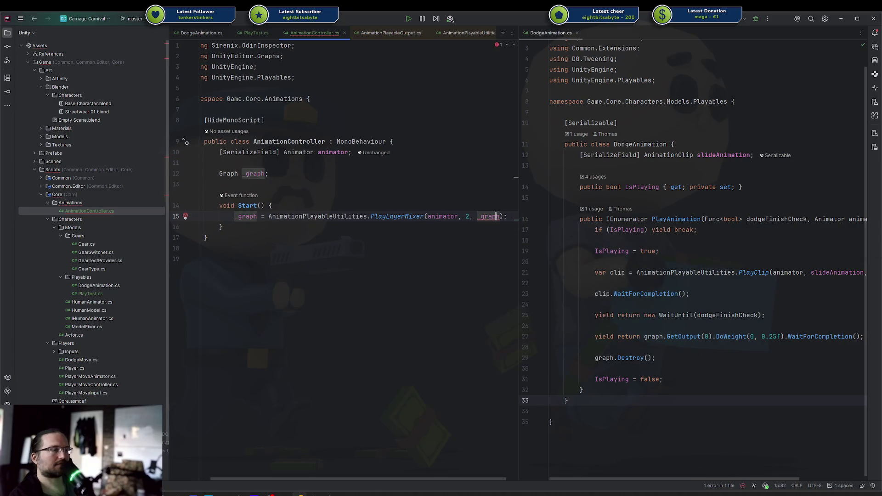
Change the assignment target on line 15 to var mixer and drop the old _graph argument.
key(Home)
key(ctrl+Delete)
text(var )
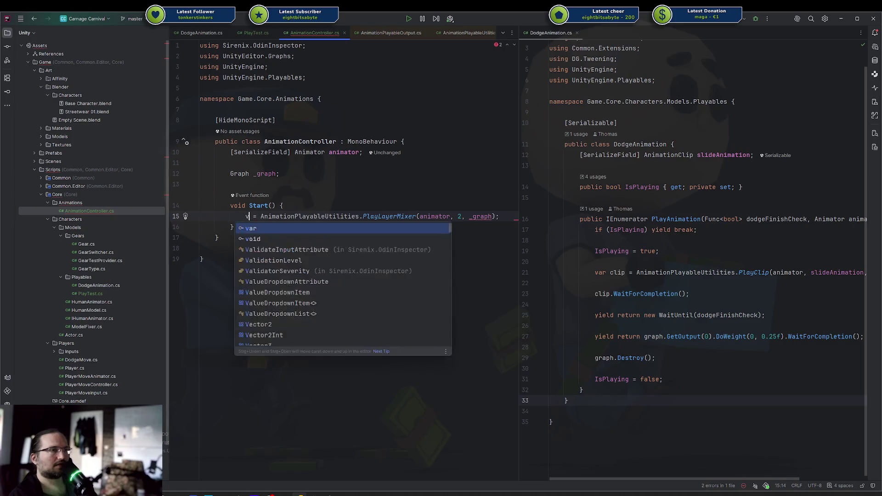
text(mixer)
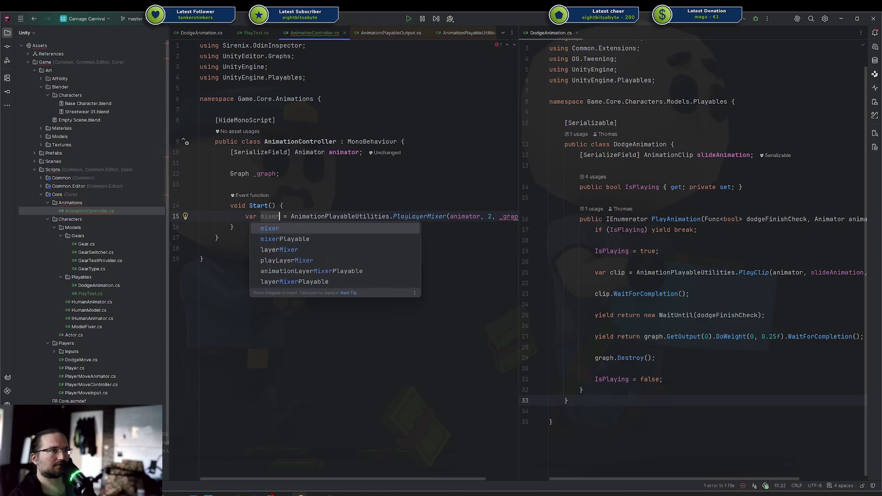
key(Escape)
key(End)
key(Left)
key(Left)
key(ctrl+BackSpace)
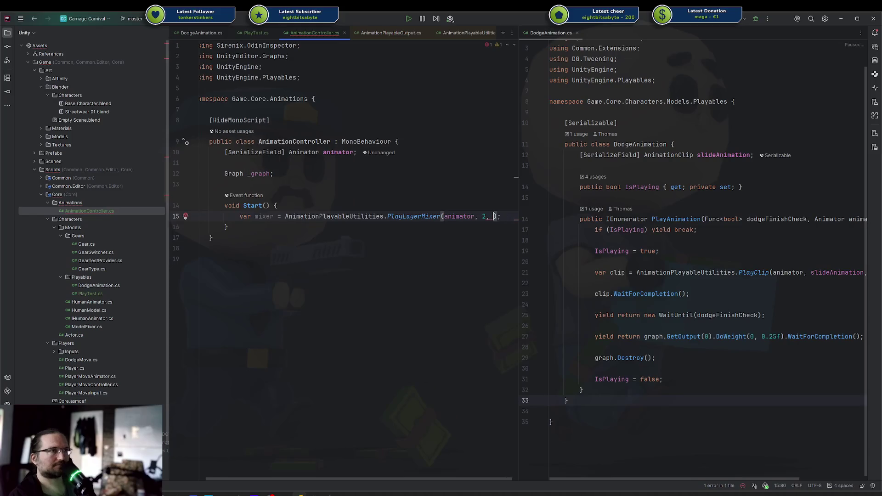
Make the third argument out _graph so the line reads PlayLayerMixer(animator, 2, out _graph).
text(out )
text(var graph)
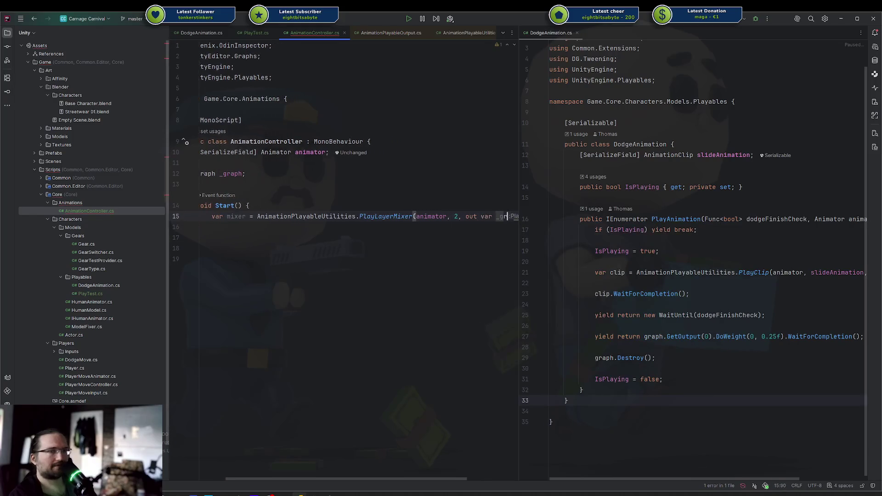
key(Return)
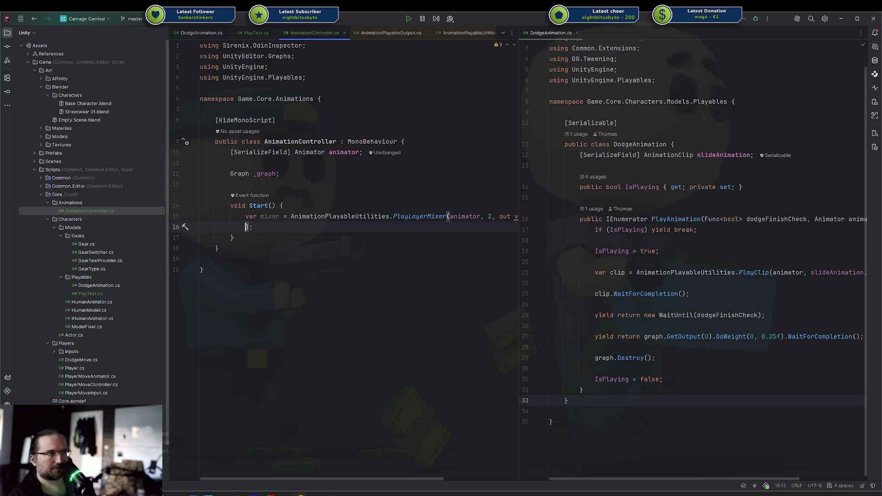
key(End)
key(ctrl+z)
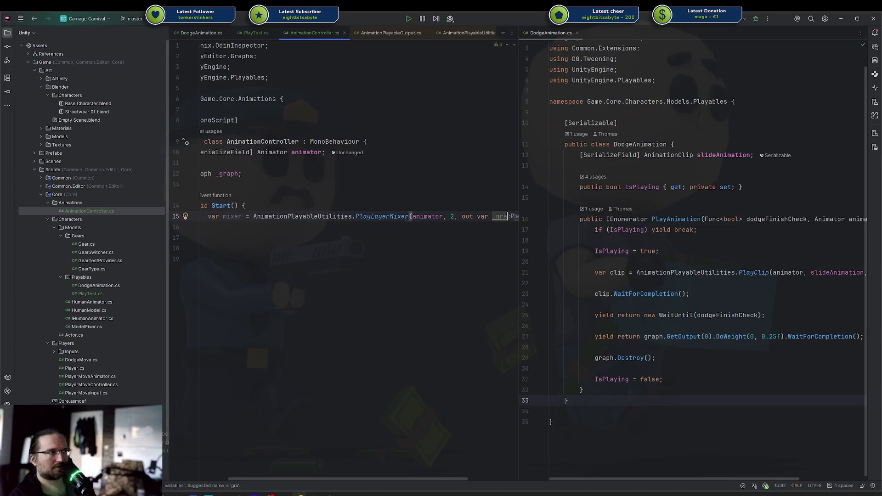
key(BackSpace)
key(BackSpace)
key(BackSpace)
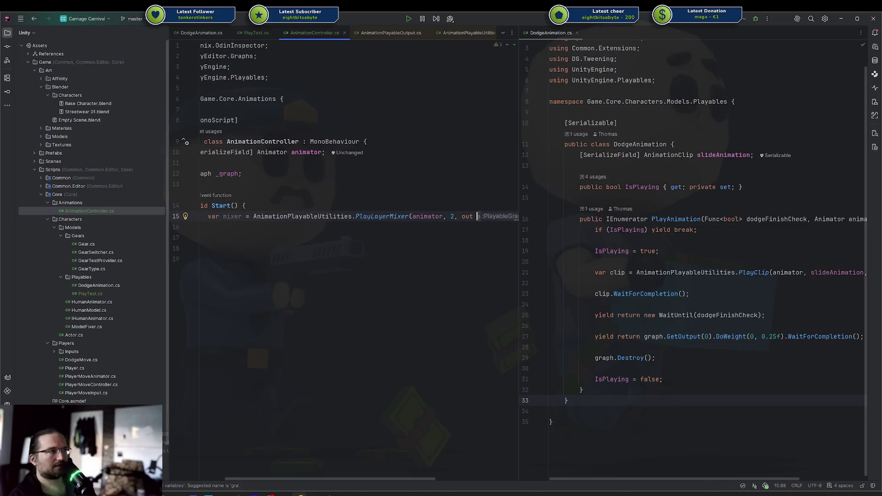
text(_);)
key(Down)
key(Return)
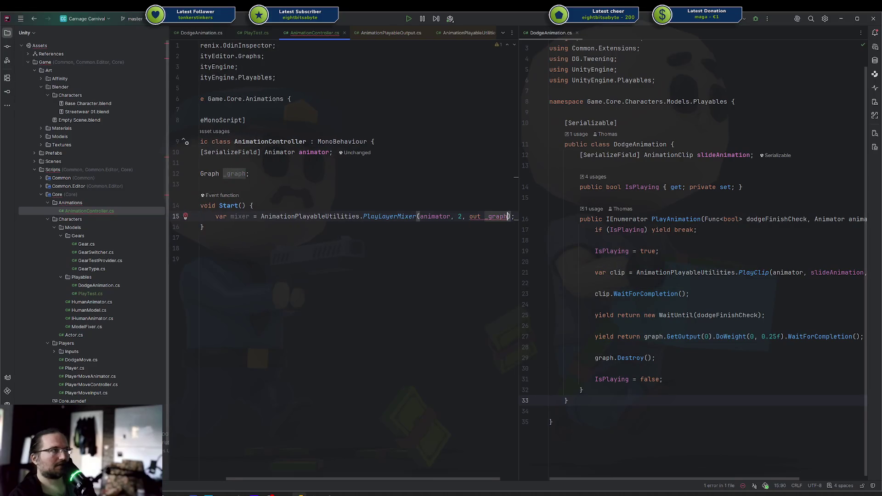
Change the _graph field's type from Graph to PlayableGraph.
key(Down)
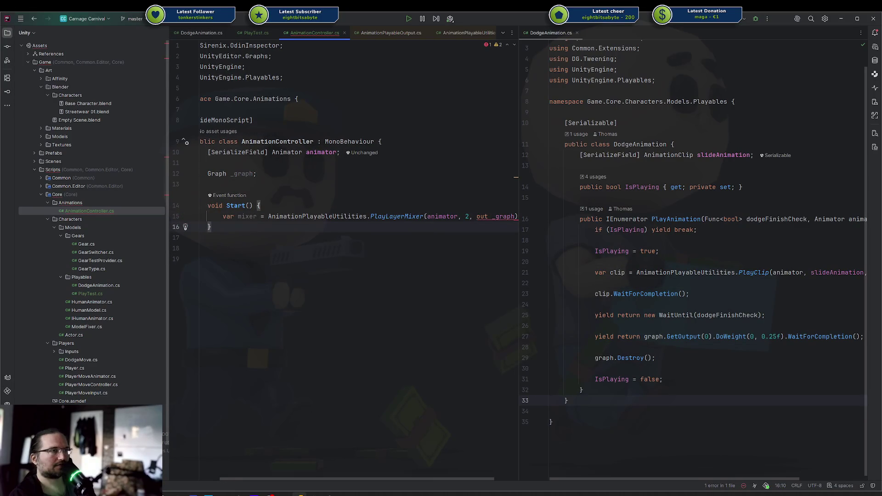
click(213, 174)
text(la)
key(Return)
key(ctrl+Delete)
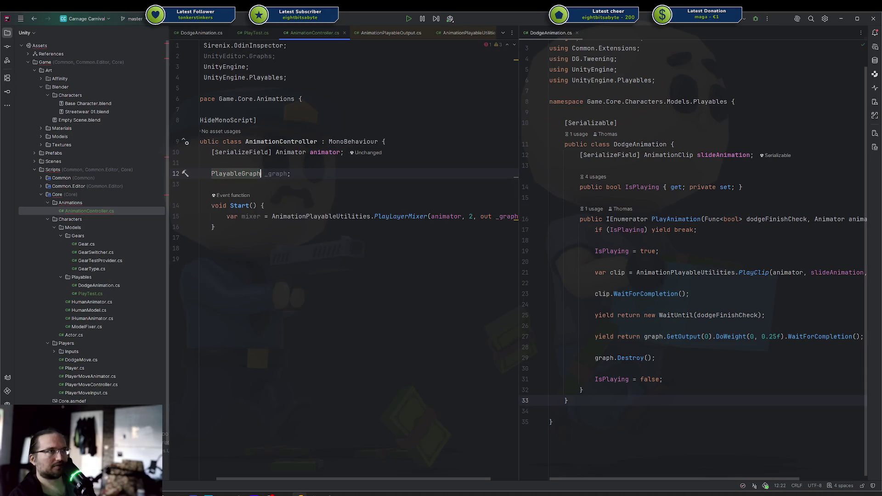
Generate an OnDestroy() method stub below Start.
key(Down)
key(Down)
key(Down)
key(Return)
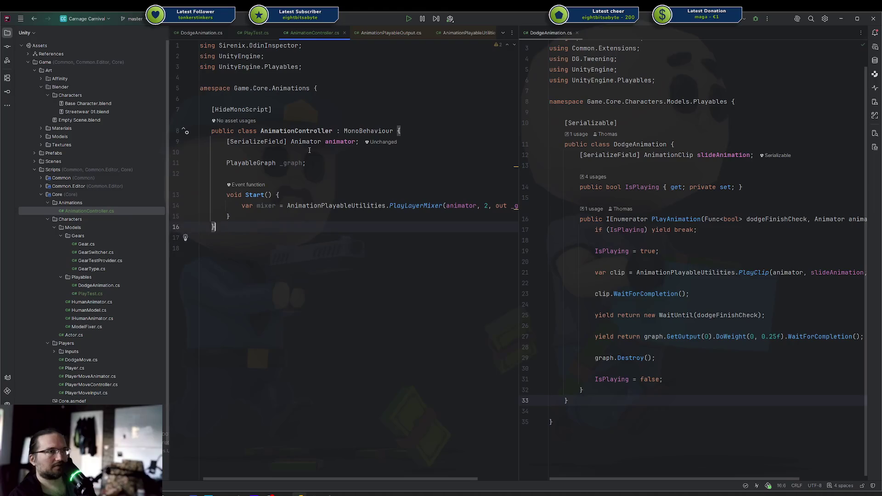
text(void OnD)
key(Return)
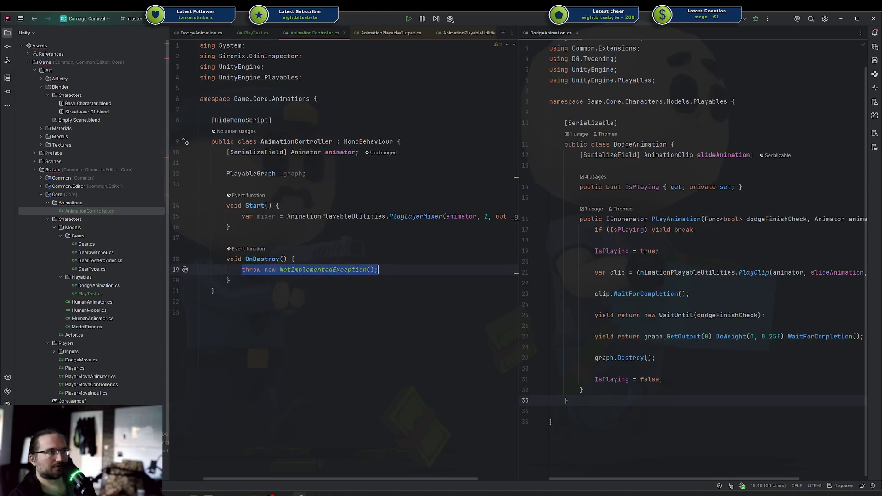
Replace the NotImplementedException in OnDestroy with _graph.Destroy();.
key(BackSpace)
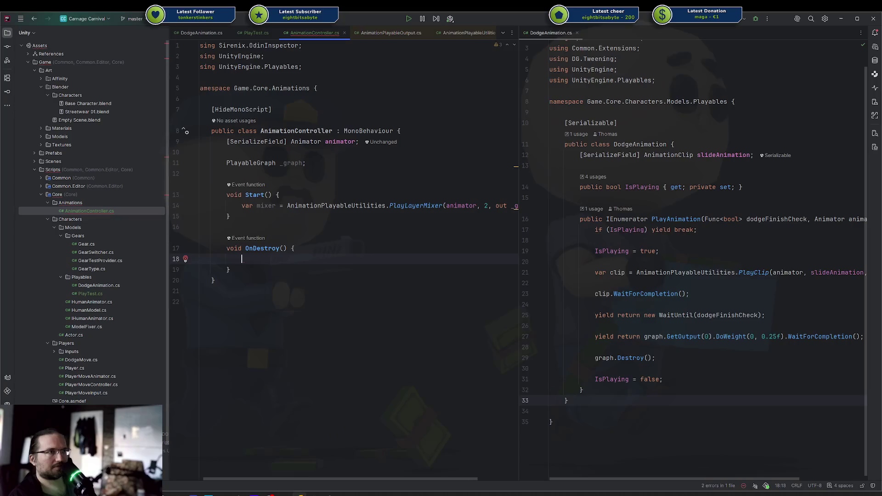
text(Dest)
key(BackSpace)
key(BackSpace)
key(BackSpace)
text(_graph.di)
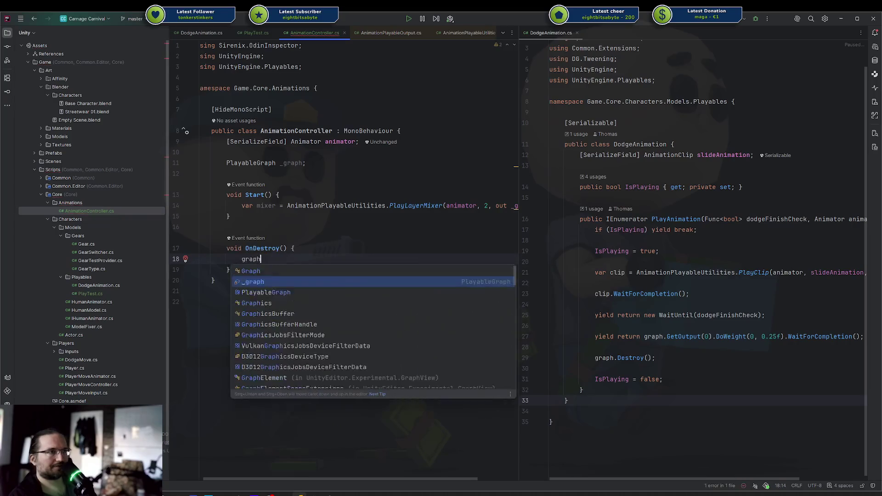
key(BackSpace)
key(BackSpace)
text(de)
key(Return)
text(;)
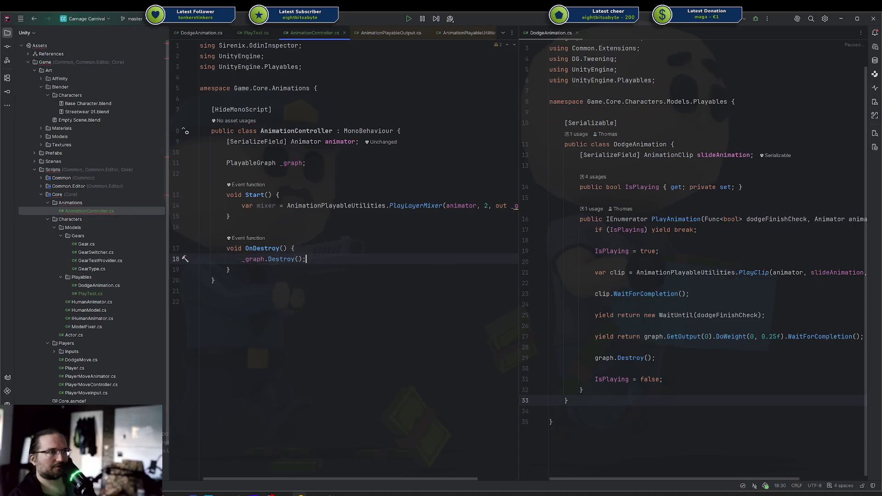
Add an AnimationLayerMixerPlayable _mixer field below the _graph field.
key(Up)
key(Up)
key(Up)
key(End)
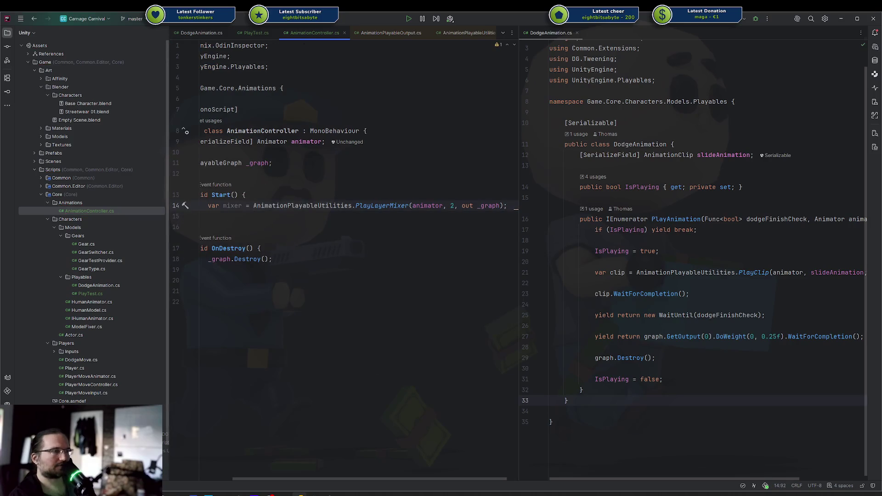
key(Up)
key(Up)
key(Up)
key(Return)
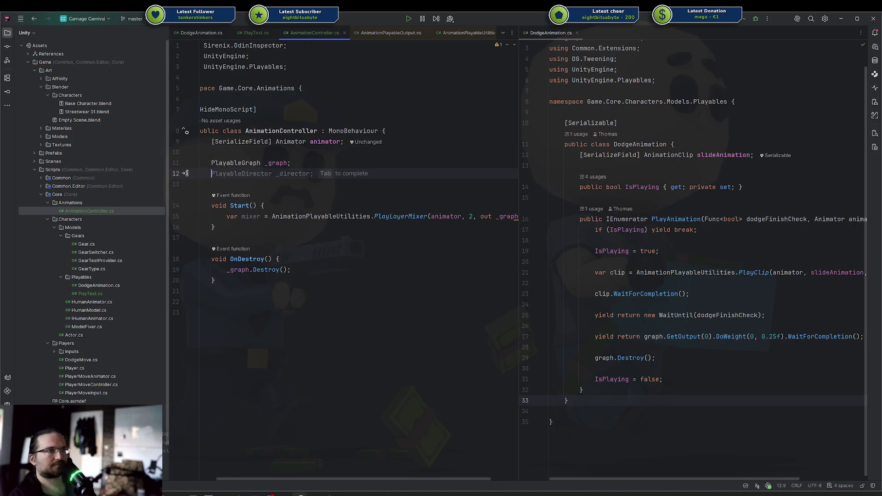
text(Layermi)
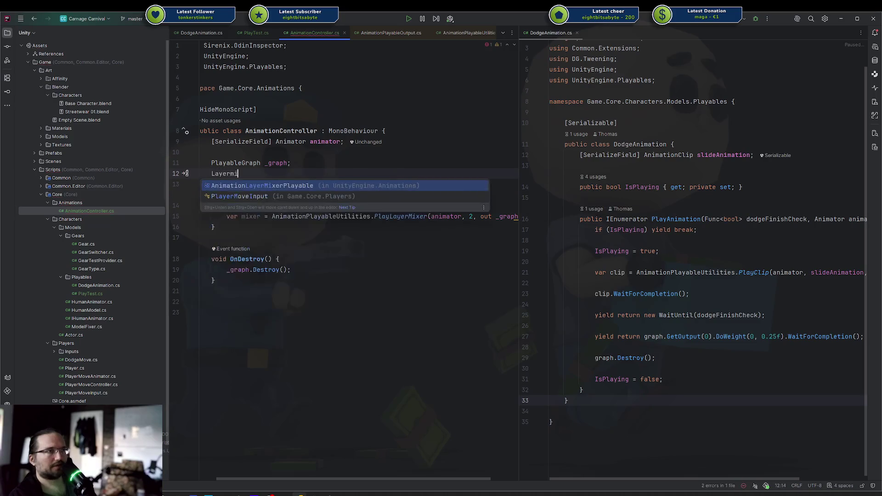
key(Return)
text(_mi)
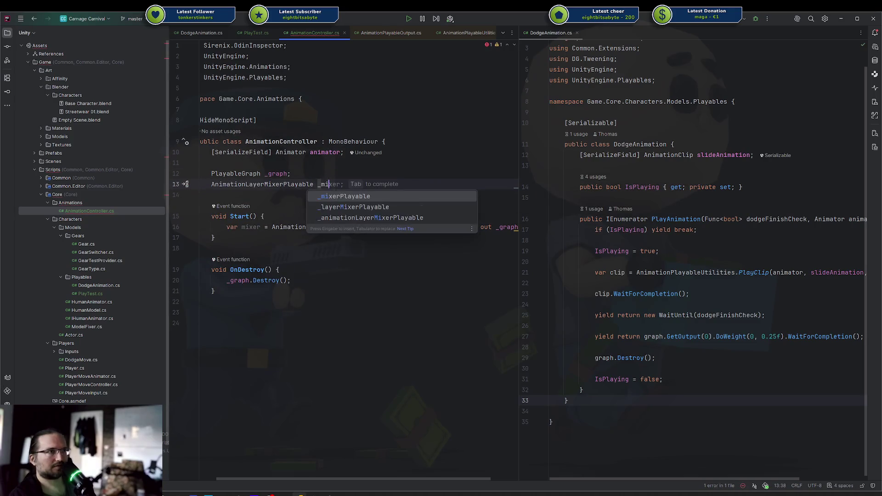
key(Tab)
Make the Start line assign the PlayLayerMixer result to _mixer instead of var mixer.
click(242, 227)
key(ctrl+BackSpace)
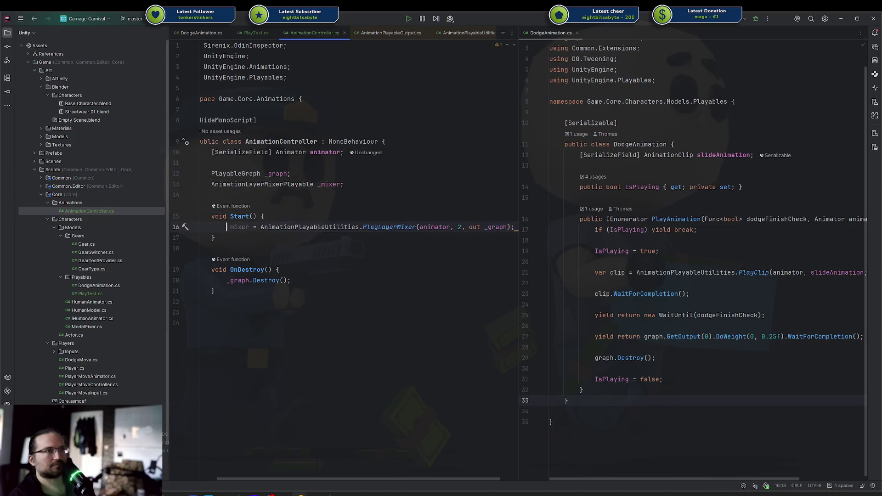
text(_)
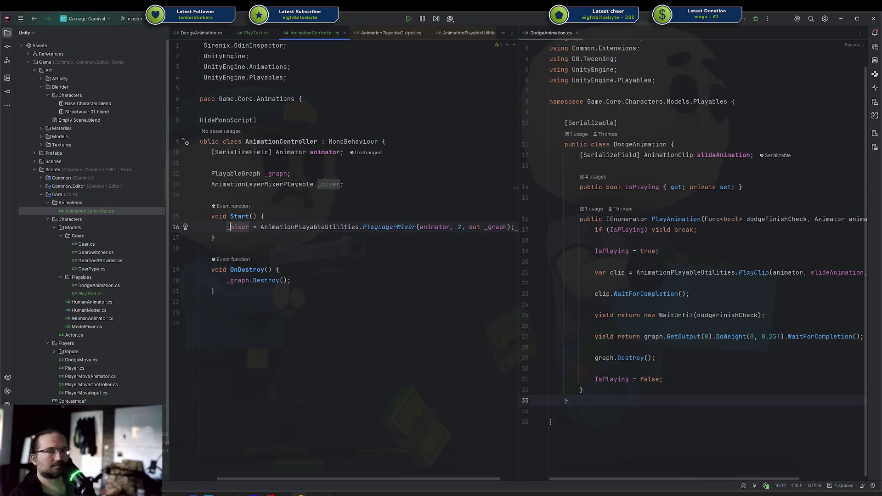
key(End)
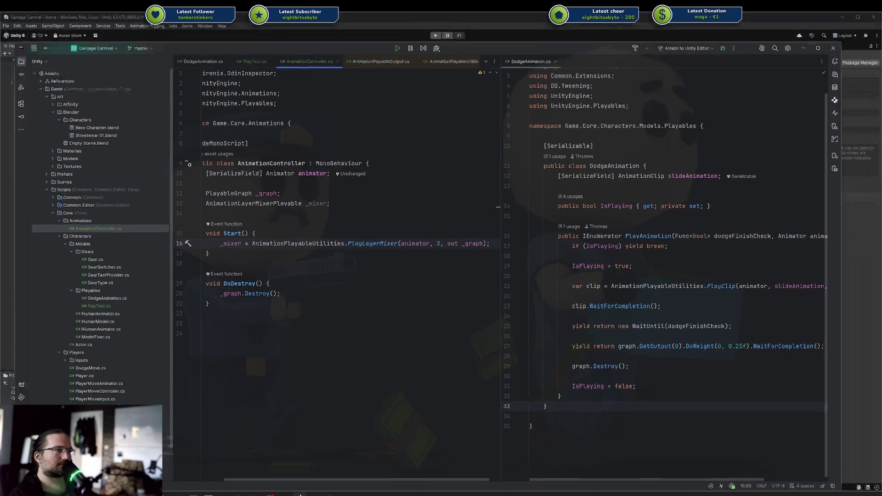
Add an Animation Controller to Player, assign Model as its Animator, and save the Arena scene.
key(alt+Tab)
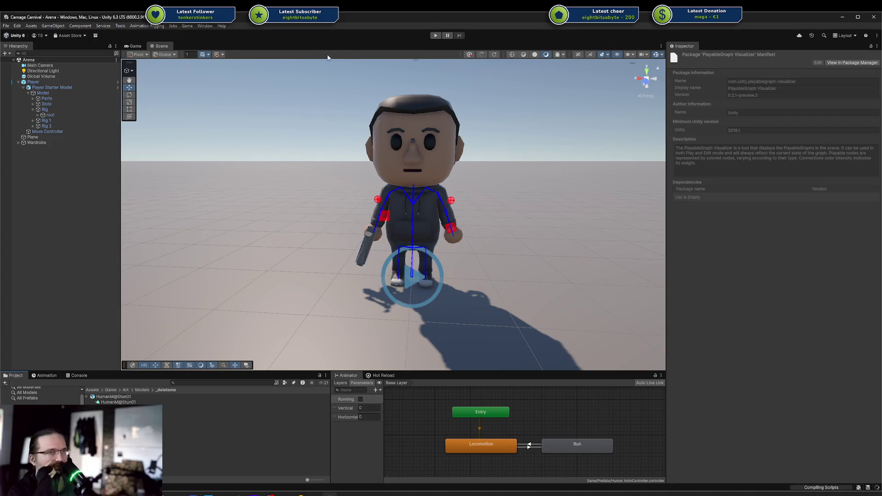
click(67, 82)
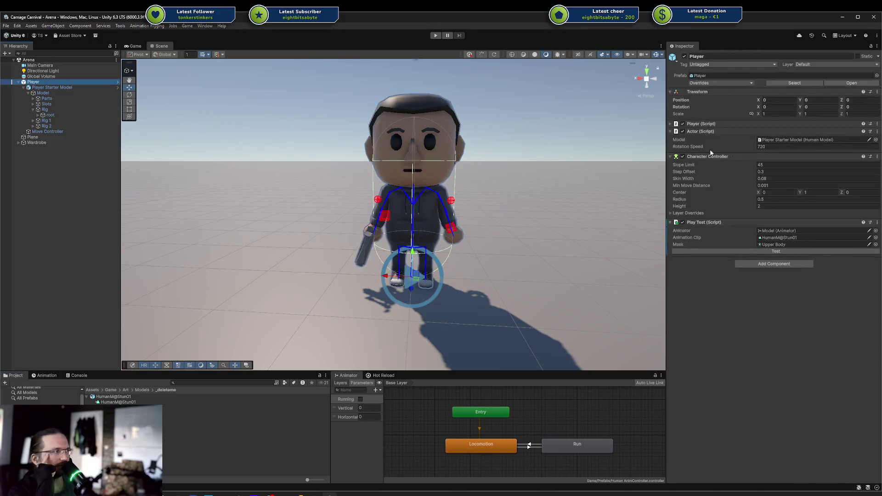
click(778, 265)
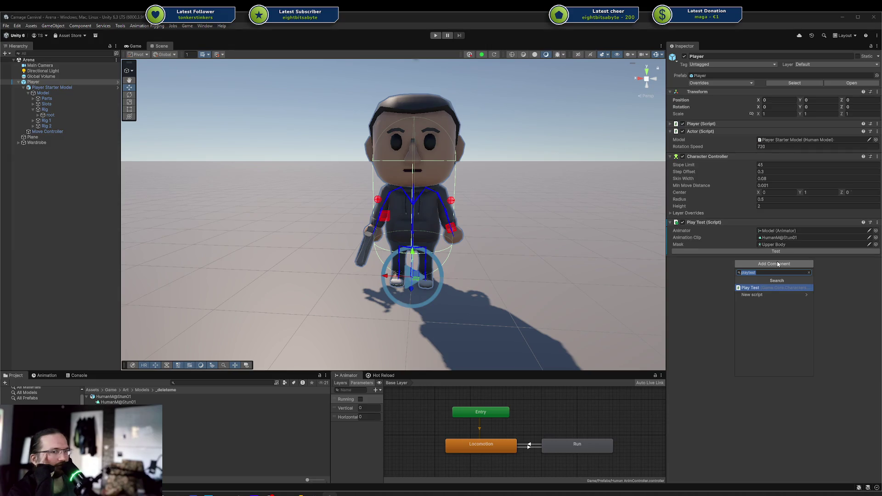
text(Ani)
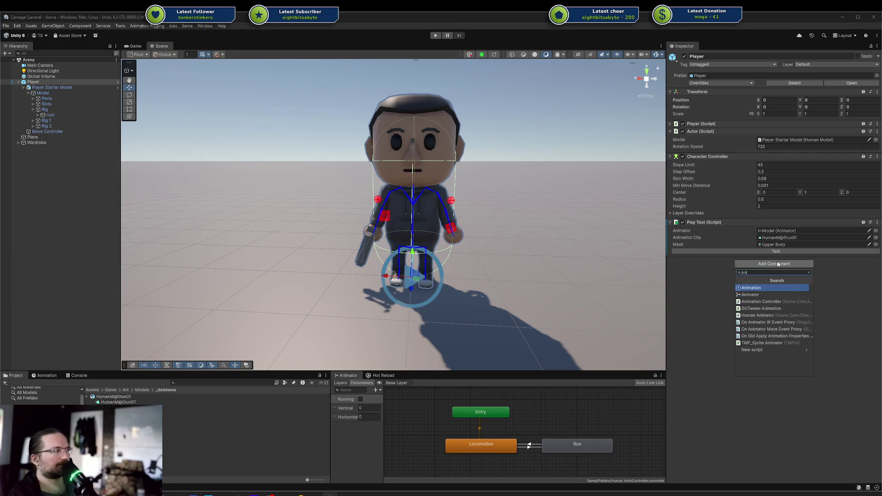
key(Down)
key(Down)
key(Return)
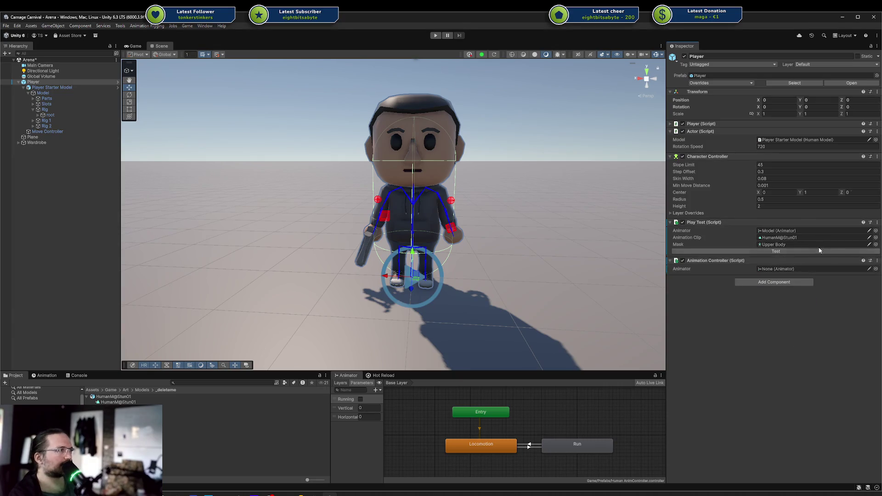
mouse_move(43, 93)
mouse_down()
mouse_move(483, 132)
mouse_move(669, 256)
mouse_move(777, 269)
mouse_up()
key(ctrl+s)
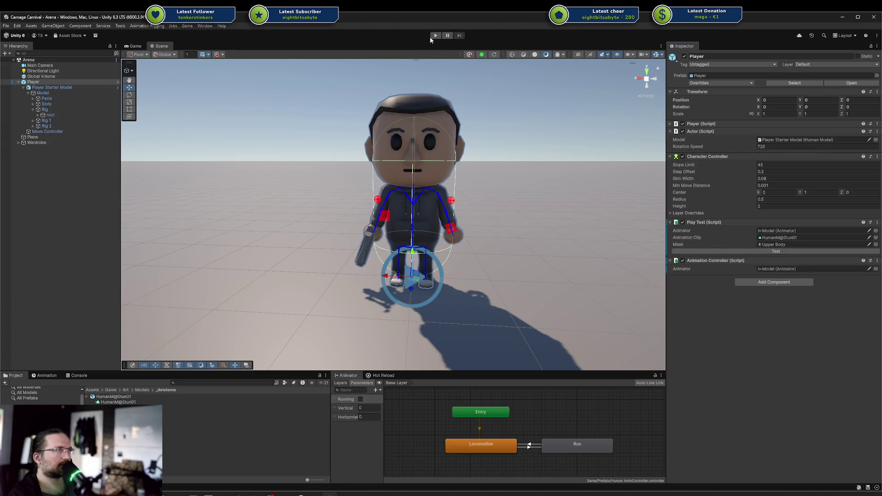
Enter play mode and walk and run the character with WASD and Shift, clearing the Console.
click(435, 36)
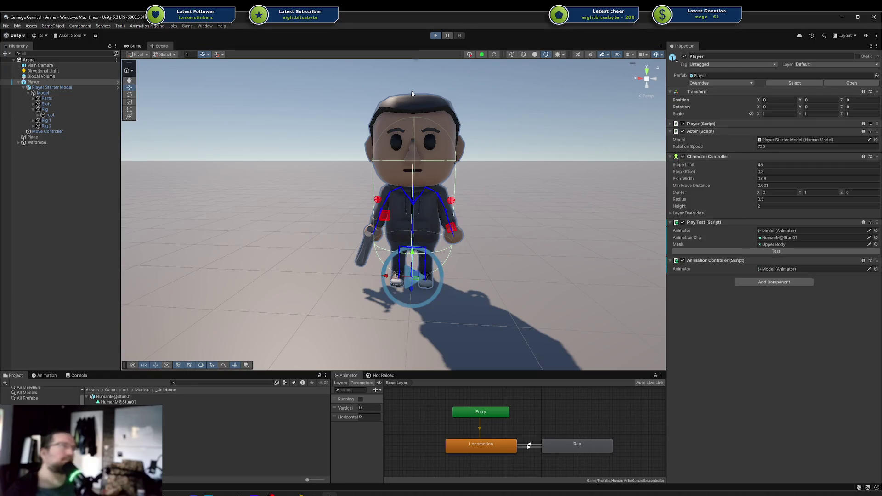
key(w+a)
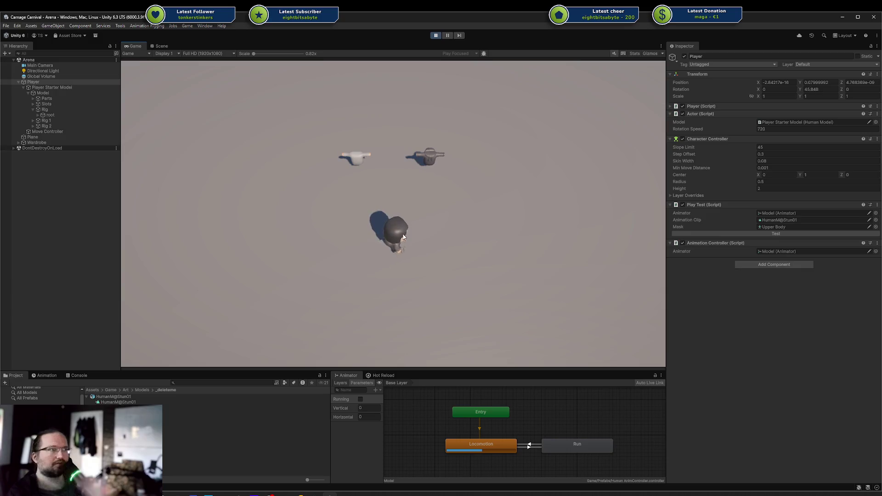
key(s+a)
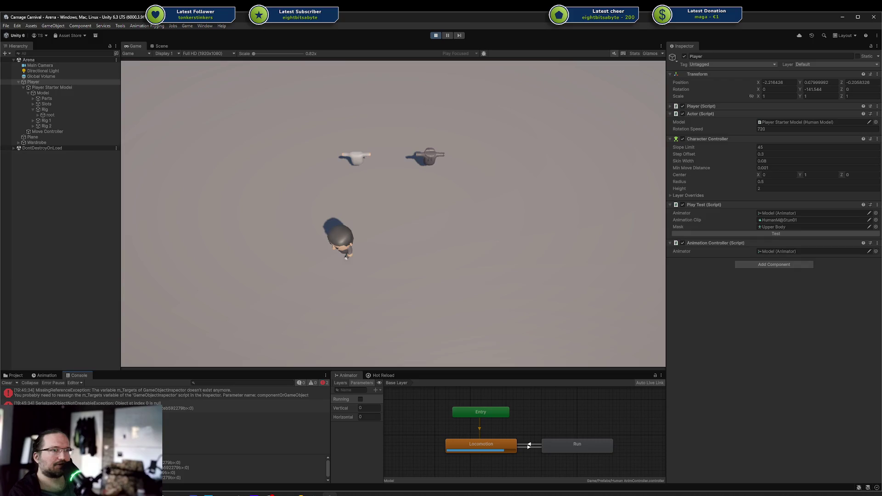
click(7, 383)
key(d)
key(shift+w)
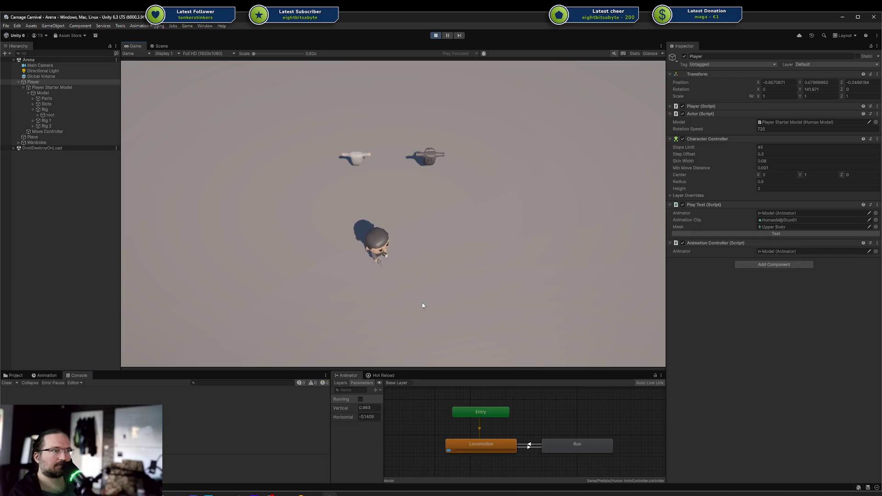
key(s+d)
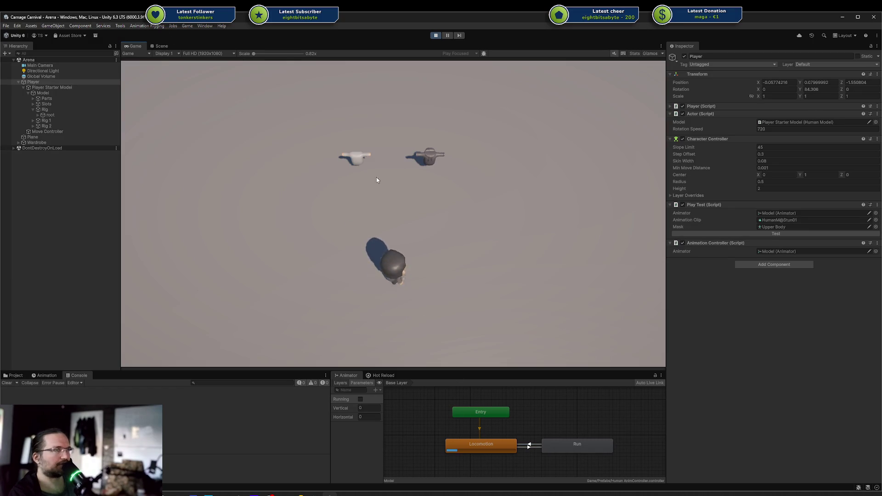
Compare the Model's Animator and Player's components in the Inspector, then browse the editor menus.
click(57, 93)
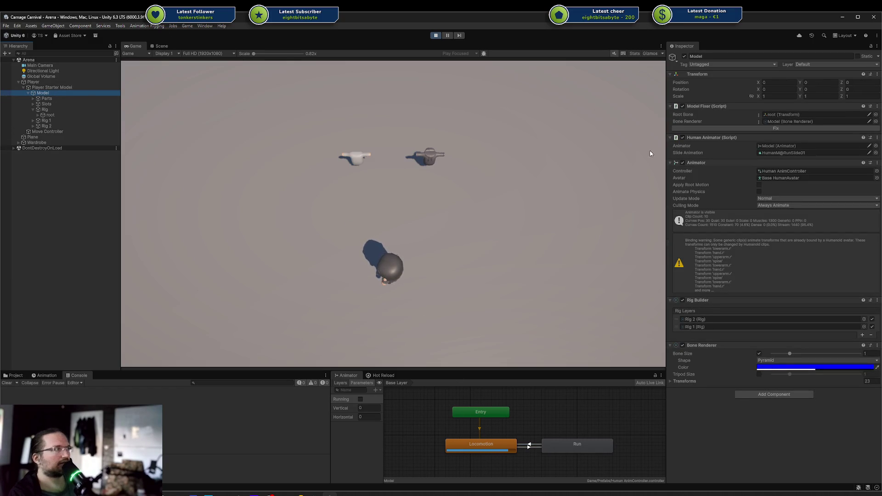
click(68, 81)
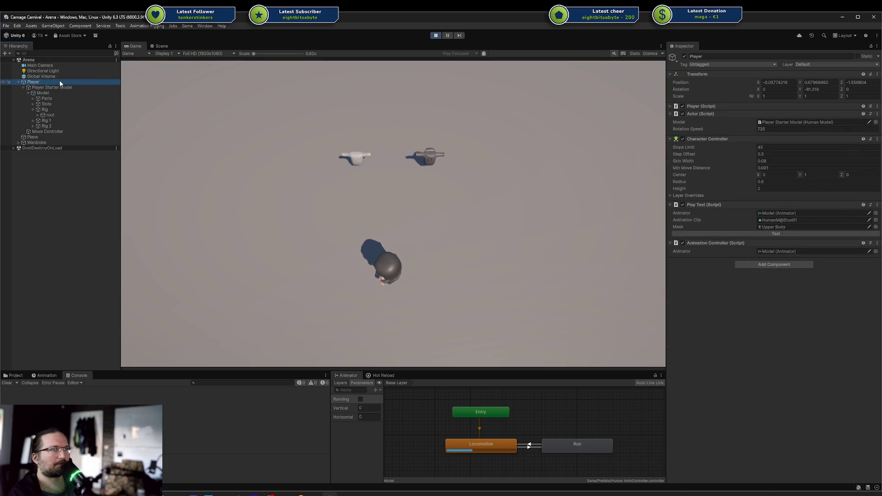
click(54, 92)
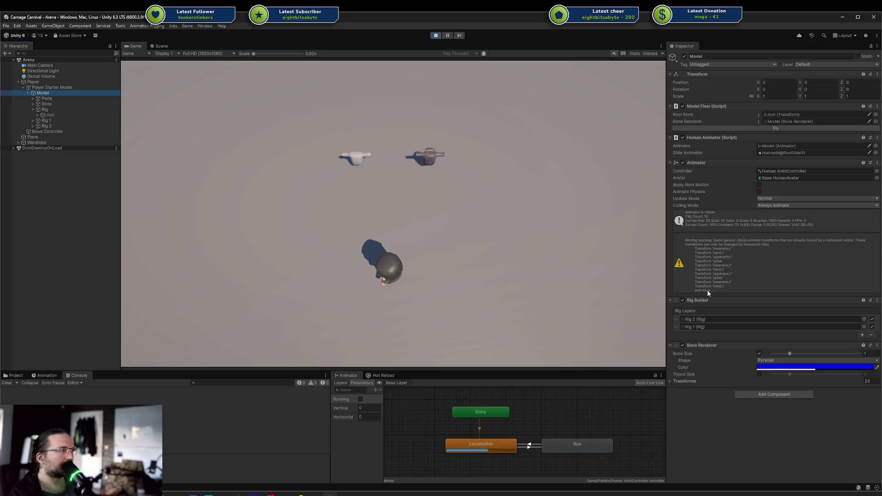
click(70, 83)
click(193, 26)
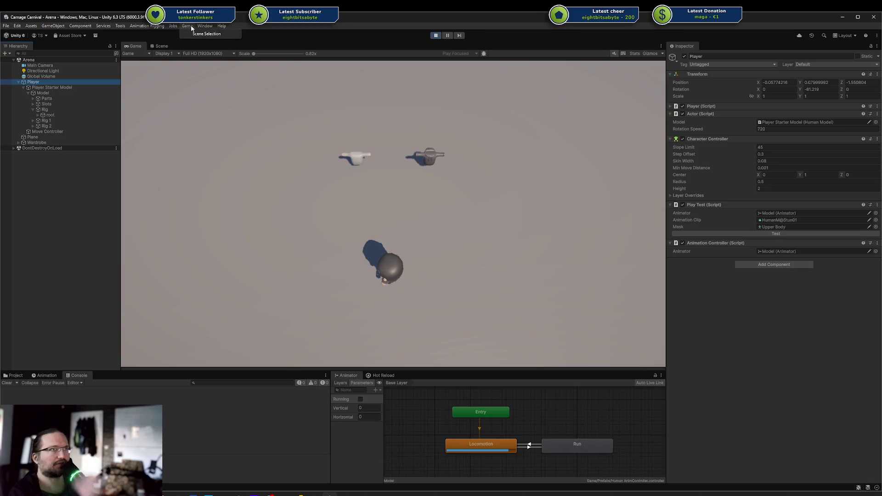
mouse_move(202, 26)
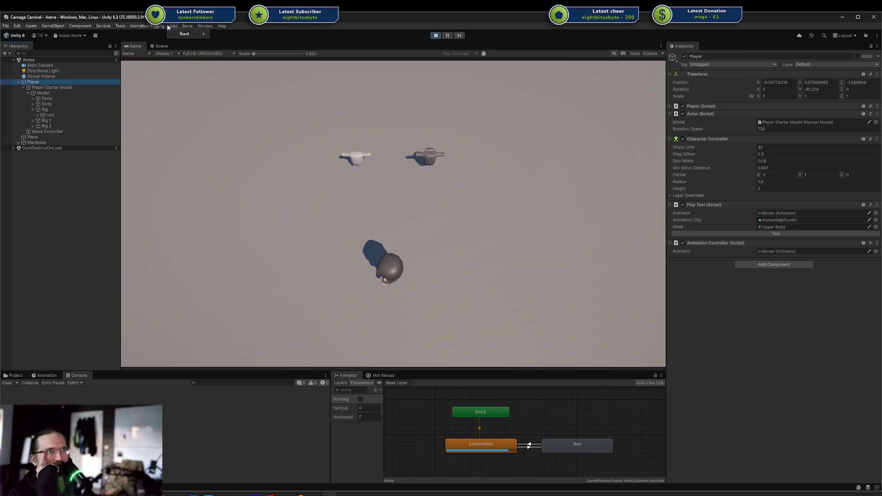
mouse_move(158, 27)
mouse_move(120, 25)
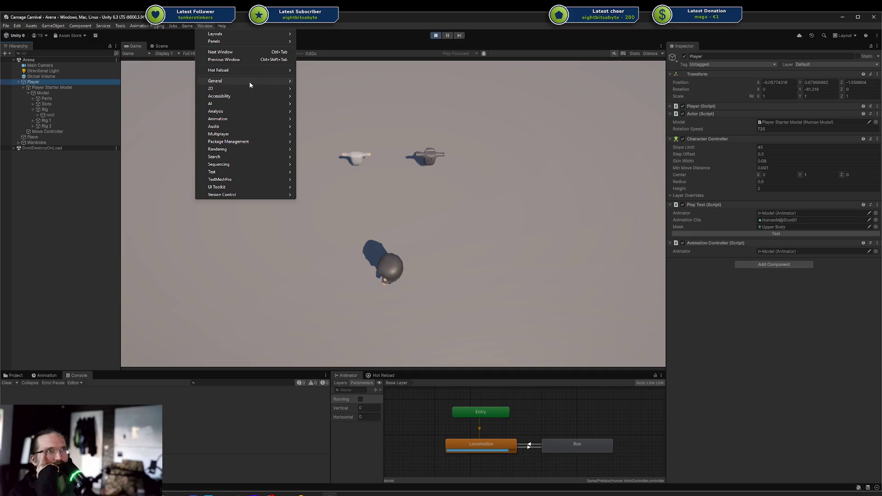
mouse_move(248, 85)
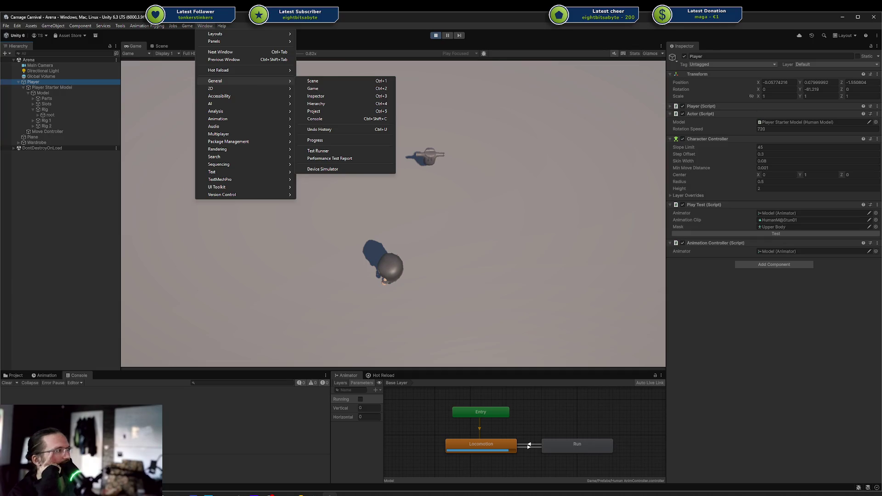
click(268, 40)
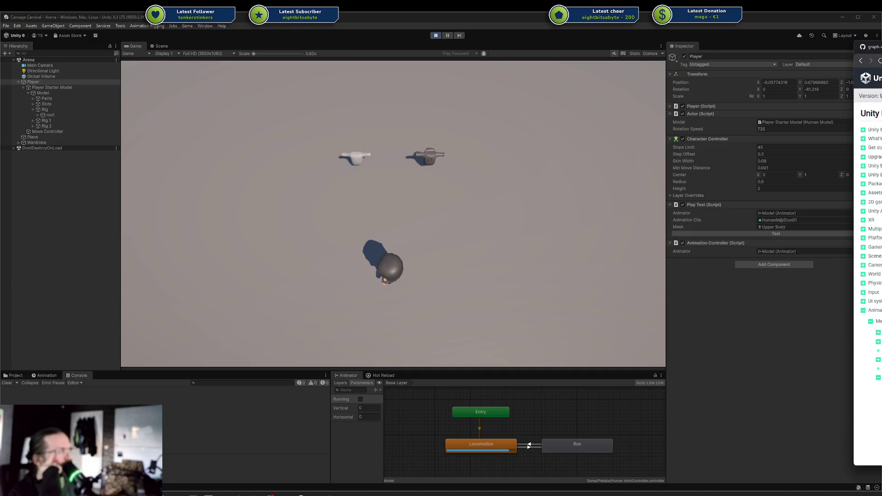
click(205, 26)
mouse_move(254, 115)
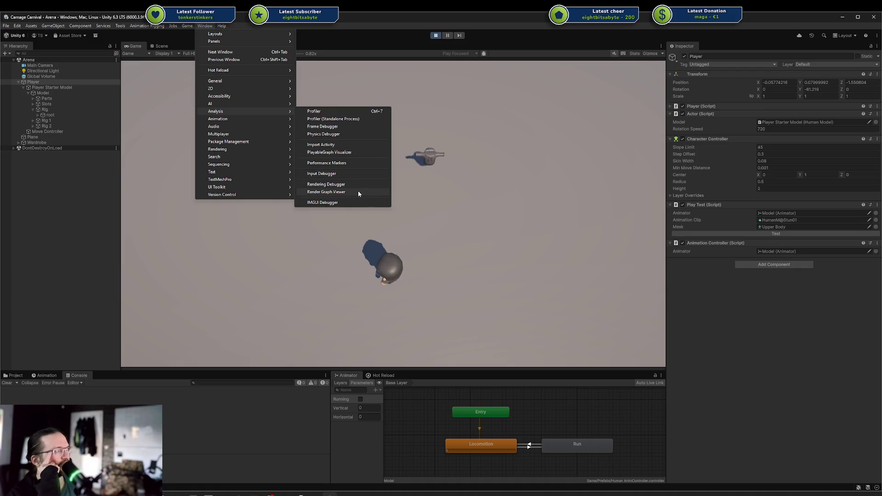
Open the PlayableGraph Visualizer, widen it, and display the [Unnamed] graph.
click(359, 153)
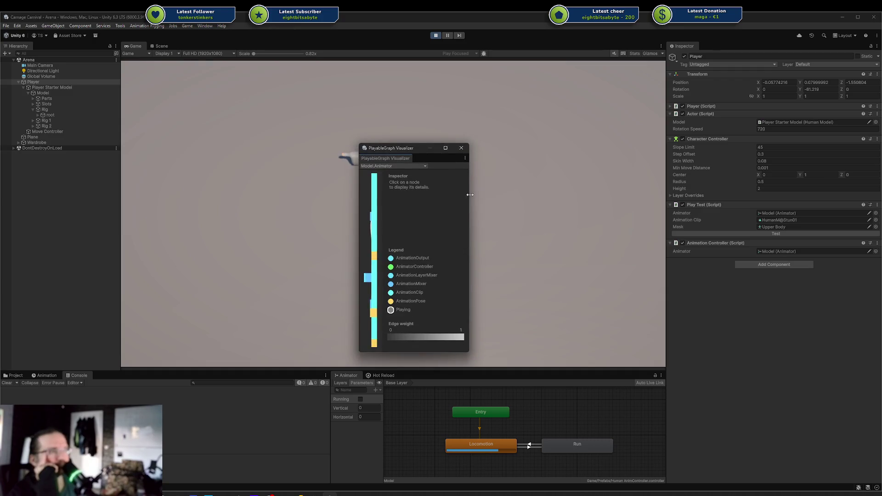
drag(468, 194, 731, 198)
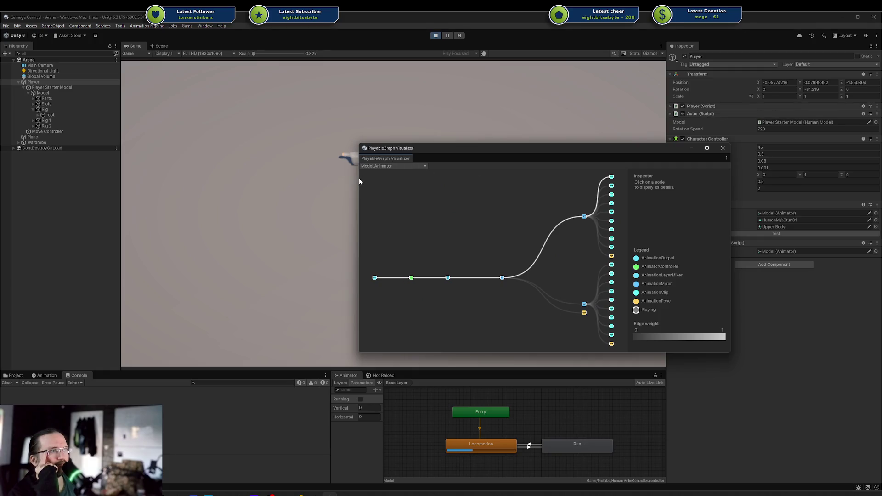
drag(360, 178, 293, 180)
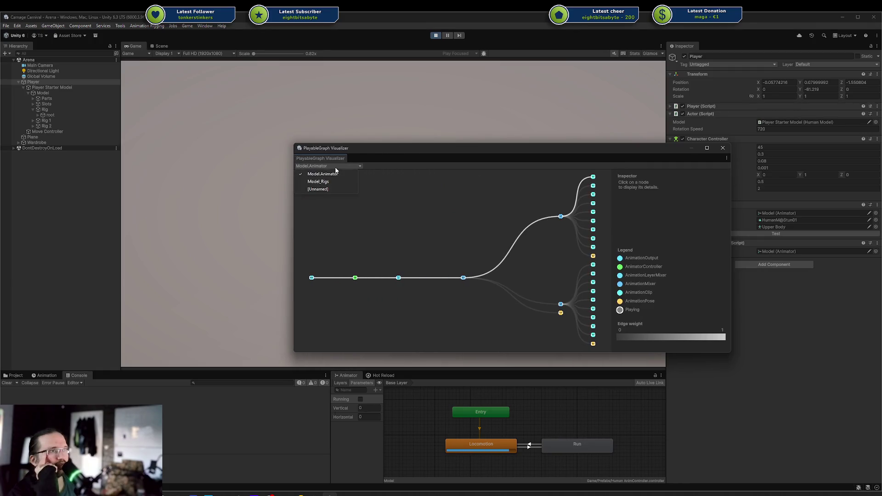
click(336, 189)
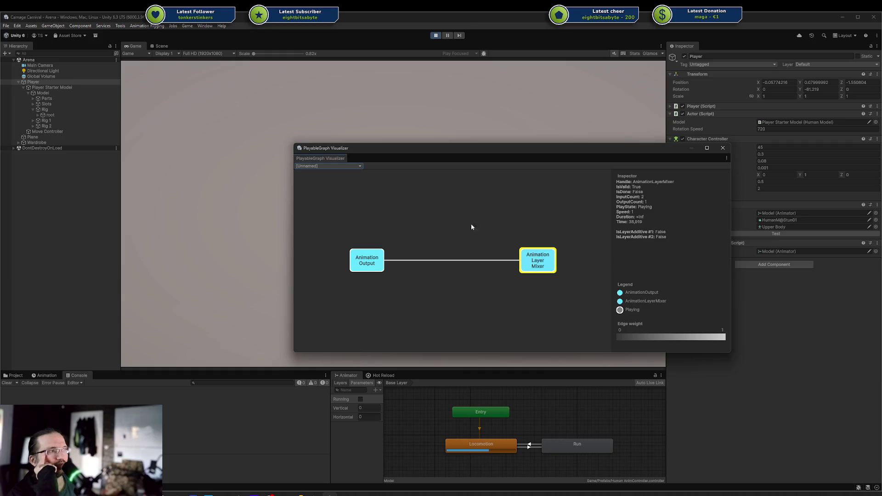
Inspect the Animation Layer Mixer and Animation Output nodes, then move the visualizer aside.
click(538, 260)
click(370, 261)
click(528, 258)
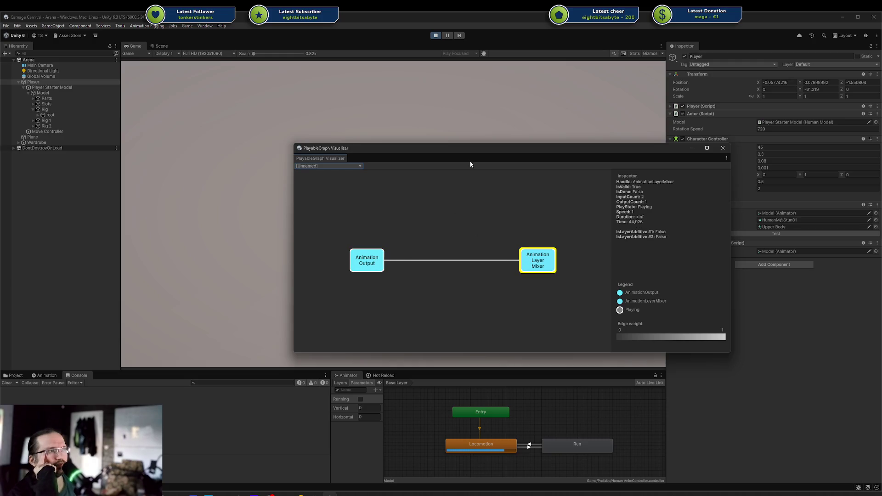
drag(466, 154, 725, 100)
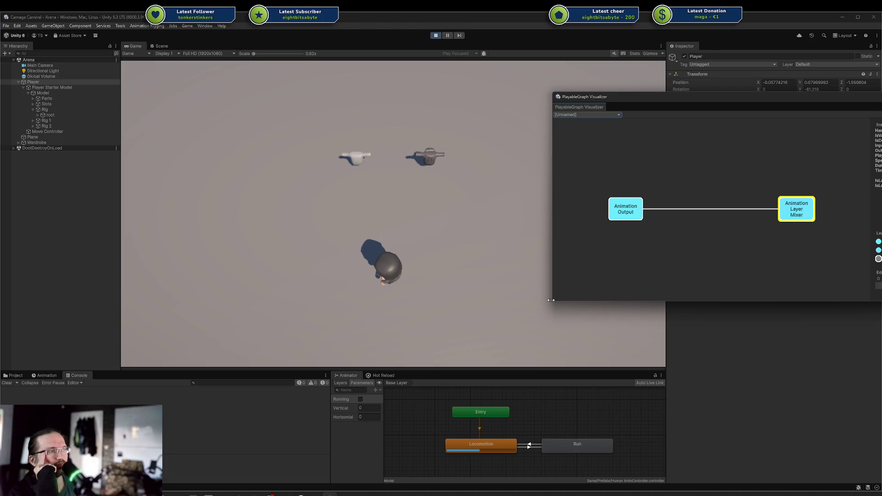
Resize the visualizer, view Model_Rigs and Model.Animator graphs, return to [Unnamed], and exit play mode.
mouse_move(551, 300)
mouse_down()
mouse_move(539, 331)
mouse_move(578, 352)
mouse_up()
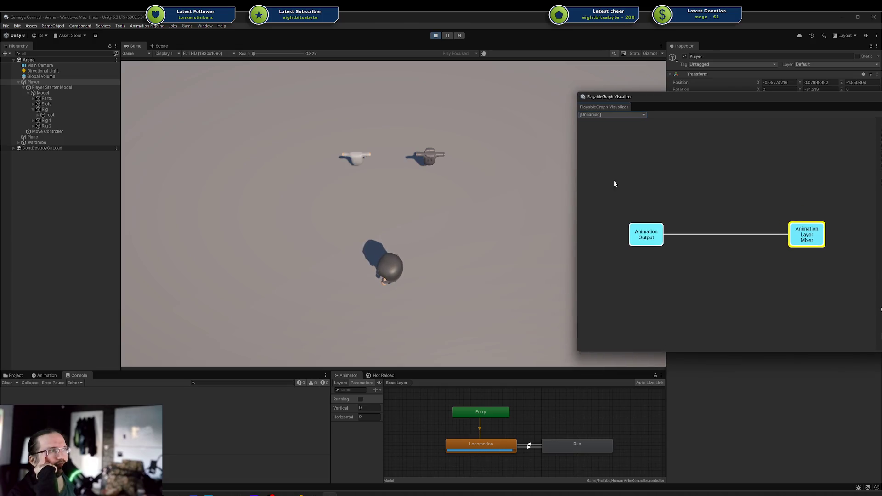
click(608, 116)
click(618, 129)
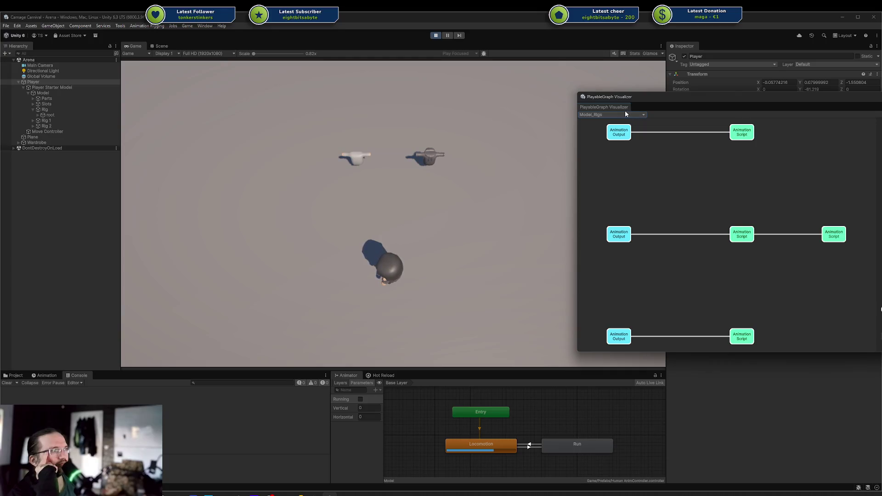
click(626, 113)
click(613, 123)
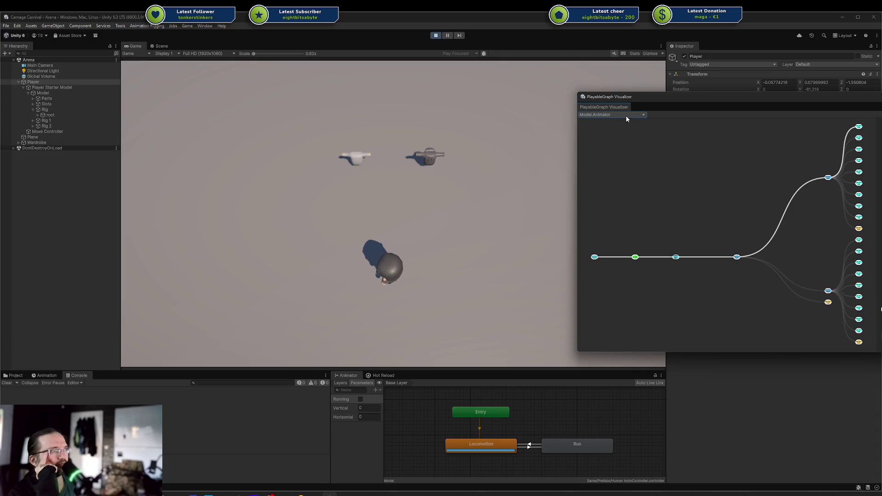
click(607, 139)
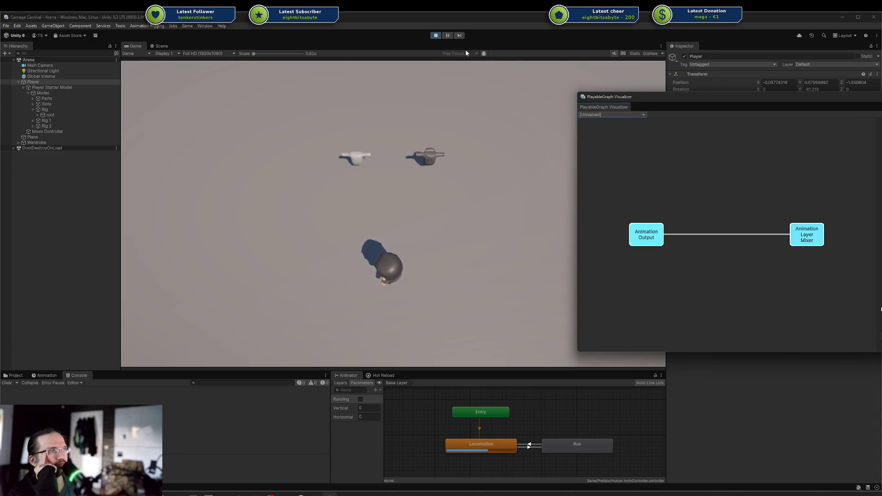
click(432, 35)
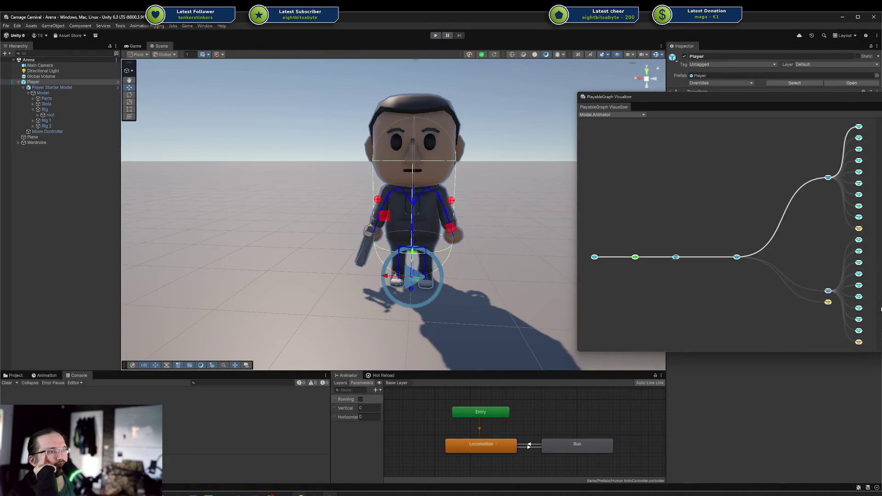
Start a '_graph.' call below the mixer setup in Start, then undo it.
key(alt+Tab)
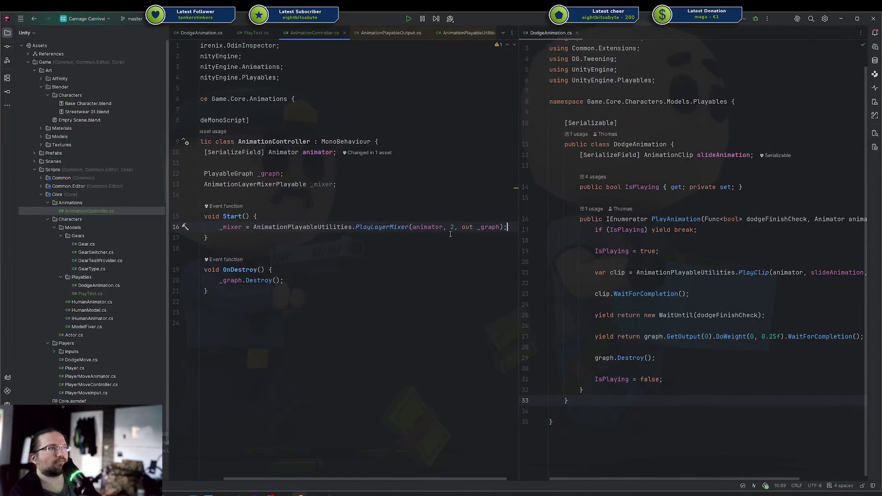
key(Left)
key(Left)
key(End)
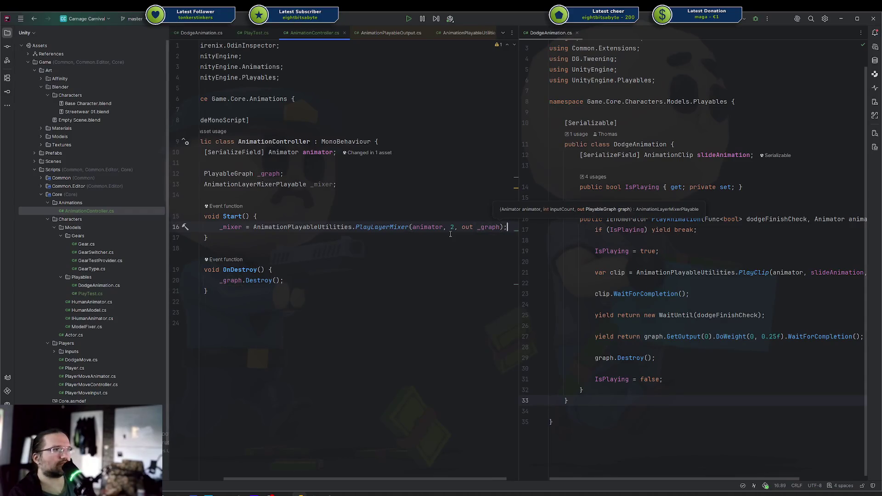
key(Return)
text(_graph.)
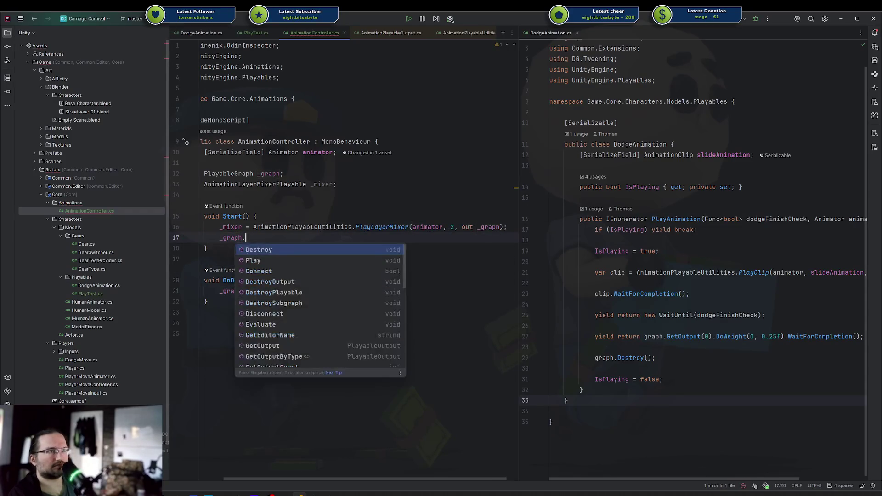
key(Escape)
text(set)
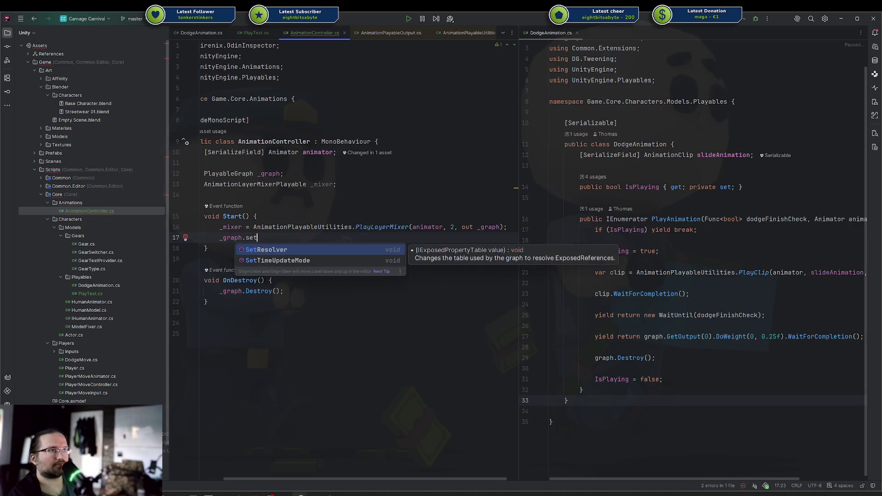
key(ctrl+z)
key(ctrl+z)
Begin a _mixer.ConnectInput line, then delete the unfinished line and extra blank lines.
key(Return)
key(Return)
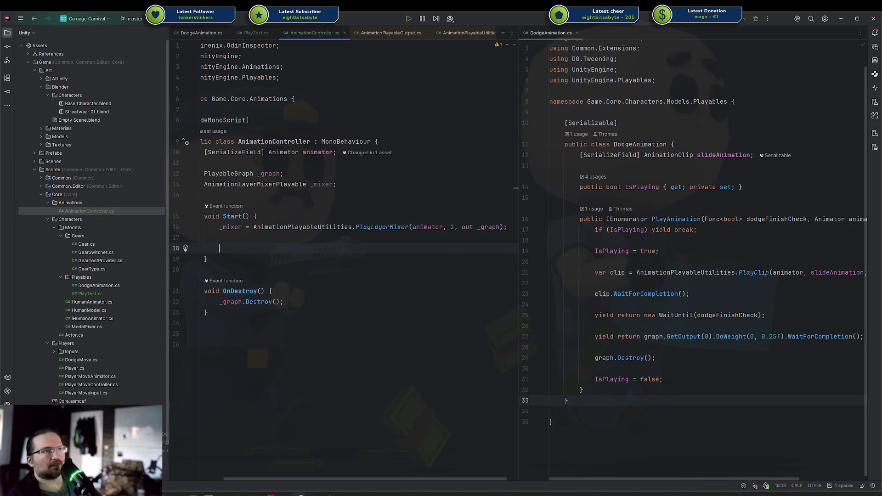
text(_mixer.se)
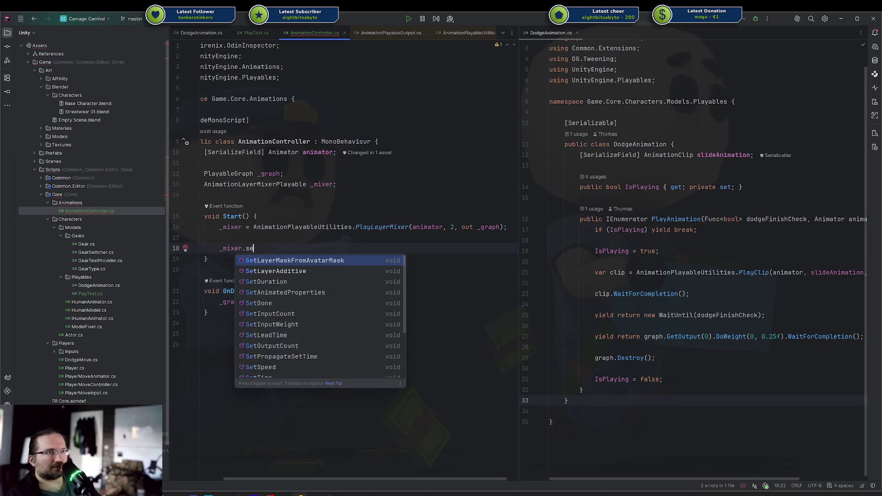
key(BackSpace)
key(BackSpace)
text(con)
key(Return)
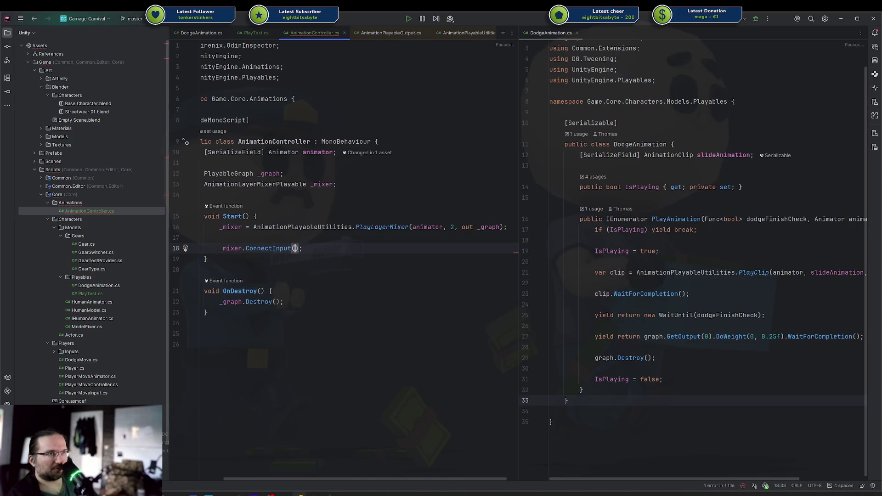
text(0,)
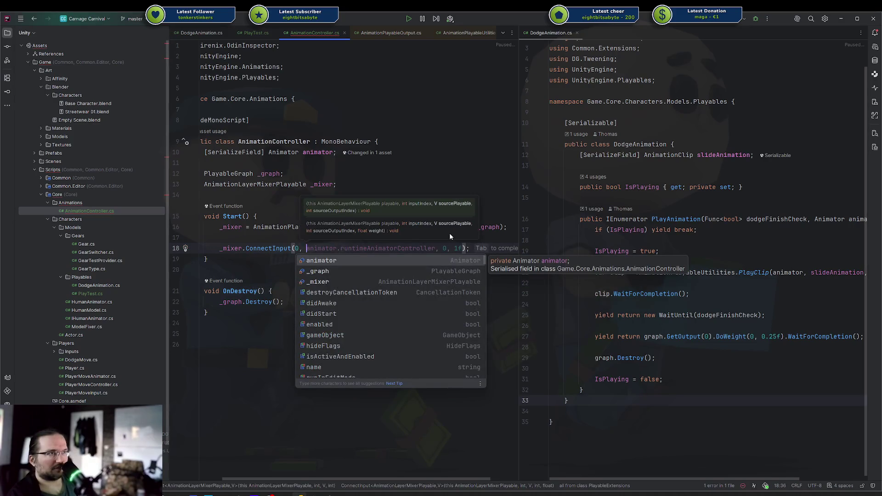
key(Escape)
key(shift+Home)
key(BackSpace)
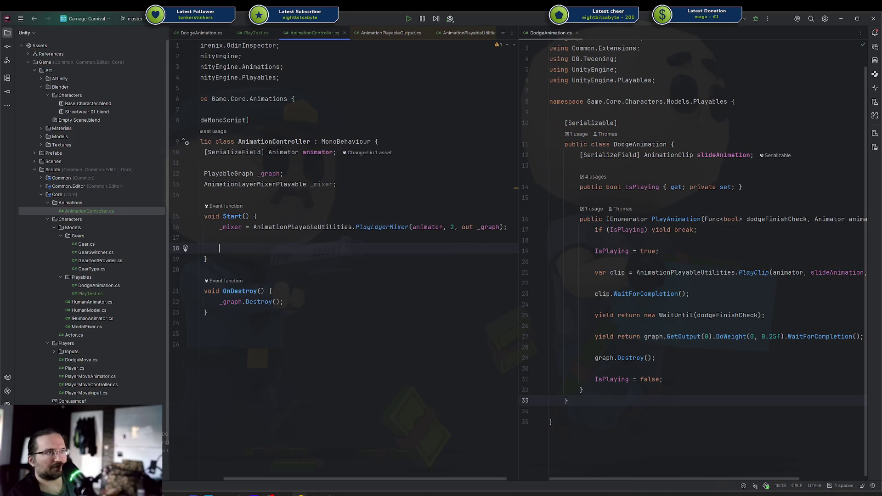
key(ctrl+space)
key(Escape)
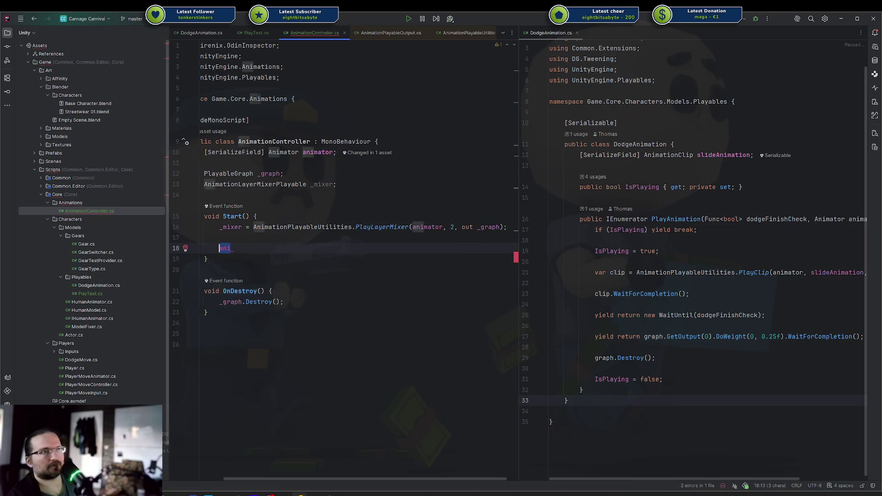
key(BackSpace)
key(BackSpace)
key(Return)
text(_mixer)
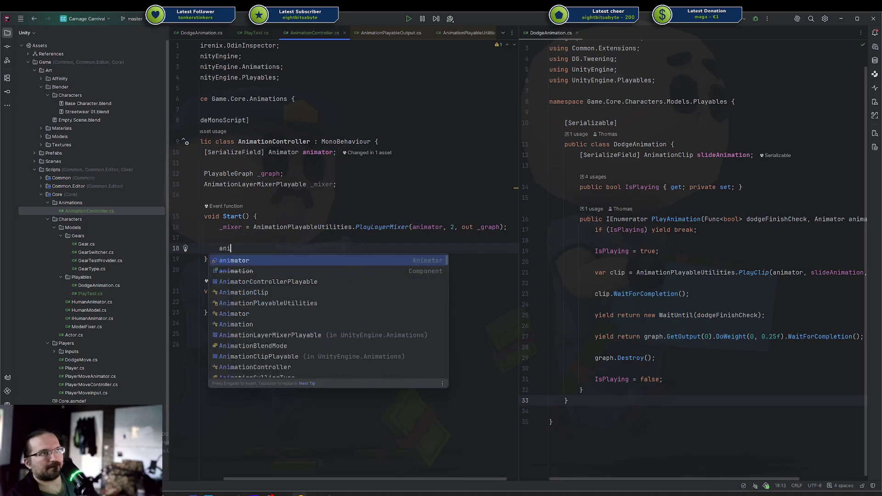
key(ctrl+BackSpace)
Declare a new AnimatorControllerPlayable field named _controller.
click(220, 216)
click(284, 174)
key(Return)
key(Return)
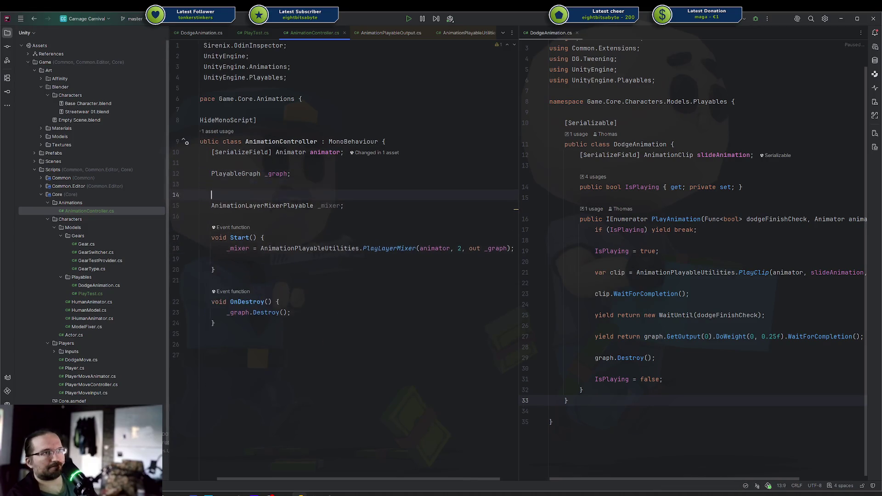
text(Animat)
key(Return)
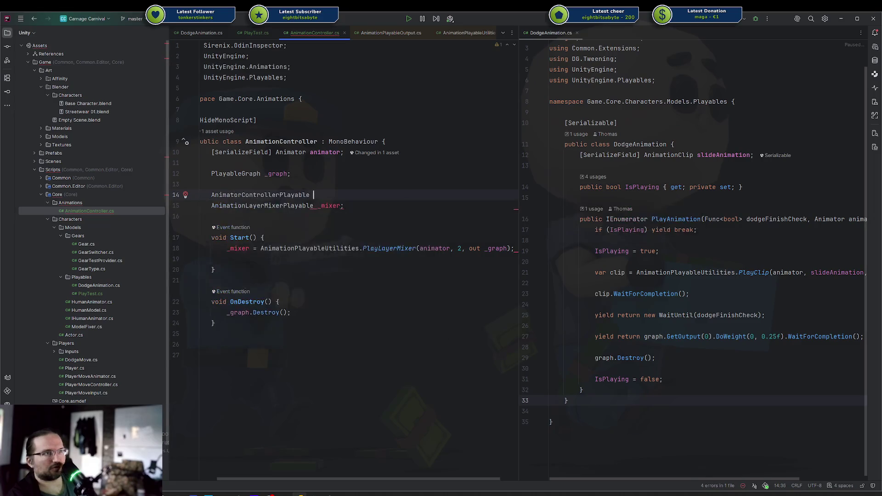
key(Return)
text(;)
In Start, create _controller with AnimatorControllerPlayable.Create from the animator's runtime controller.
click(450, 234)
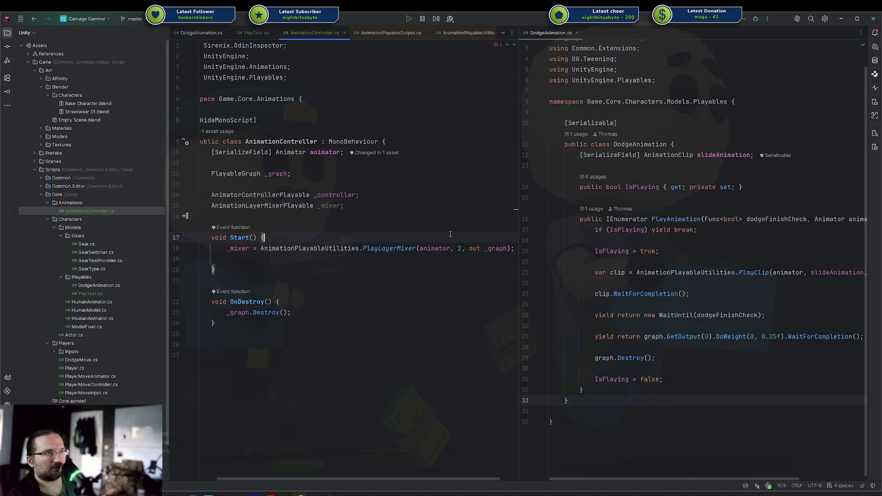
key(Down)
key(Down)
key(Return)
text(_contr)
key(Return)
key(Tab)
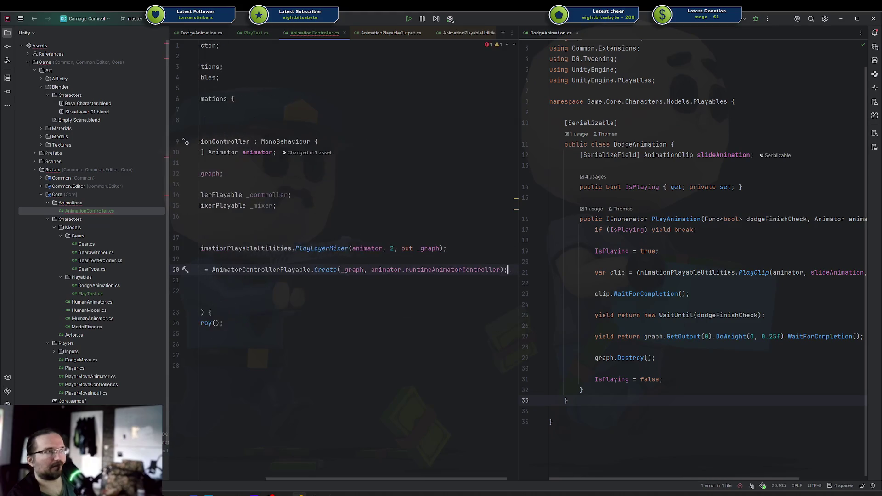
Connect it with _mixer.ConnectInput(0, _controller, 0, 1f) for full weight on input 0.
key(Return)
key(Return)
text(_mixer.ConnectInput(0, _controller, 0, 1f);)
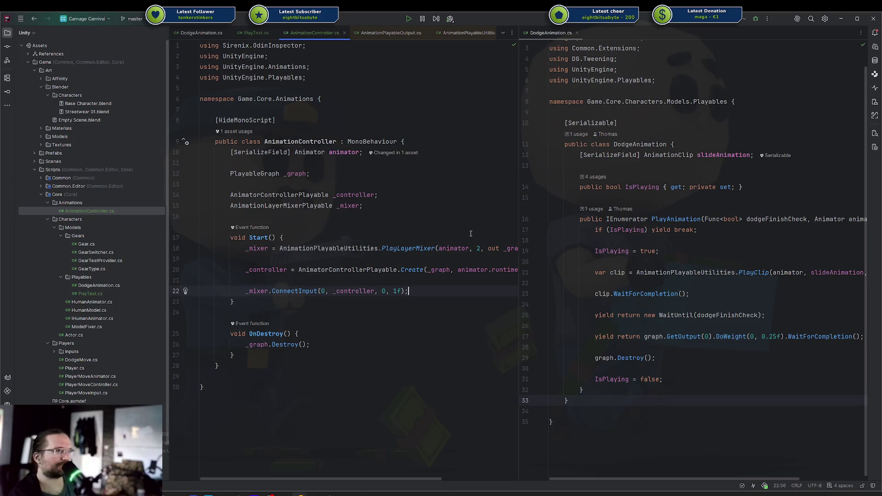
click(330, 494)
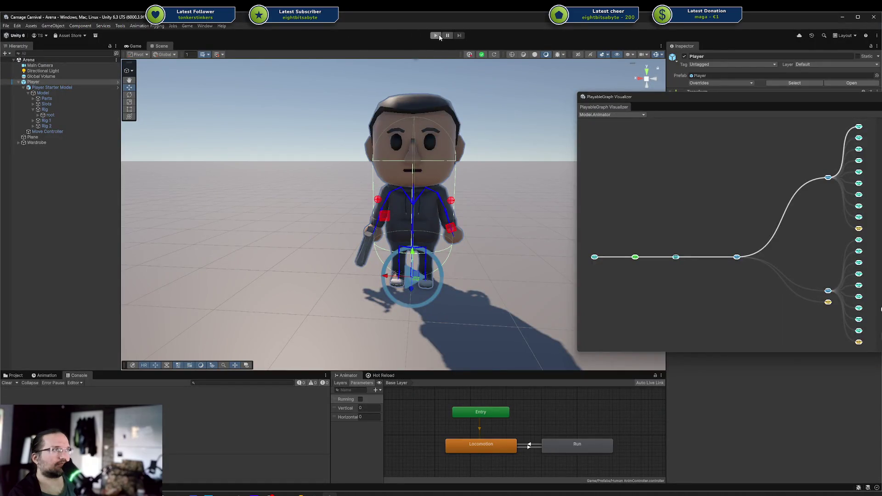
Enter play mode and show the [Unnamed] graph in an enlarged, taller Visualizer window.
click(437, 36)
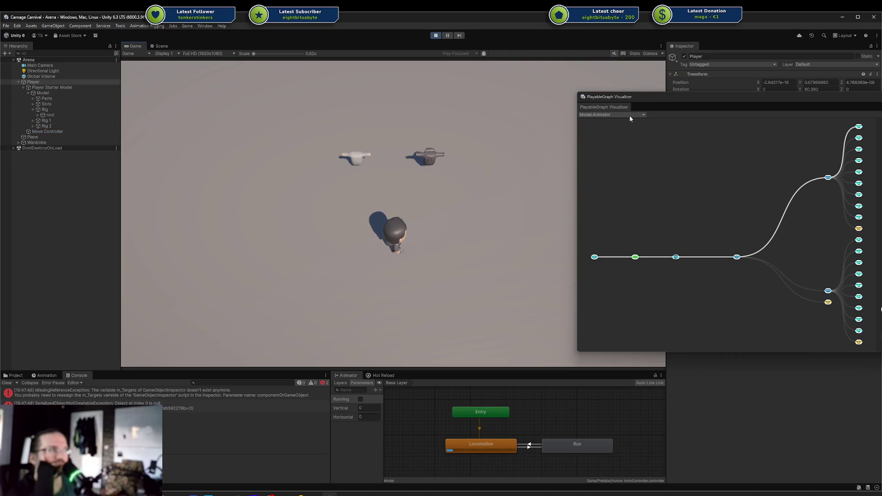
click(629, 115)
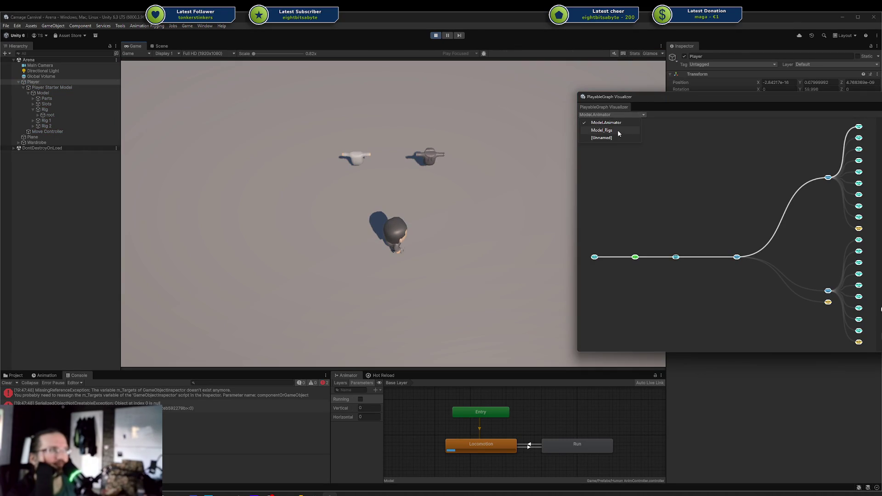
click(615, 138)
mouse_move(694, 104)
mouse_down()
mouse_move(607, 108)
mouse_move(566, 132)
mouse_up()
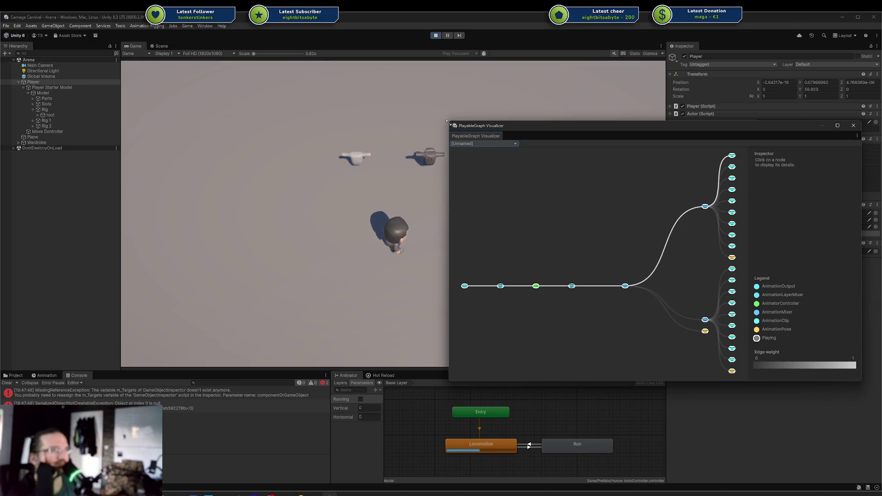
mouse_move(448, 123)
mouse_down()
mouse_move(310, 55)
mouse_move(444, 70)
mouse_move(407, 70)
mouse_up()
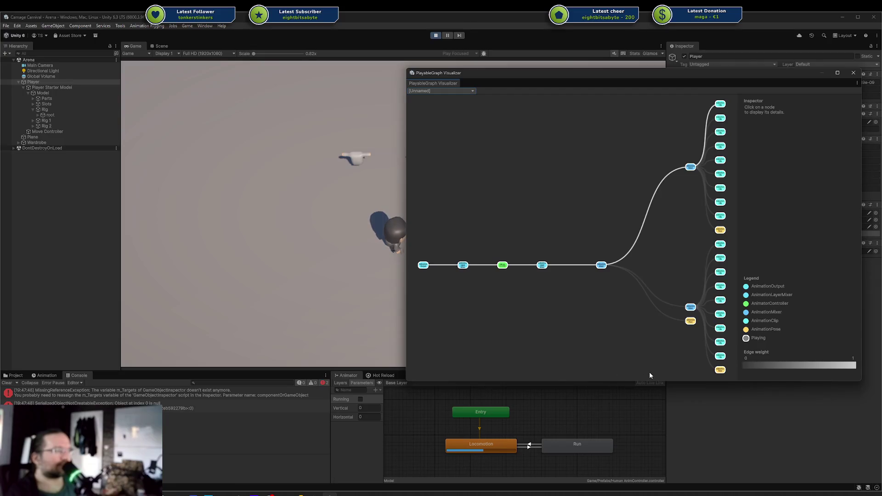
drag(648, 381, 638, 486)
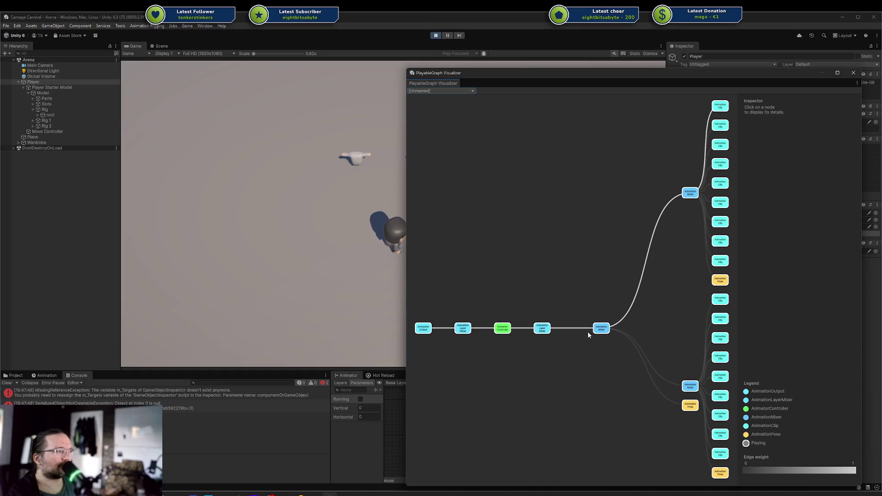
Inspect the mixer, layer mixer and AnimatorController nodes, clear the Console, dock the Visualizer.
click(600, 329)
click(543, 328)
click(502, 338)
click(502, 329)
click(406, 288)
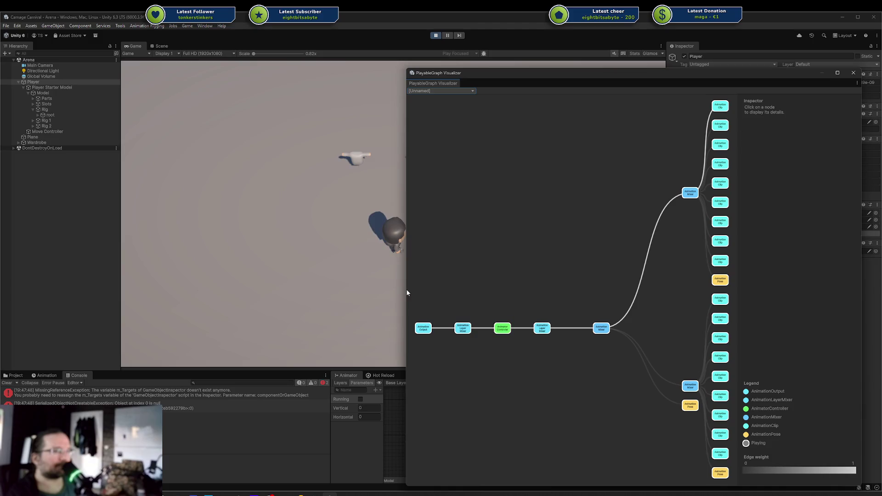
click(9, 383)
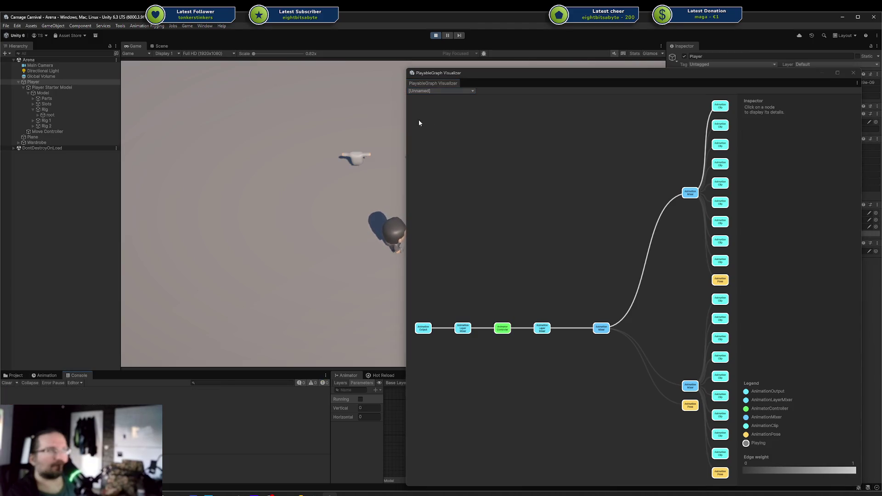
mouse_move(431, 86)
mouse_down()
mouse_move(297, 35)
mouse_move(297, 45)
mouse_up()
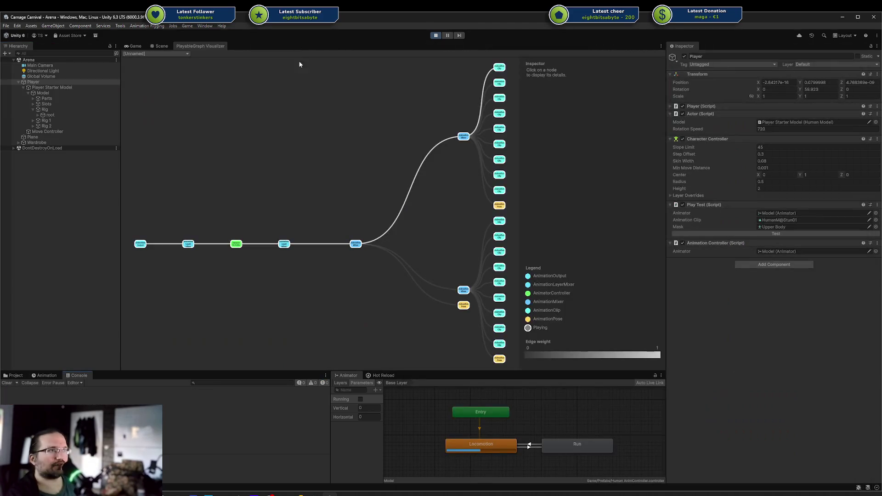
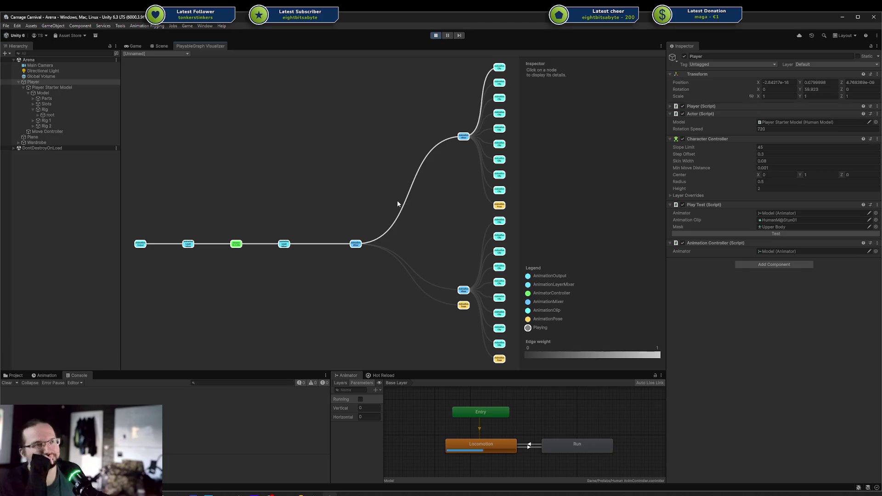
Inspect the AnimatorController and AnimationLayerMixer nodes, then select Move Controller and show the Game view.
click(237, 245)
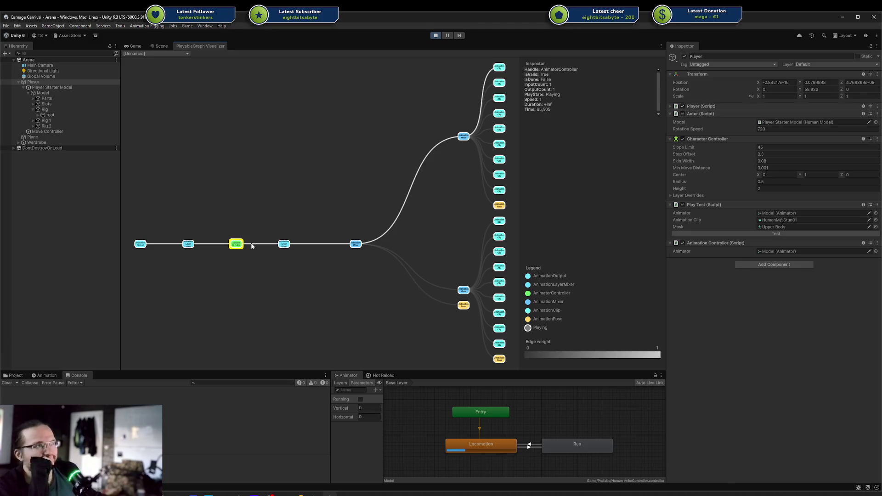
click(284, 244)
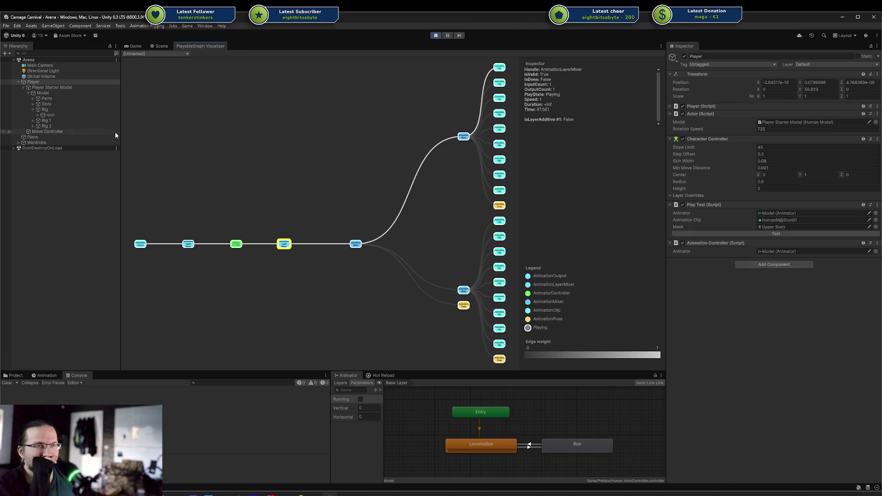
click(83, 132)
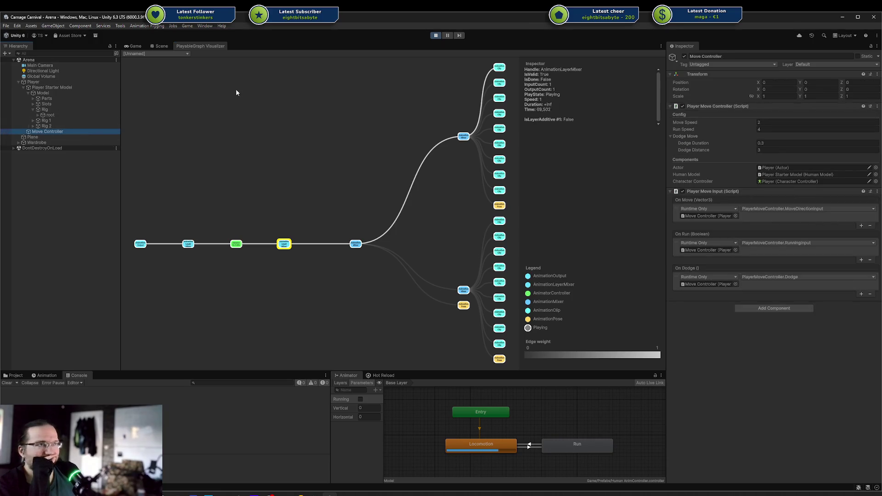
click(137, 46)
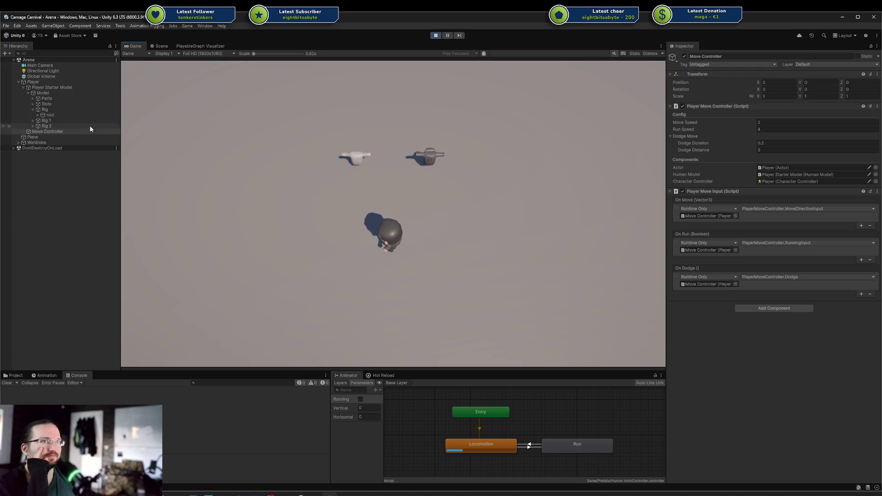
Remove the Player's Animation Controller (Script) component and undock the PlayableGraph Visualizer into a floating window.
click(55, 82)
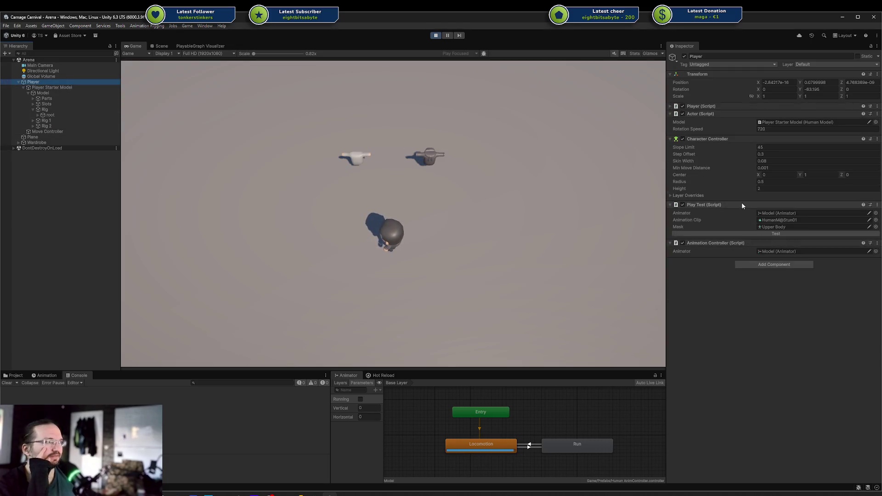
click(877, 206)
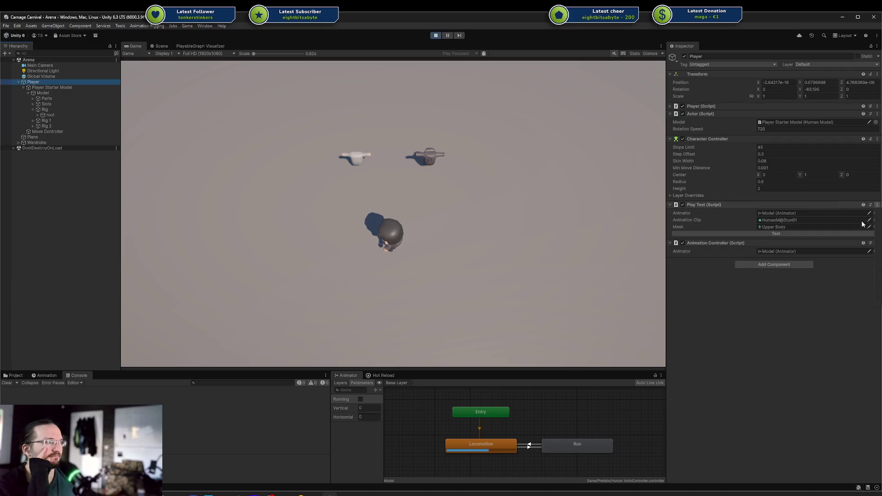
click(873, 244)
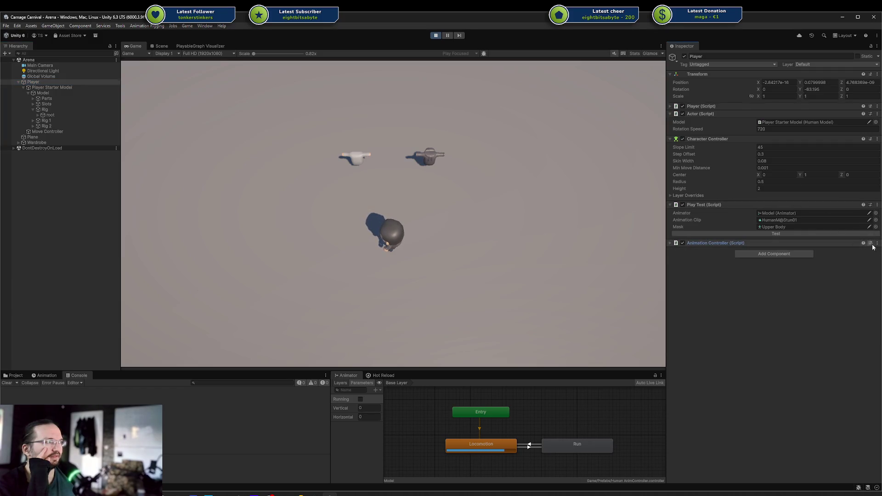
click(875, 244)
click(878, 244)
click(879, 245)
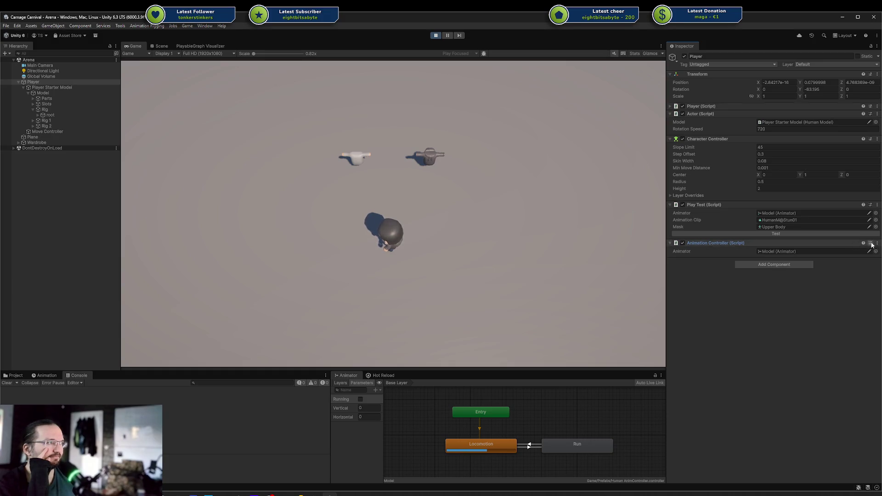
click(877, 243)
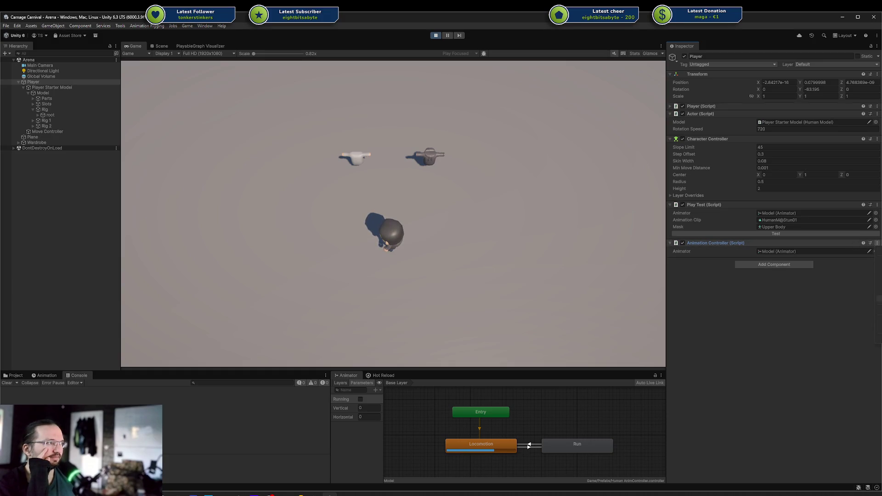
click(879, 261)
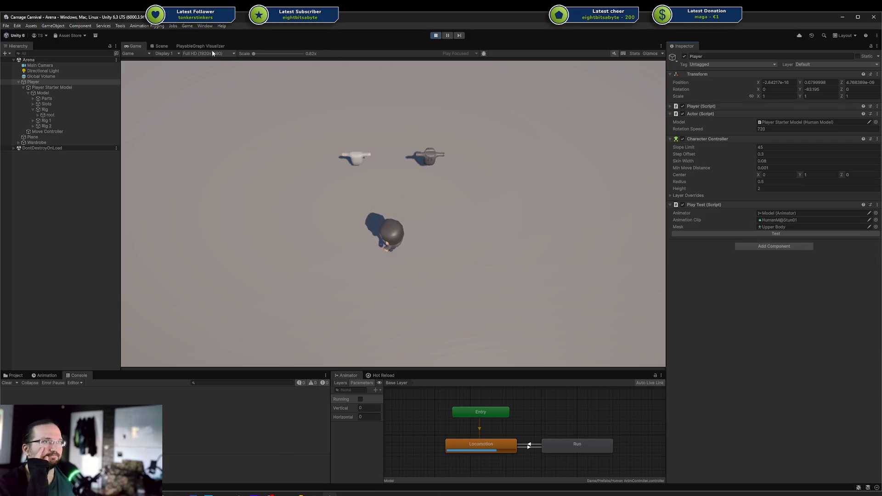
click(200, 46)
mouse_move(202, 46)
mouse_down()
mouse_move(496, 166)
mouse_move(518, 196)
mouse_up()
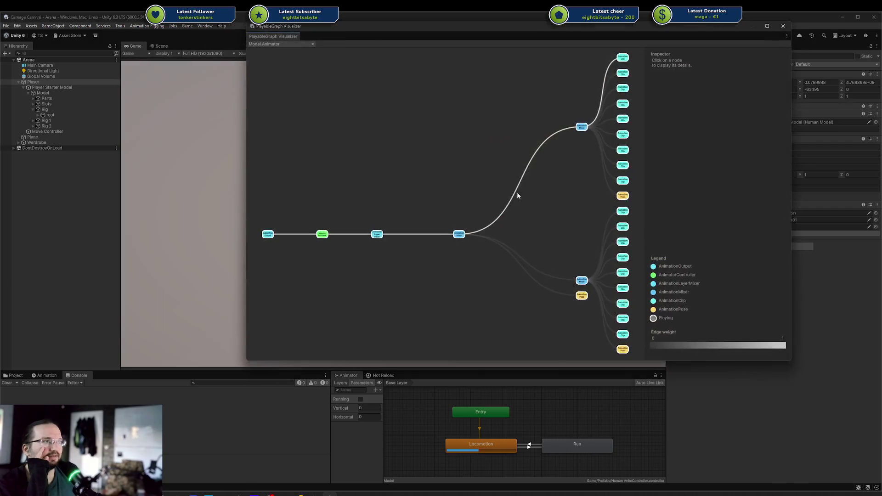
Move the visualizer off the game view and switch between the Model_Rigs and [Unnamed] graphs.
mouse_move(311, 30)
mouse_down()
mouse_move(357, 37)
mouse_move(614, 191)
mouse_move(575, 266)
mouse_up()
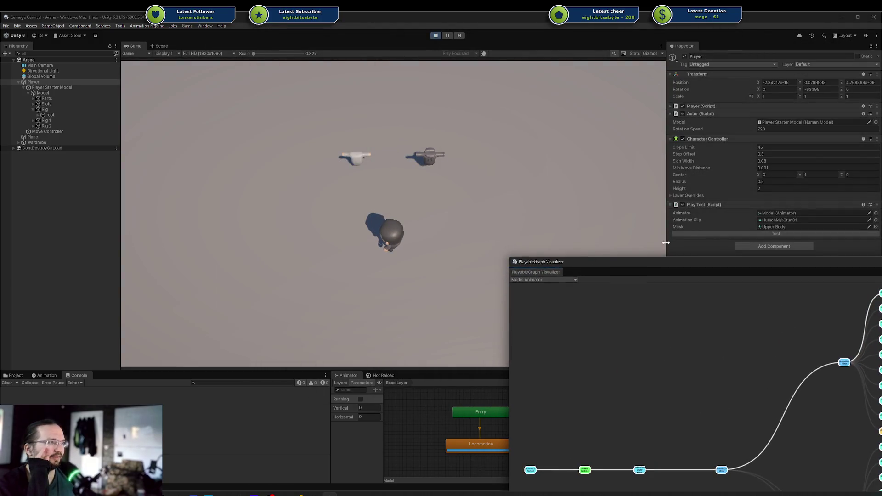
click(569, 283)
click(551, 296)
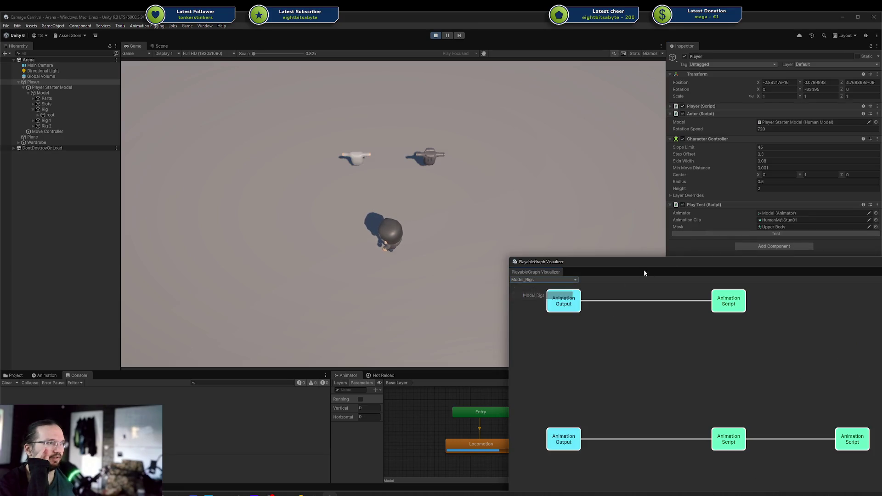
click(563, 280)
click(533, 304)
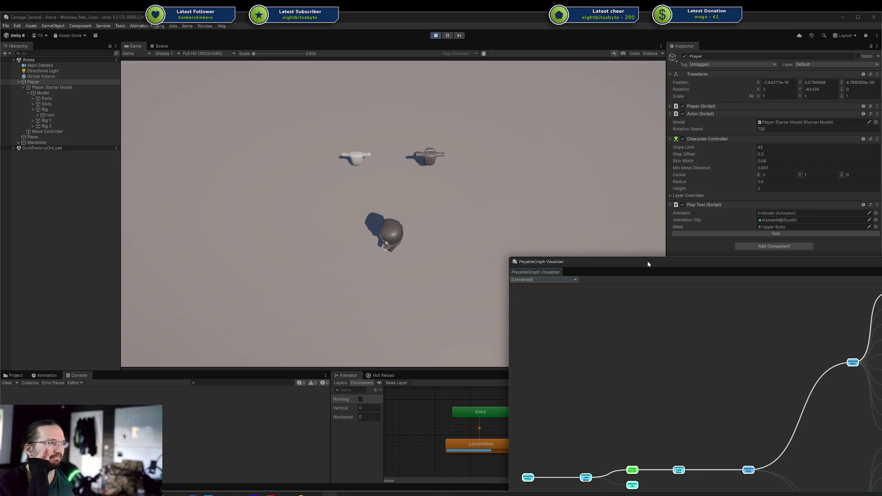
Pause the running game and reselect the [Unnamed] graph with the visualizer back in the centre.
drag(648, 265, 527, 172)
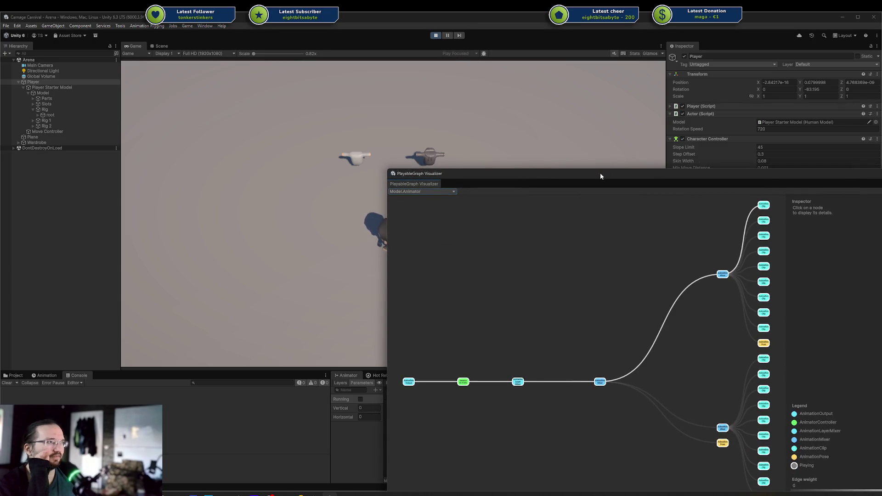
drag(601, 173, 881, 137)
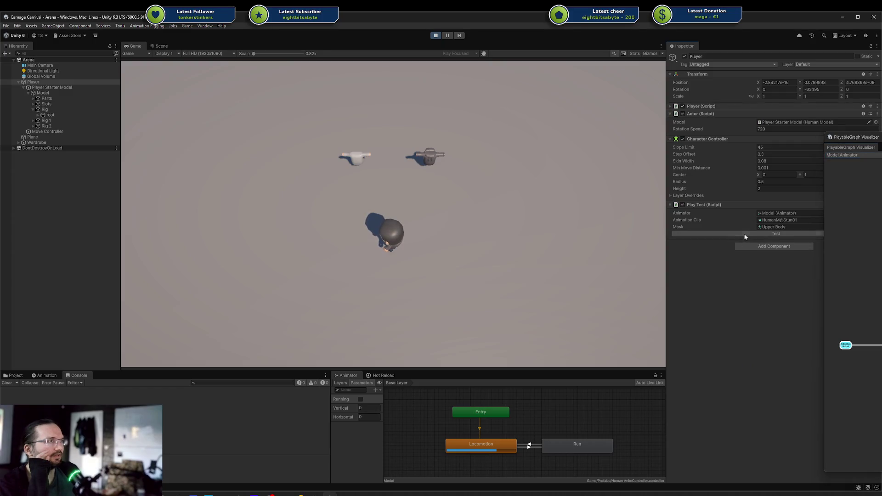
click(449, 35)
click(844, 155)
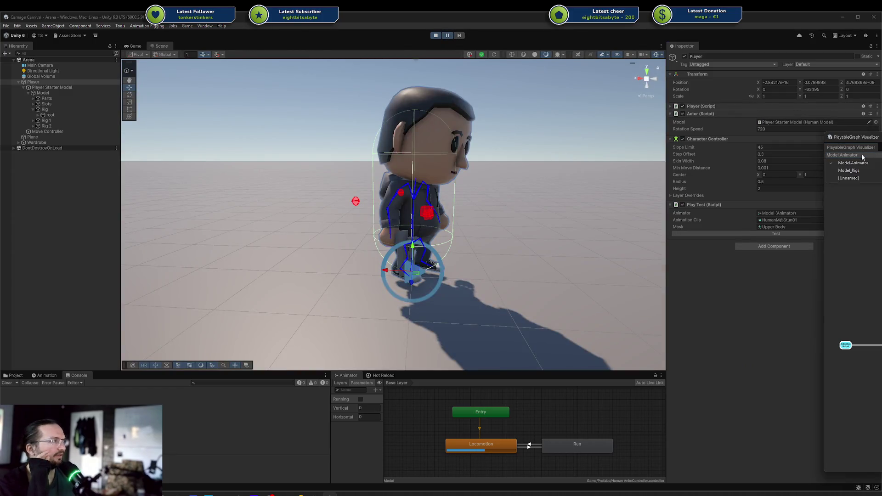
click(849, 178)
mouse_move(855, 137)
mouse_down()
mouse_move(462, 92)
mouse_move(345, 89)
mouse_up()
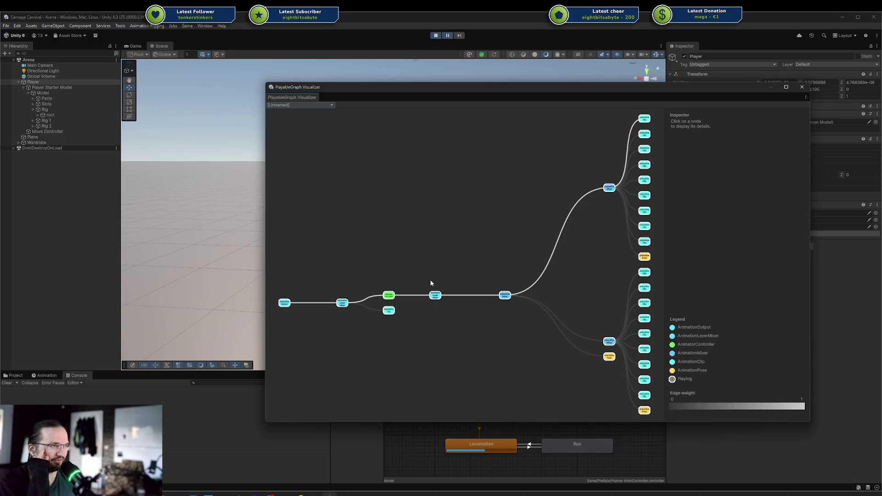
Inspect the animation clip and upper AnimationMixer nodes, then park the visualizer at the right edge.
click(388, 310)
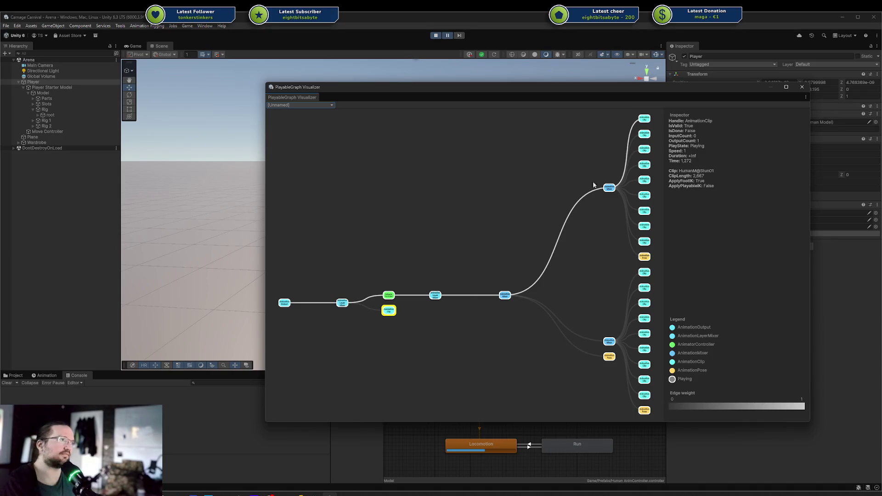
click(609, 188)
click(597, 208)
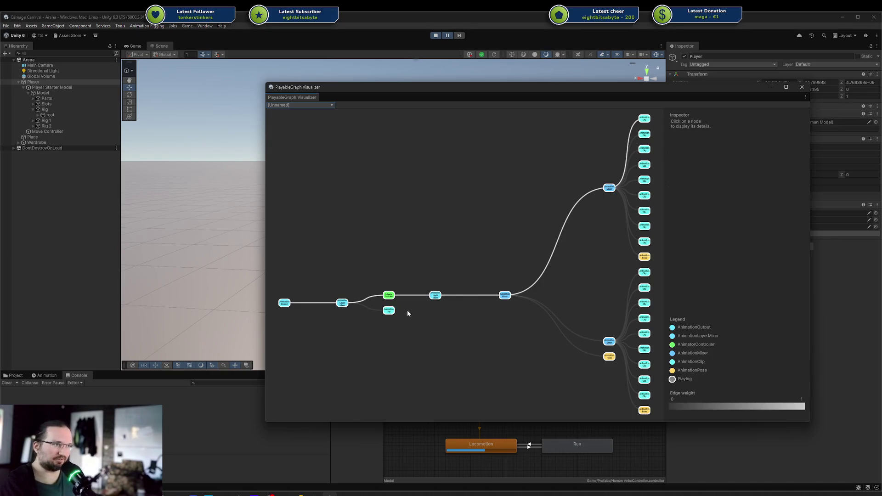
click(389, 310)
click(375, 307)
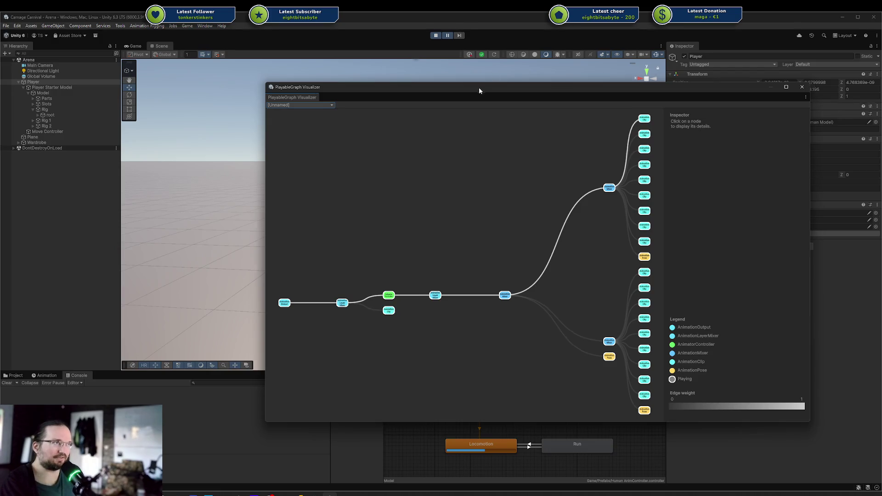
drag(479, 87, 881, 51)
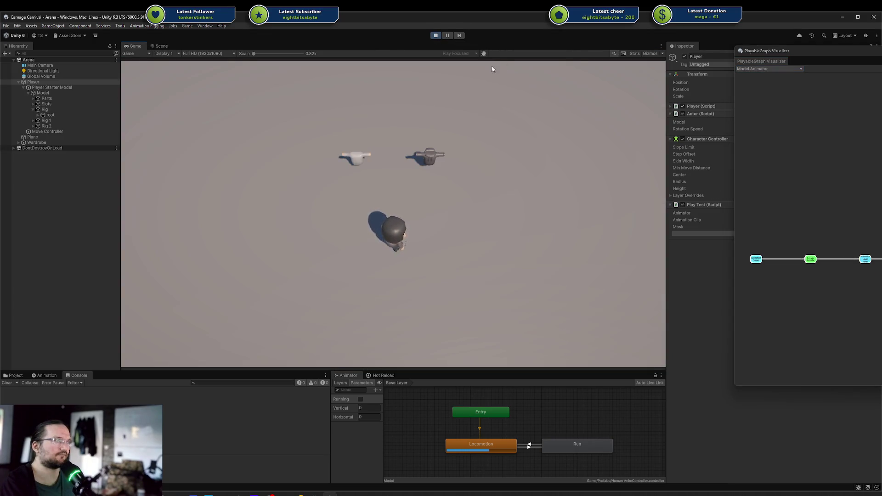
In Rider's PlayTest.cs, try a clip ConnectInput weight of 1f, then undo back to 0f.
key(alt+Tab)
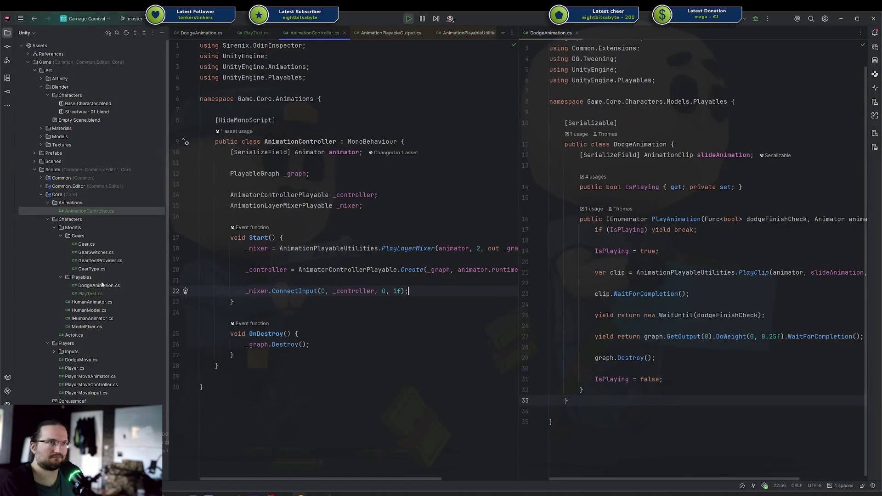
double_click(87, 293)
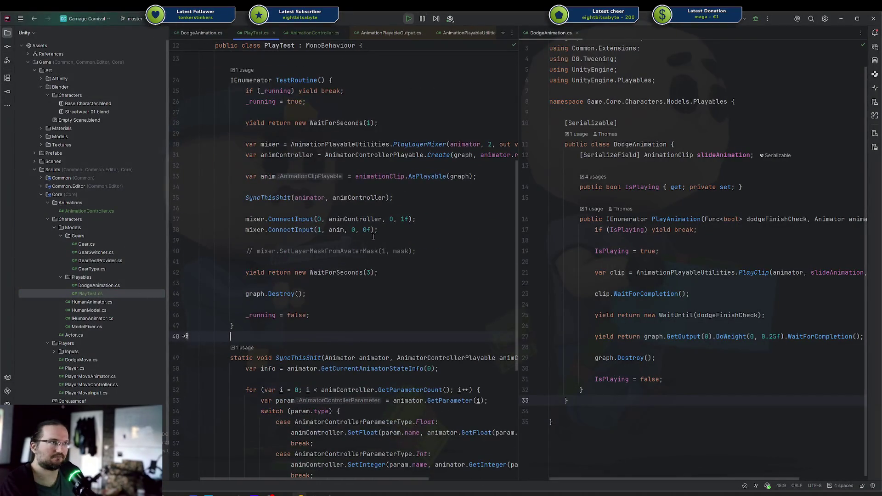
key(BackSpace)
text(1)
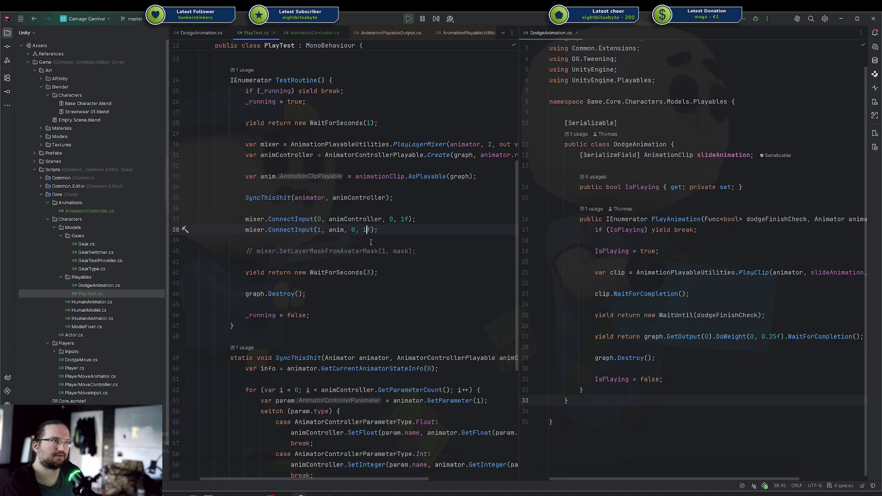
key(ctrl+d)
key(Down)
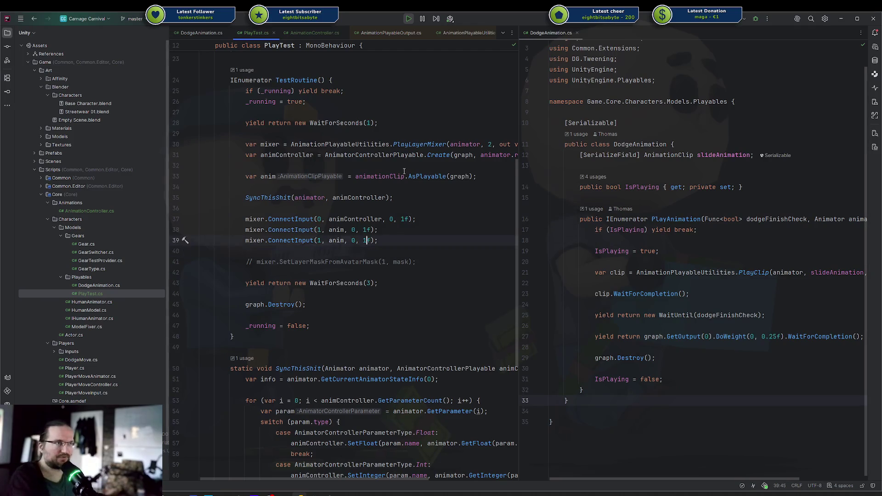
key(ctrl+z)
key(ctrl+z)
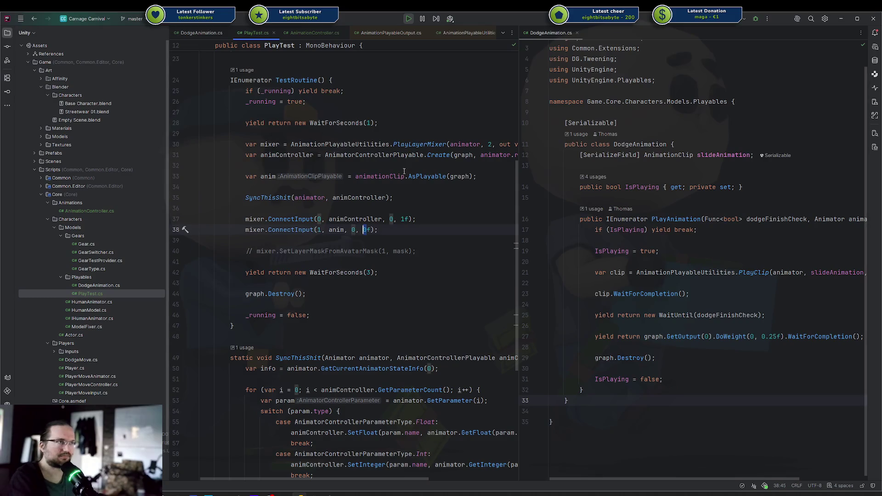
Return to Unity and drag the graph visualizer back into view.
click(400, 184)
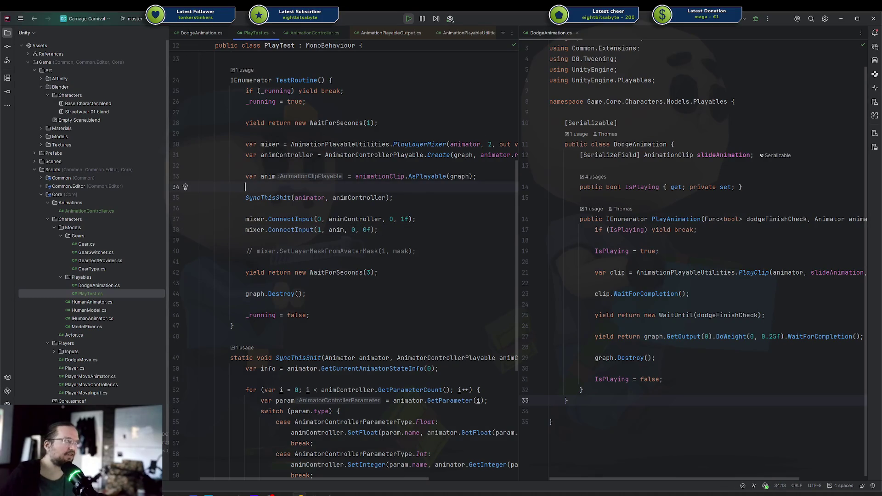
key(alt+Tab)
drag(691, 83, 618, 100)
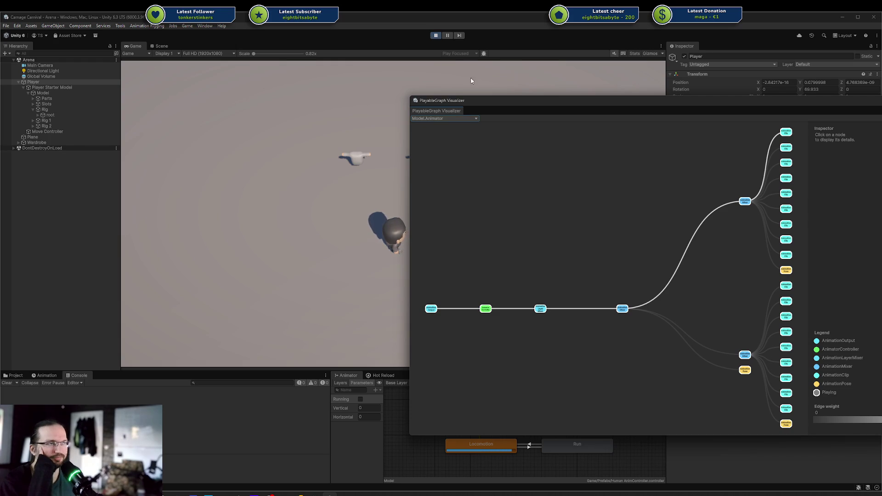
Stop play mode, glance at the code in Rider, and move the visualizer fully onto the screen.
click(435, 35)
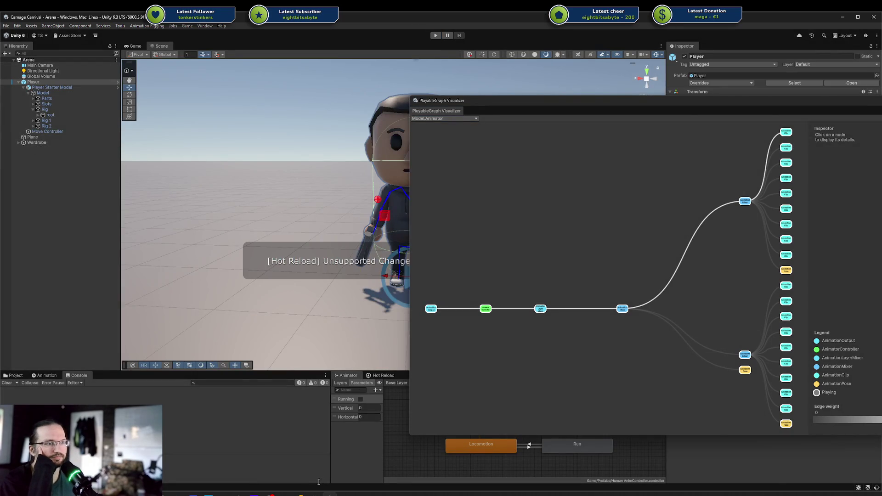
click(300, 494)
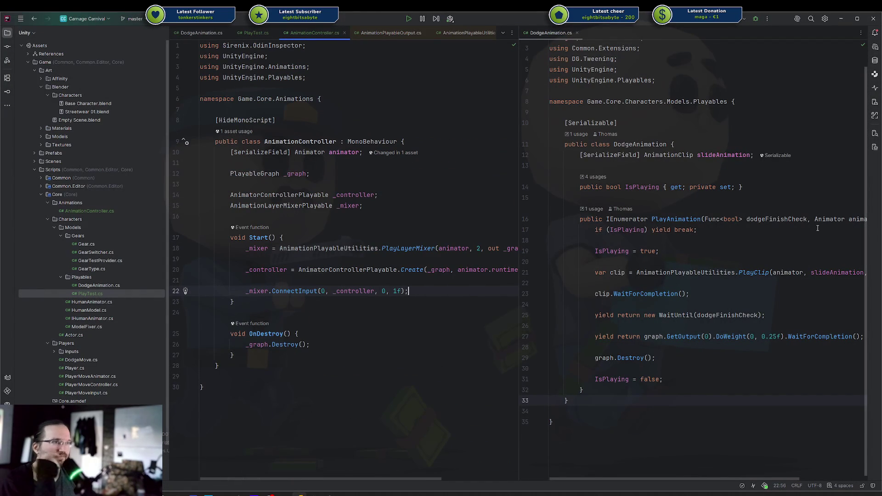
key(alt+Tab)
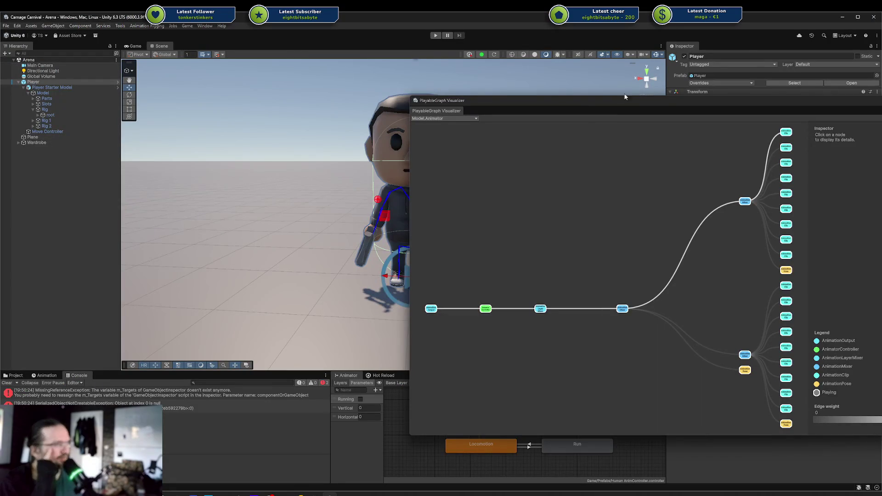
click(631, 114)
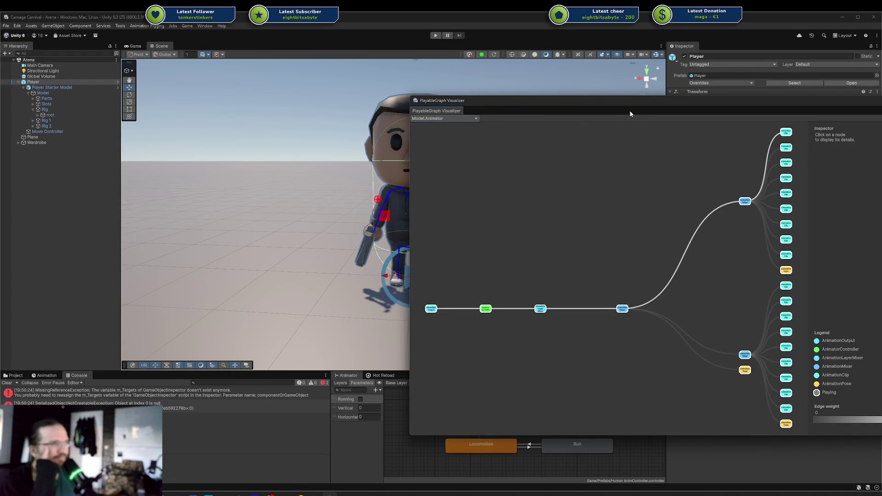
drag(508, 106, 304, 98)
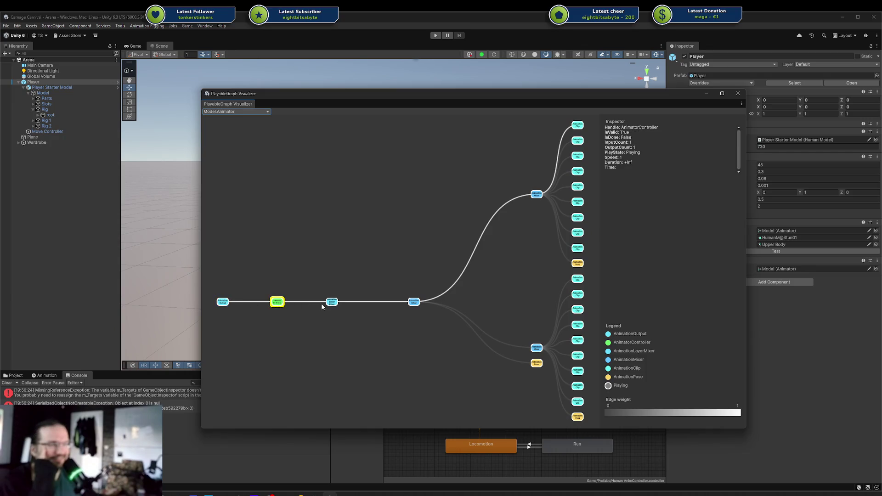
Inspect the AnimationMixer nodes, including the 10-input upper mixer, and both AnimationPose nodes.
click(414, 302)
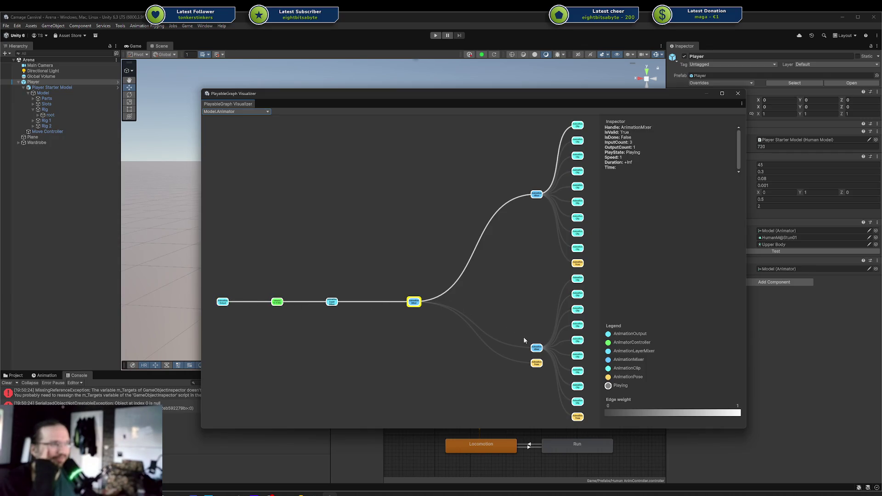
click(536, 348)
click(537, 196)
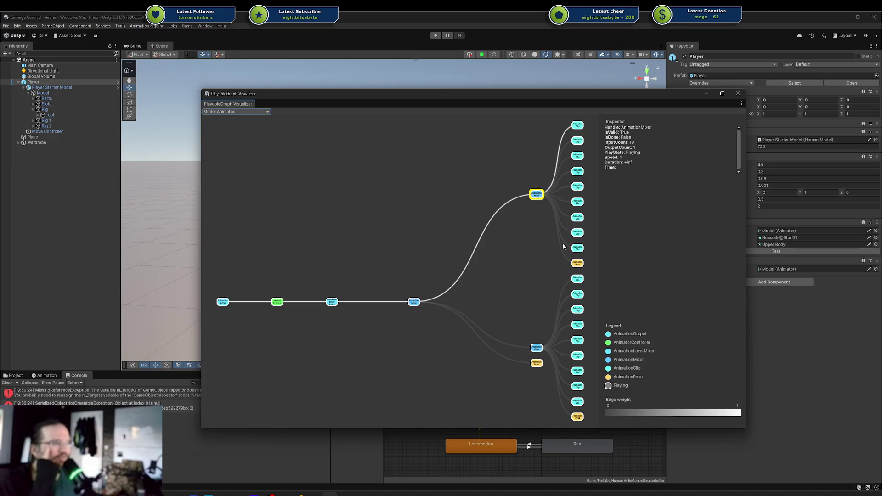
click(578, 264)
click(538, 364)
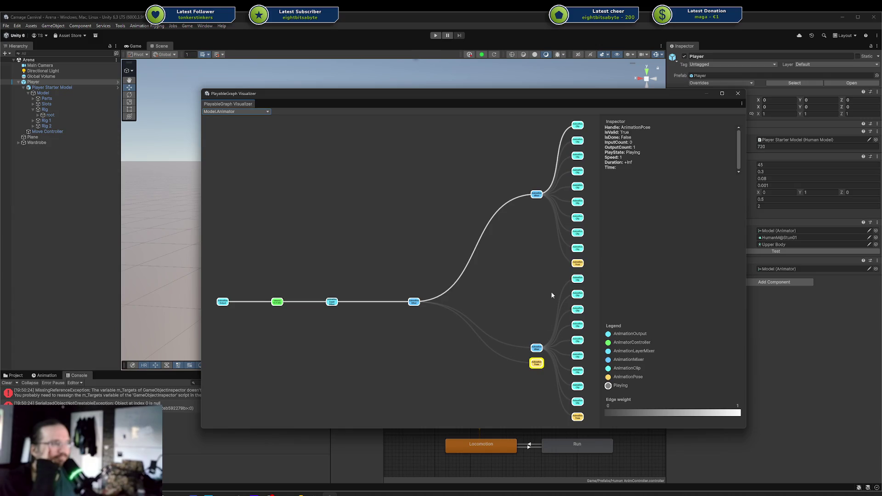
click(578, 265)
Recheck the upper AnimationPose node and inspect an AnimationClip node, then clear the selection.
click(596, 266)
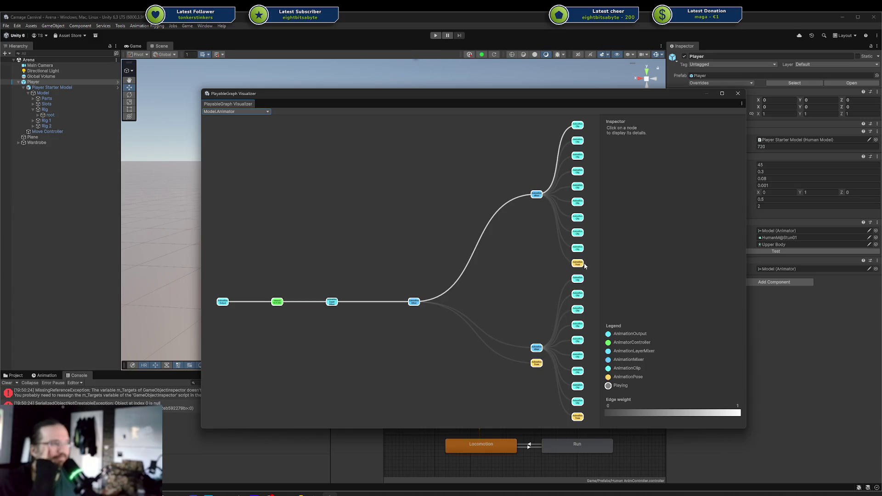
click(577, 267)
click(564, 283)
click(581, 263)
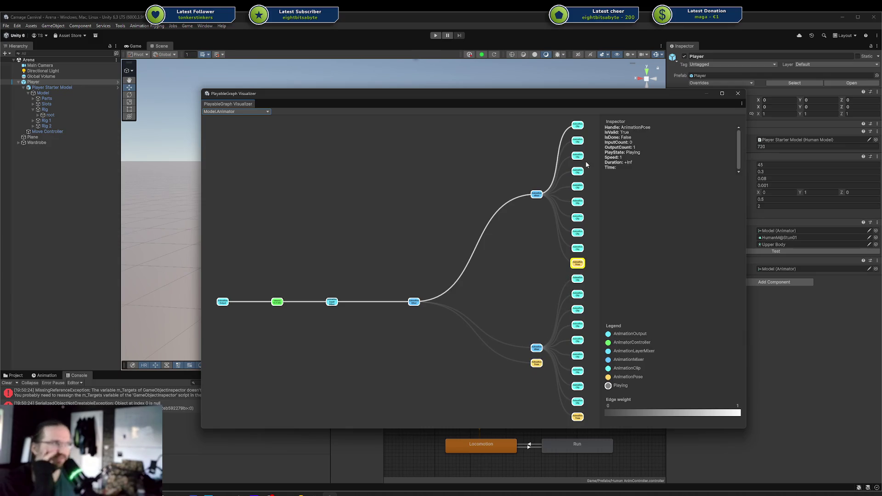
click(579, 278)
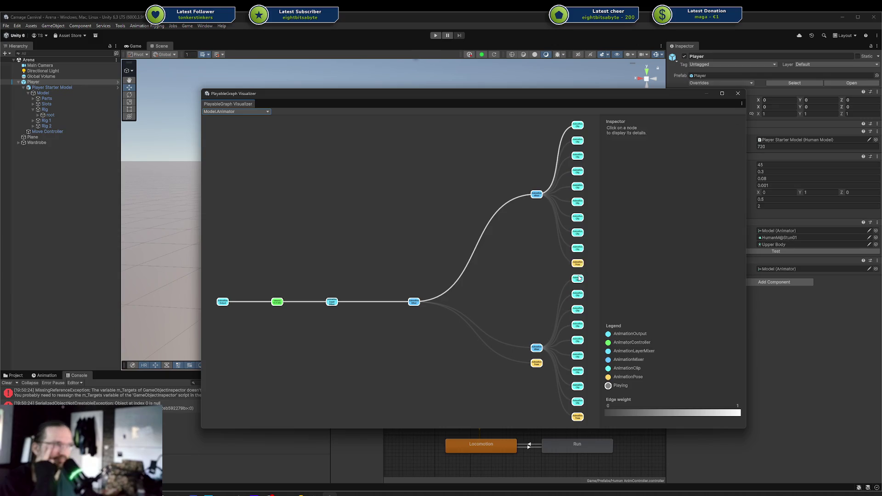
click(579, 302)
click(578, 308)
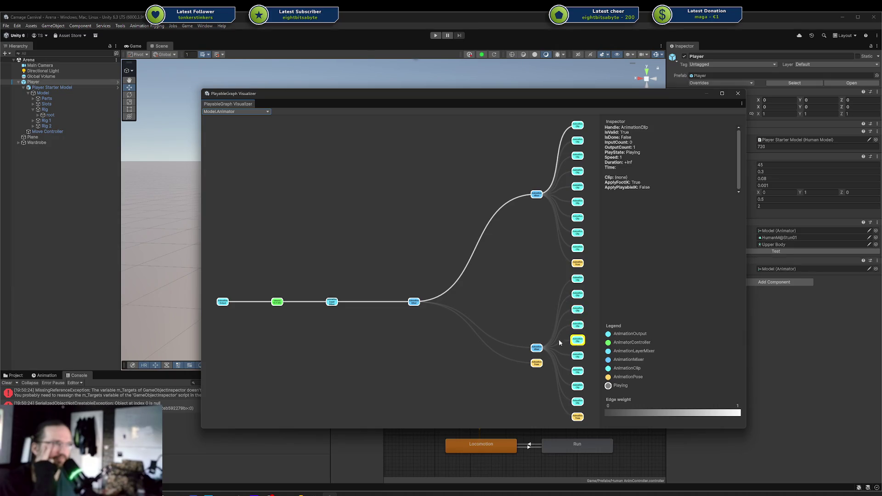
click(358, 243)
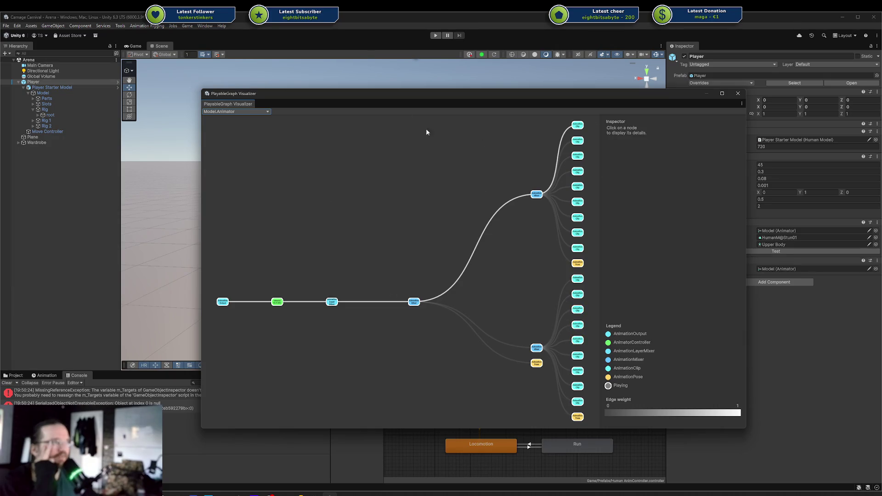
Read the first console error, clear the Console, and toggle the graph Legend off and back on.
click(123, 397)
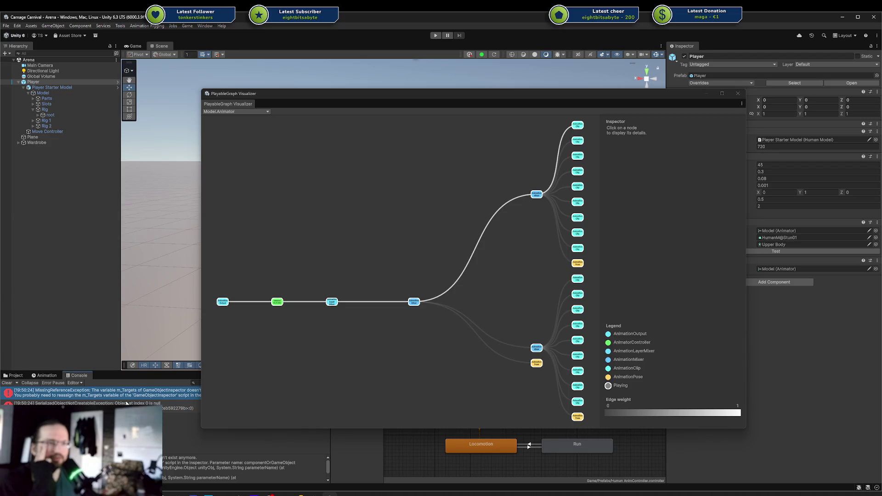
click(7, 383)
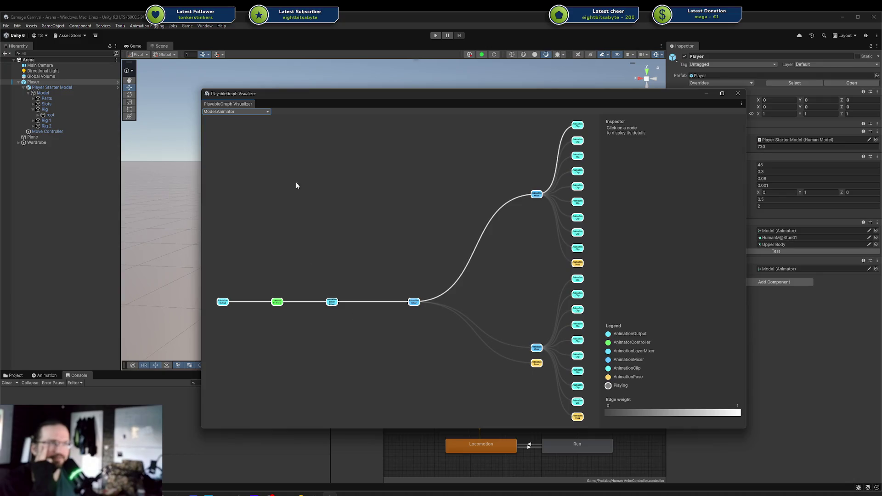
right_click(245, 104)
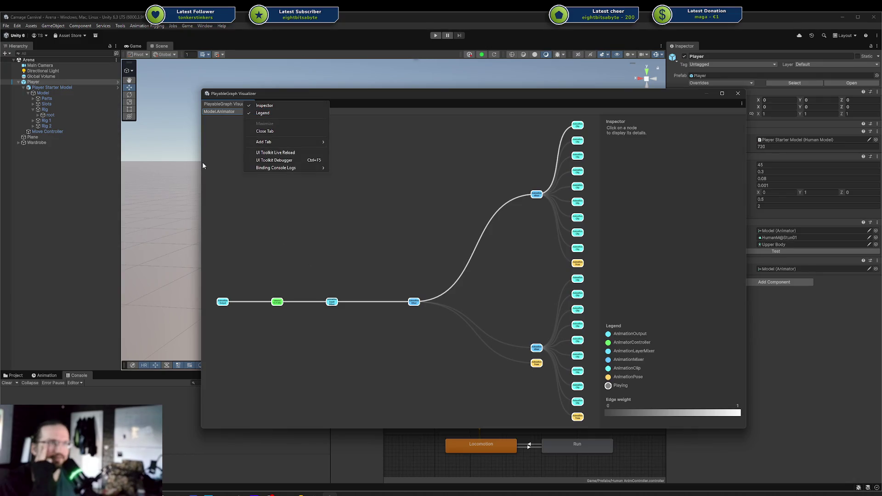
click(237, 104)
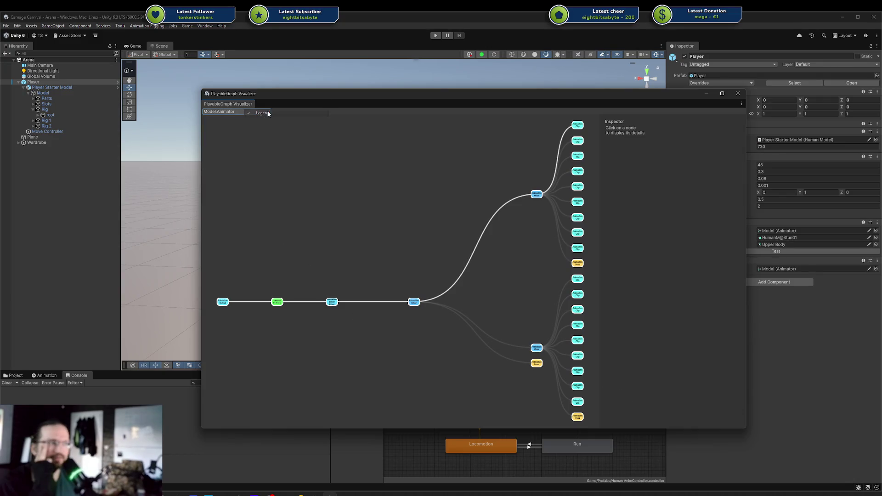
right_click(237, 104)
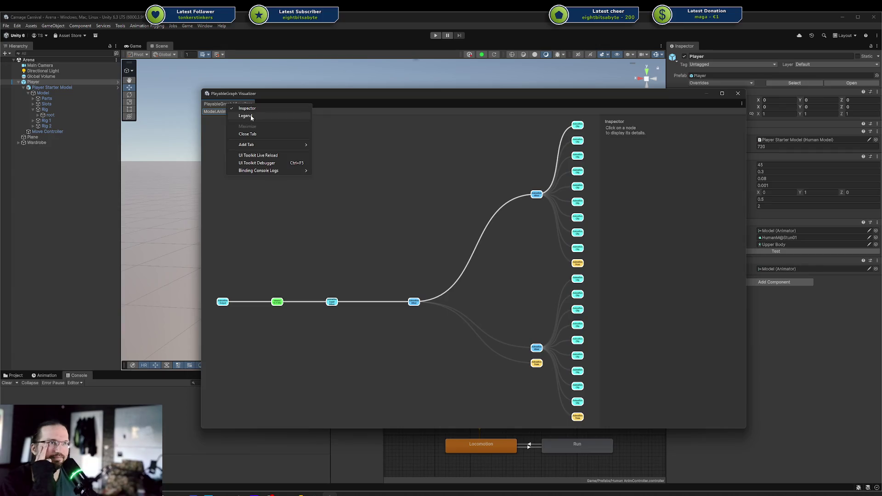
click(251, 118)
right_click(248, 114)
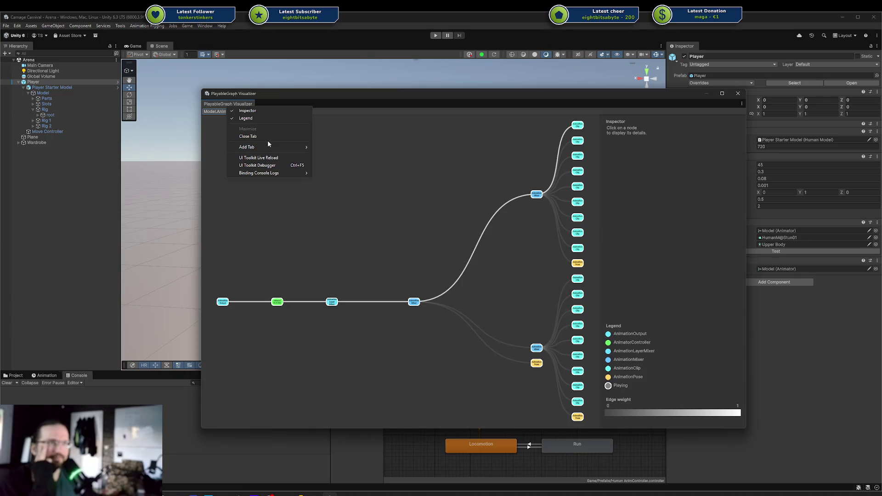
mouse_move(269, 148)
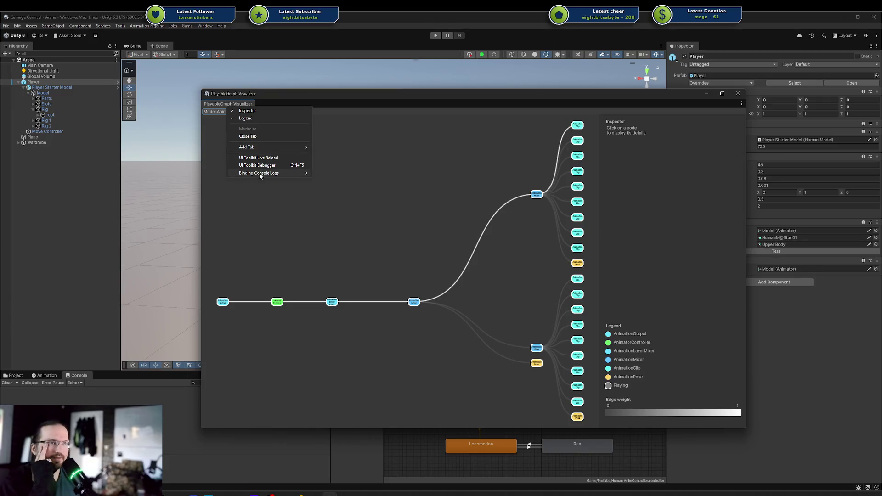
mouse_move(261, 173)
click(289, 236)
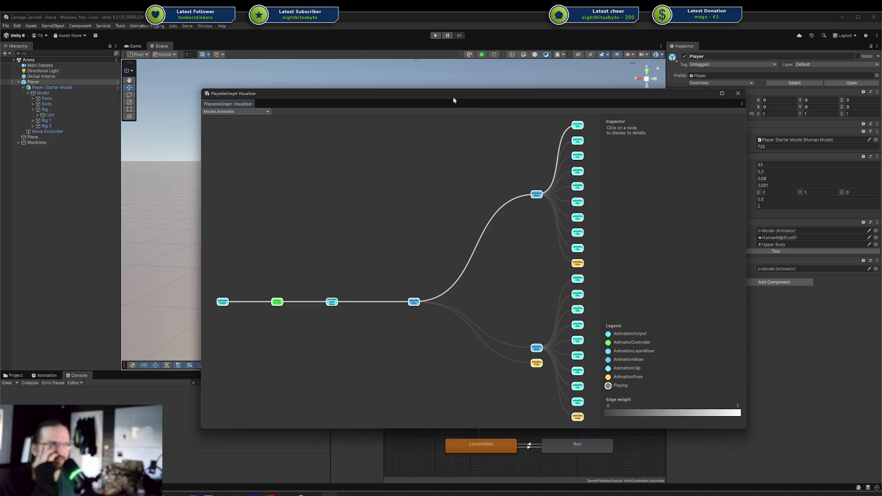
Nudge the visualizer and show the 10-input upper AnimationMixer node's details, then switch to the roadmap post.
mouse_move(454, 100)
mouse_down()
mouse_move(881, 88)
mouse_move(881, 99)
mouse_move(519, 120)
mouse_move(471, 106)
mouse_up()
click(556, 201)
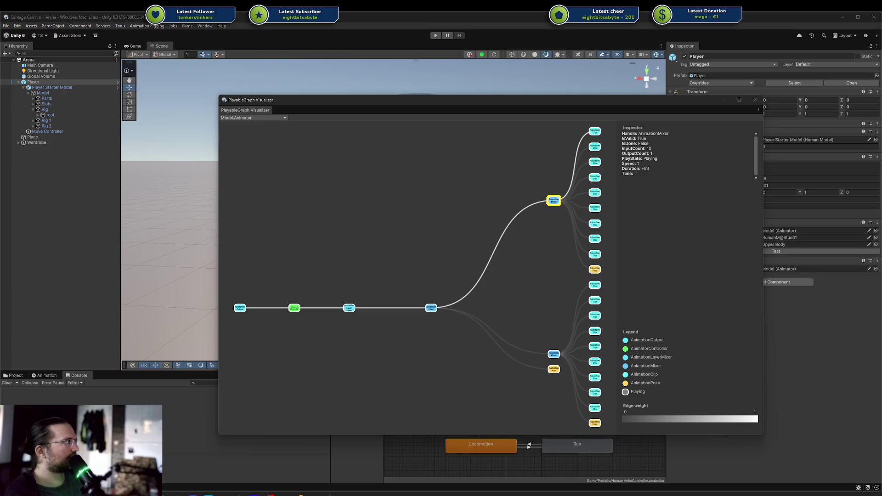
key(alt+Tab)
Scroll the Q1 2025 roadmap post and view its graph screenshot in a new tab, then close it.
scroll(558, 242, down, 10)
scroll(559, 242, down, 4)
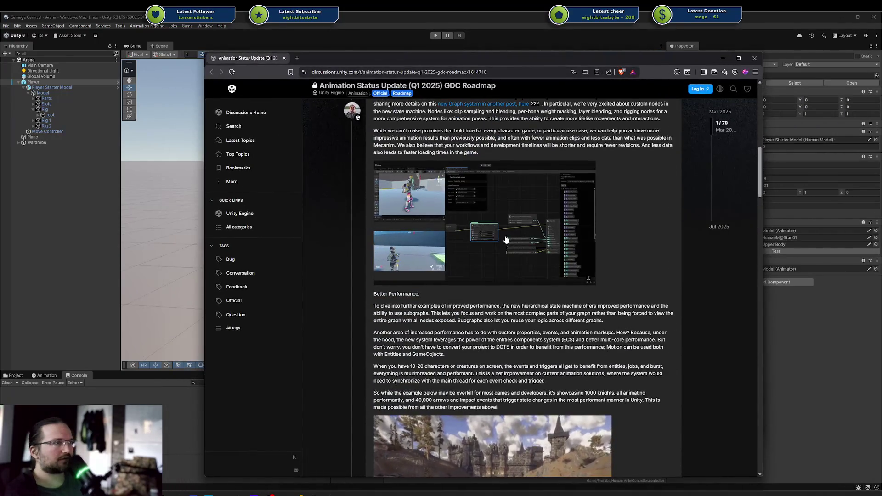
scroll(570, 249, down, 1)
scroll(570, 248, down, 2)
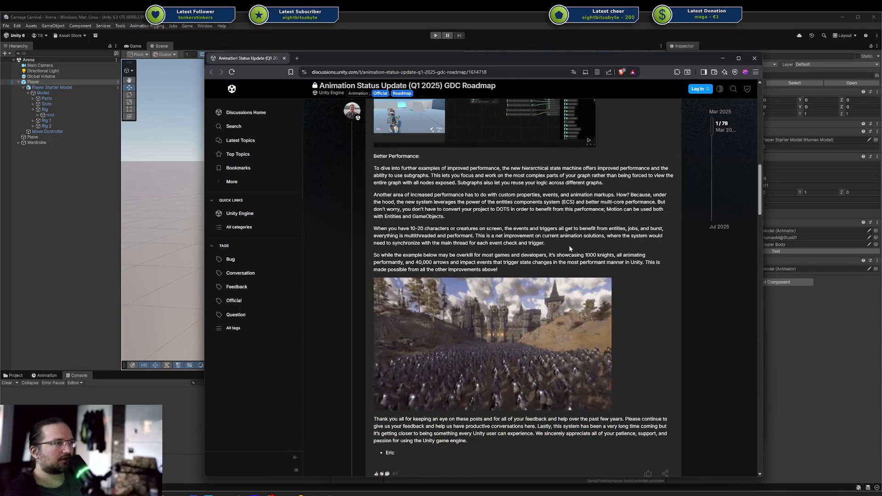
scroll(569, 245, up, 5)
scroll(563, 254, up, 1)
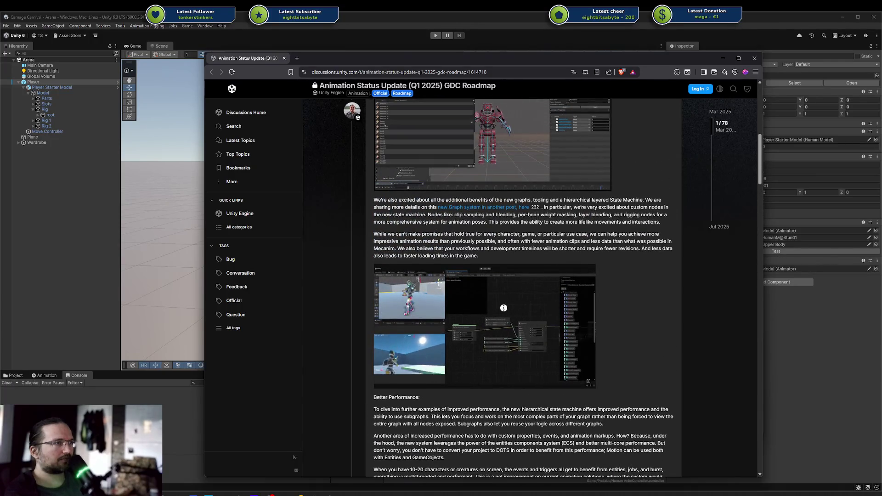
right_click(504, 311)
click(520, 317)
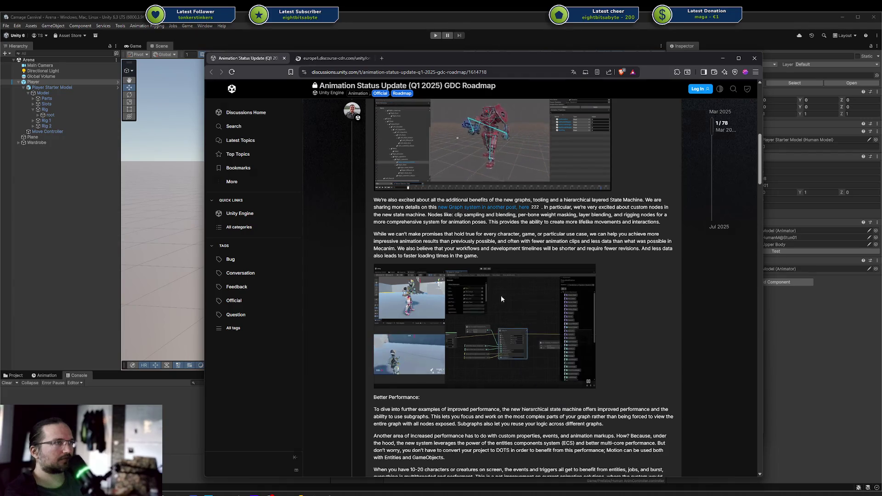
scroll(534, 277, up, 3)
scroll(534, 276, up, 3)
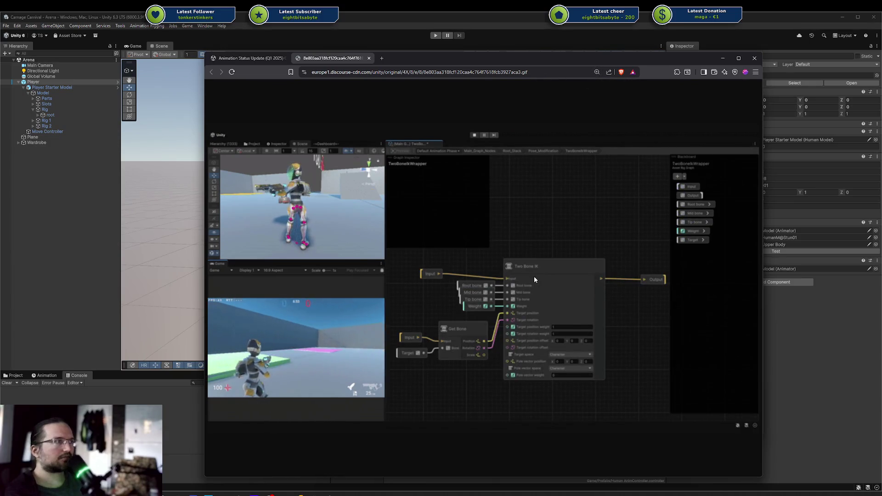
scroll(534, 277, down, 5)
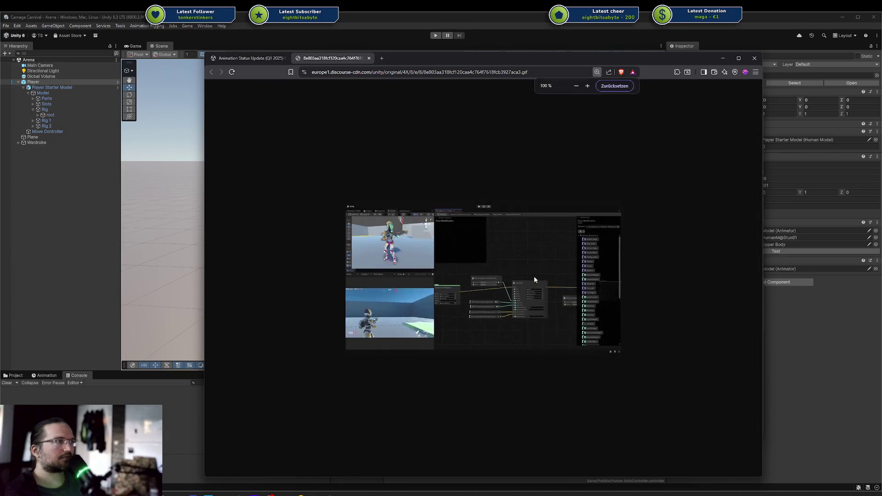
key(ctrl+w)
Jump to the thread's last posts and open the 'Animation Status Update - Summer 2025' link.
scroll(529, 215, down, 15)
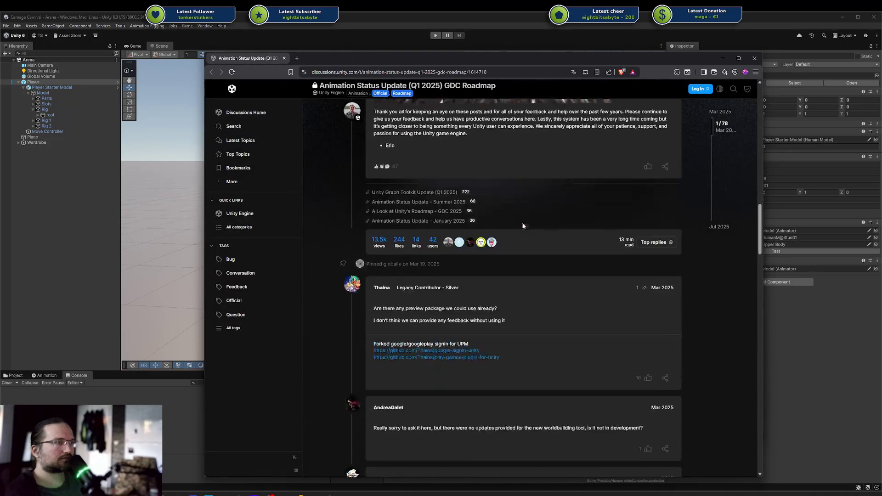
scroll(523, 225, down, 5)
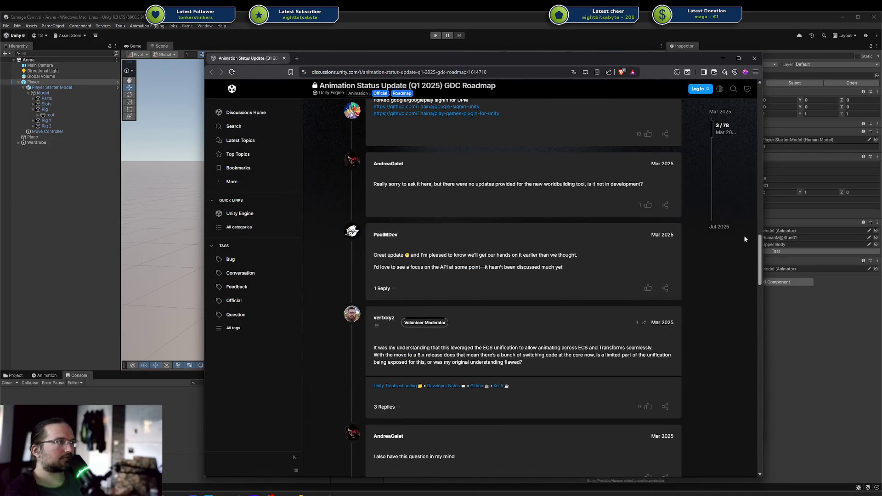
drag(708, 134, 718, 220)
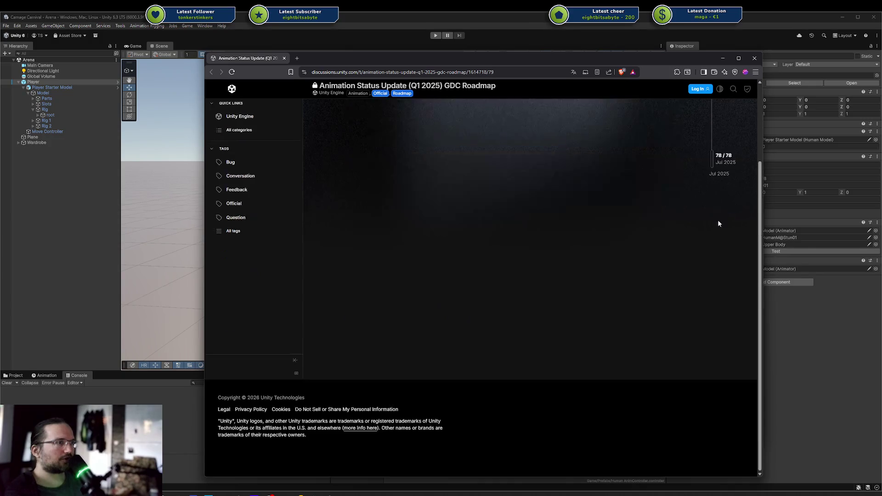
scroll(625, 236, up, 3)
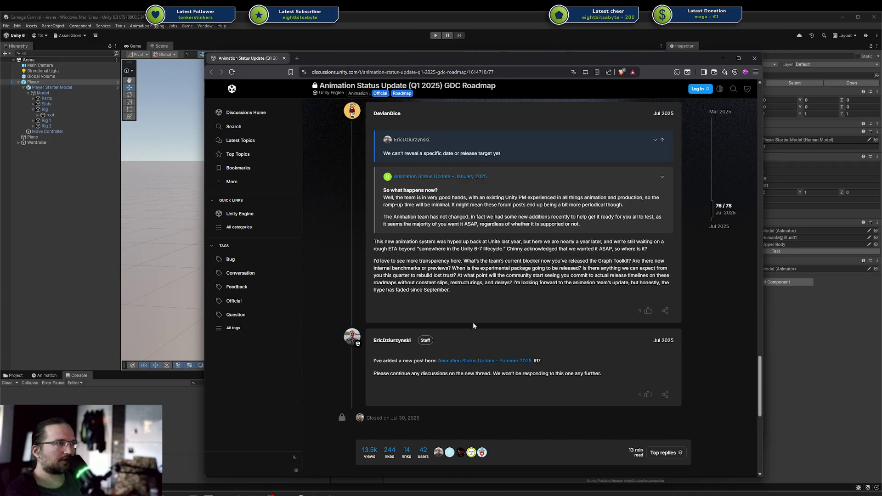
click(478, 360)
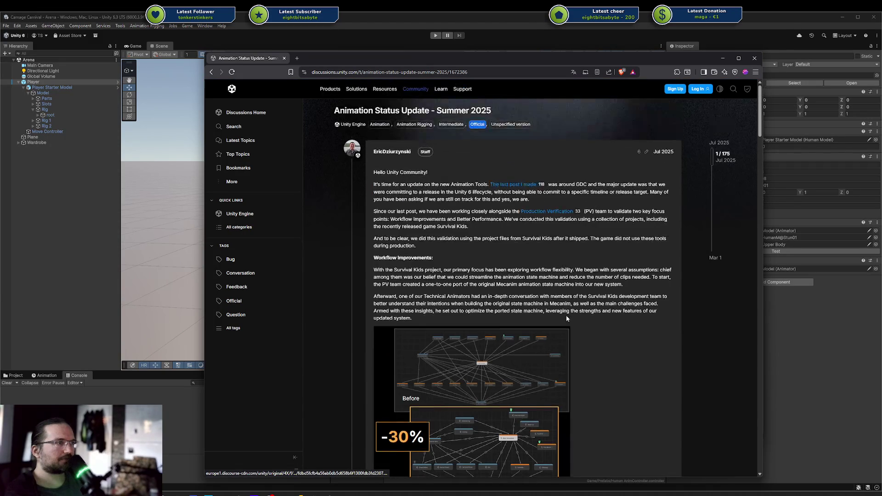
Enlarge the Before/After state-machine image, view it full size in a new tab, then close it.
scroll(567, 316, down, 3)
click(568, 306)
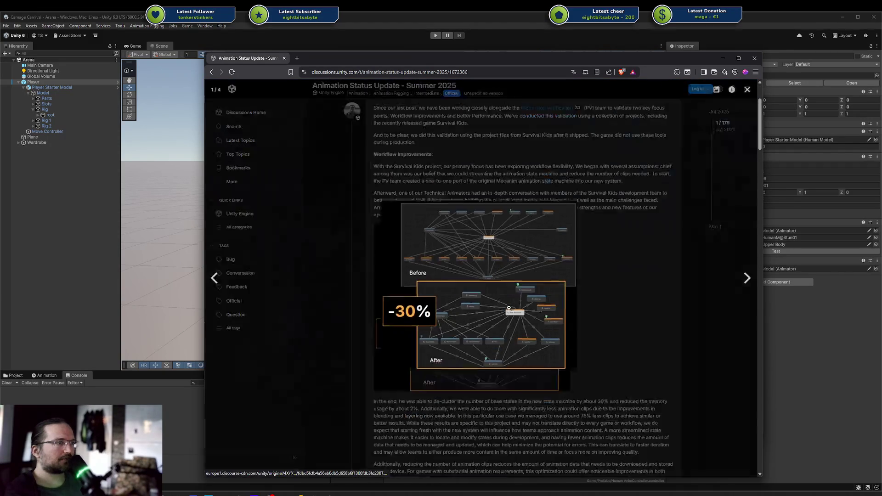
click(595, 309)
right_click(486, 310)
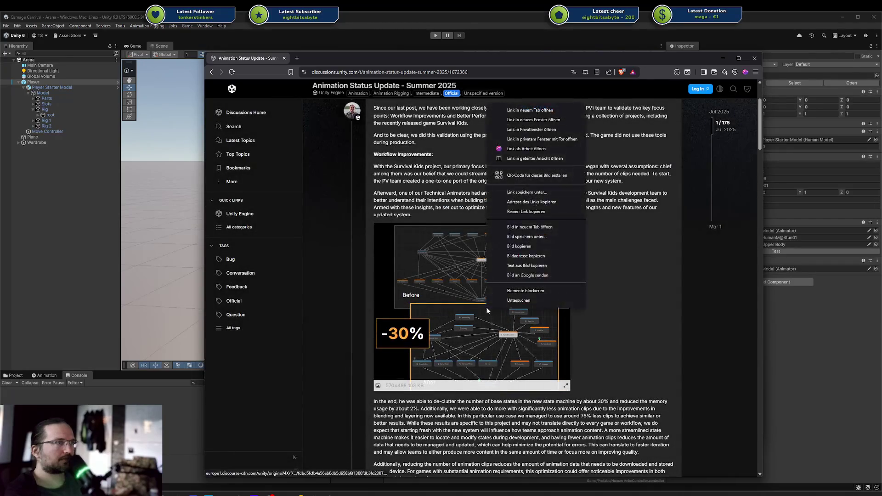
click(443, 290)
click(443, 289)
right_click(486, 280)
click(507, 285)
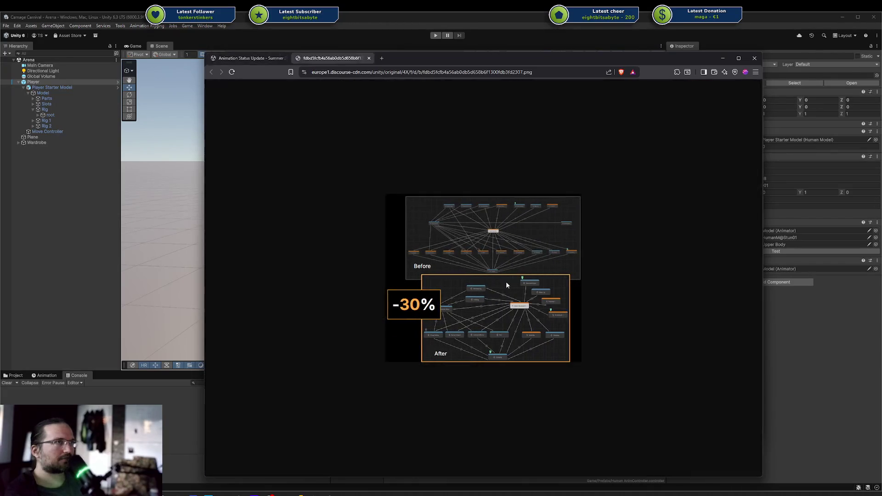
ctrl+scroll(493, 287, up, 3)
ctrl+scroll(492, 288, down, 2)
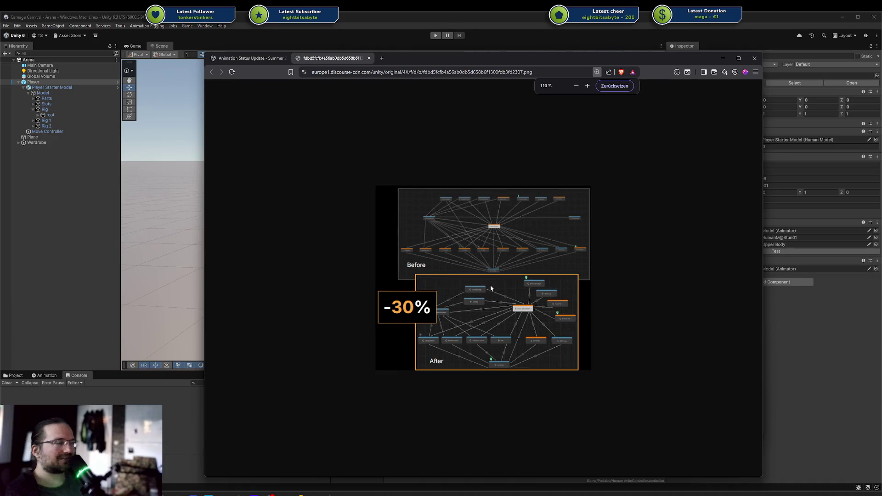
key(ctrl+w)
click(608, 296)
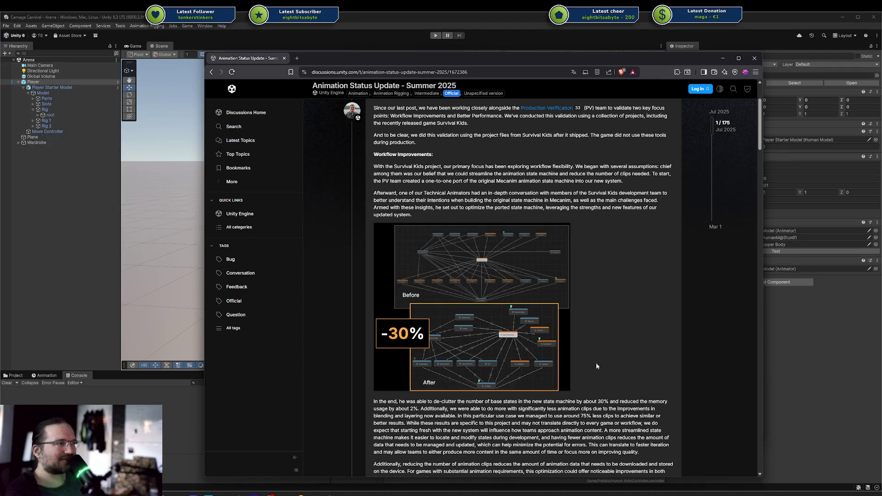
Scroll through the text of the Summer 2025 animation update article.
scroll(611, 341, down, 3)
scroll(552, 304, up, 1)
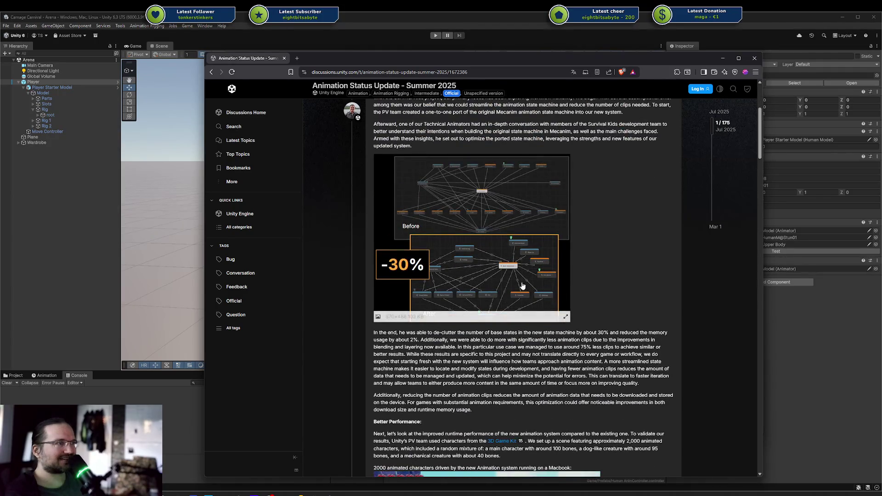
scroll(520, 287, down, 1)
scroll(574, 258, up, 2)
scroll(627, 226, down, 6)
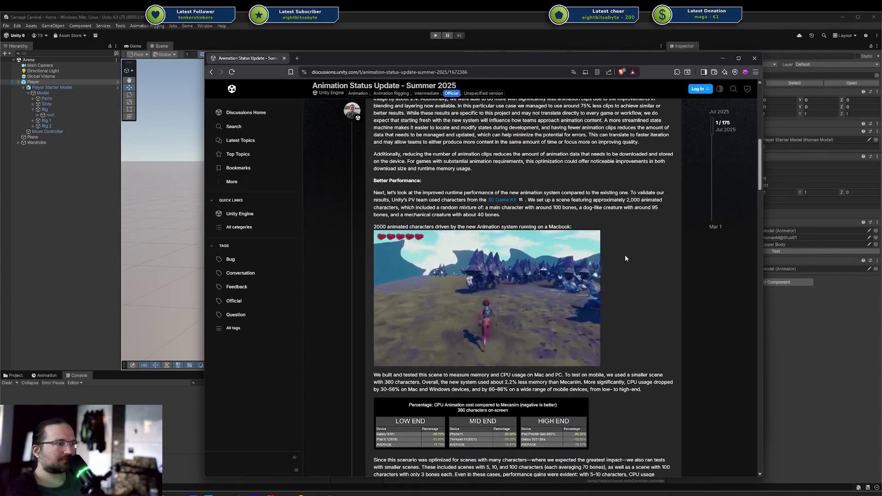
scroll(625, 256, down, 4)
scroll(625, 255, down, 10)
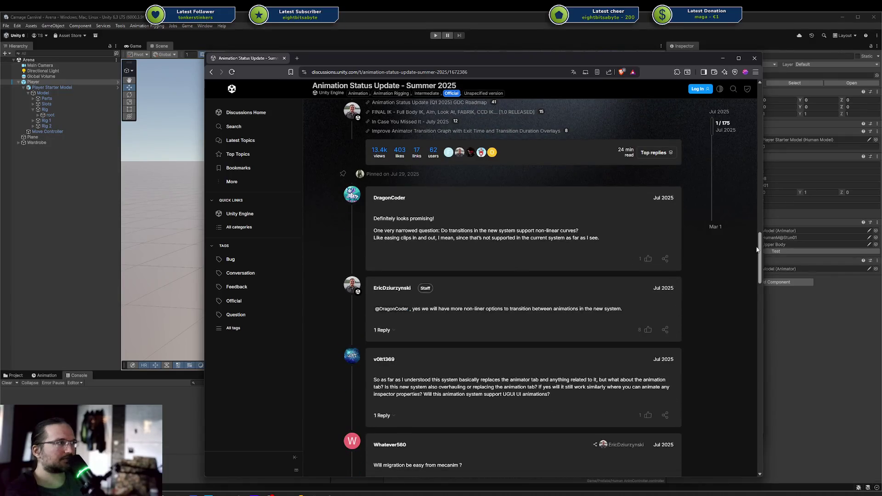
Jump to the thread's last replies and read down to the final Mar 1 Unity 6.7 LTS post.
drag(757, 249, 748, 291)
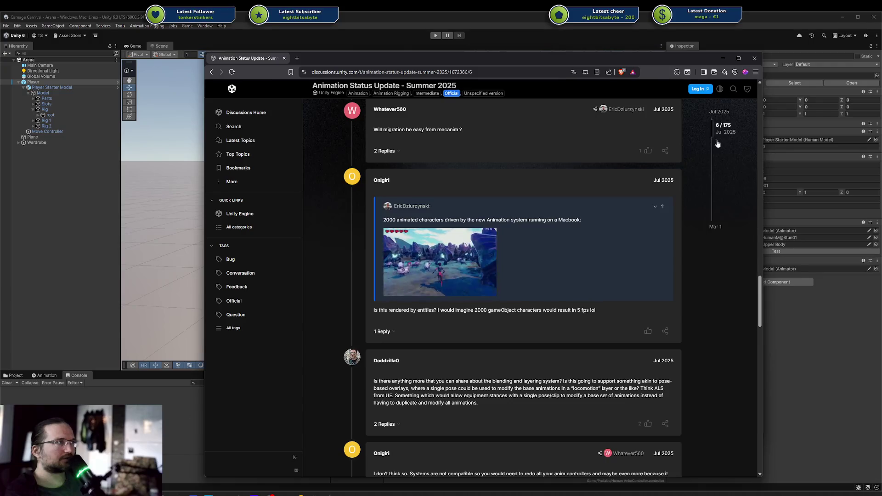
click(716, 227)
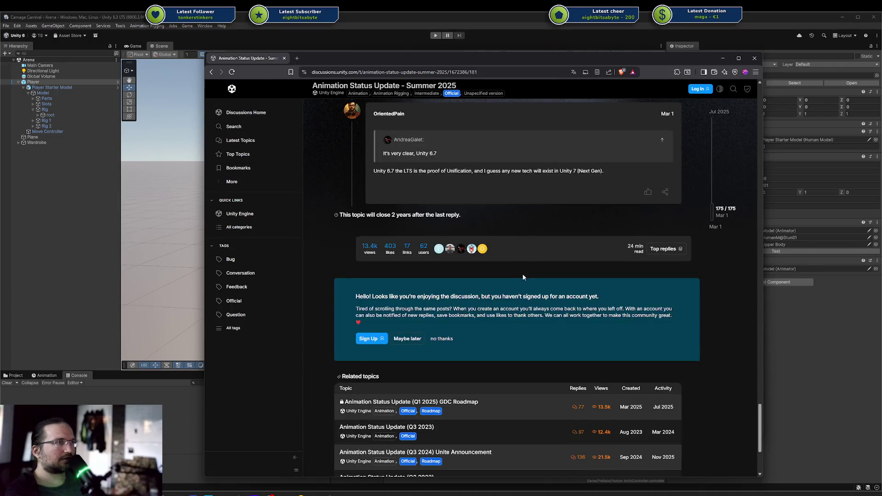
scroll(523, 273, up, 3)
scroll(522, 274, up, 3)
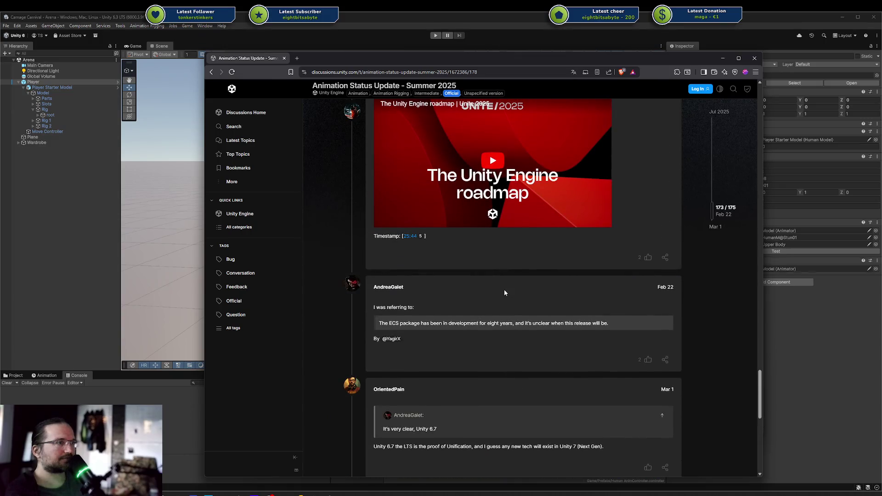
scroll(505, 293, up, 5)
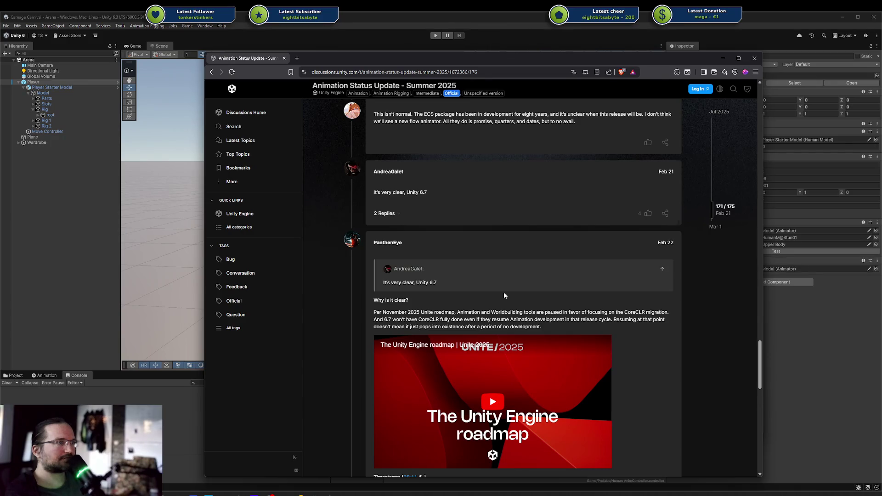
scroll(486, 307, down, 10)
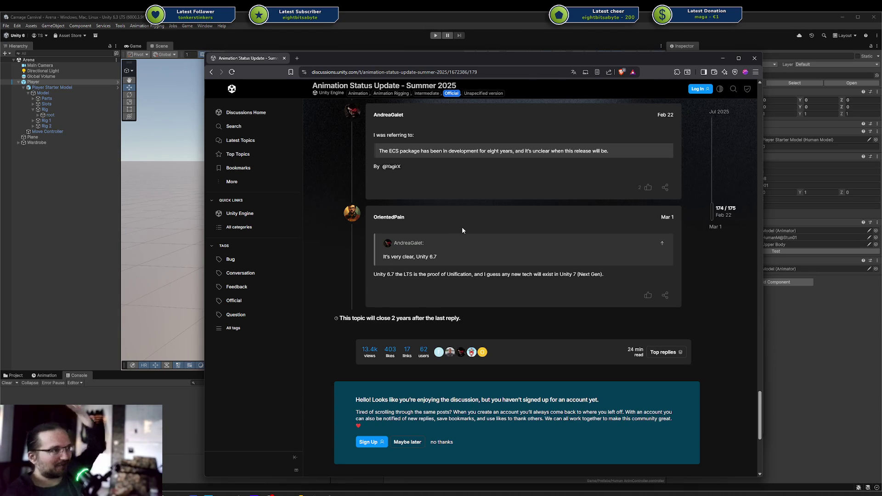
Finish reading the final replies, then snap the browser right with Super+Shift+Right to reveal Unity.
scroll(602, 200, down, 2)
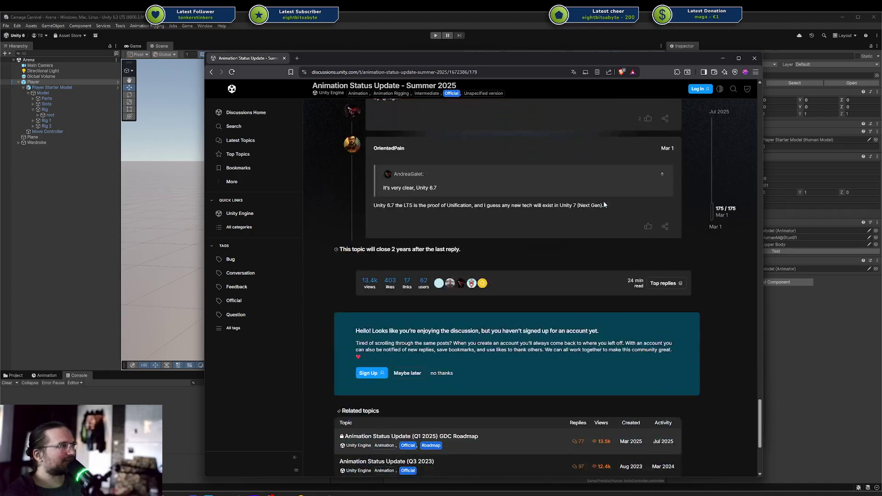
scroll(602, 212, up, 6)
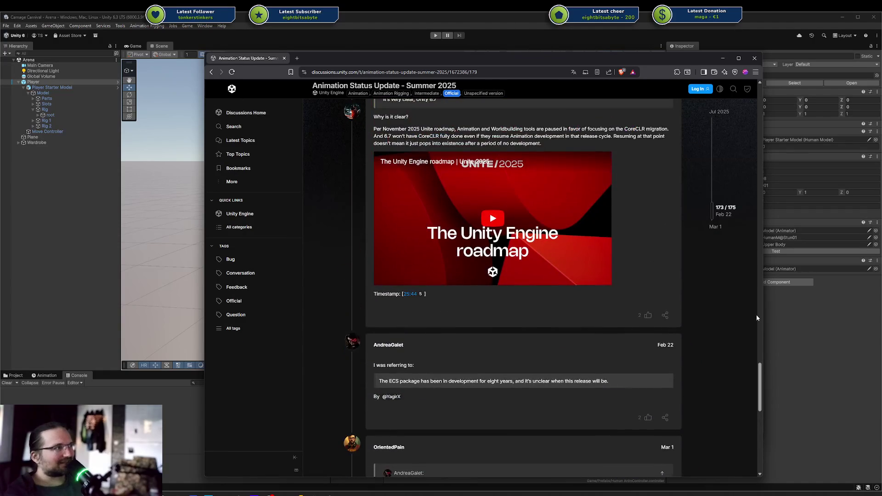
scroll(759, 365, down, 4)
key(super+shift+Right)
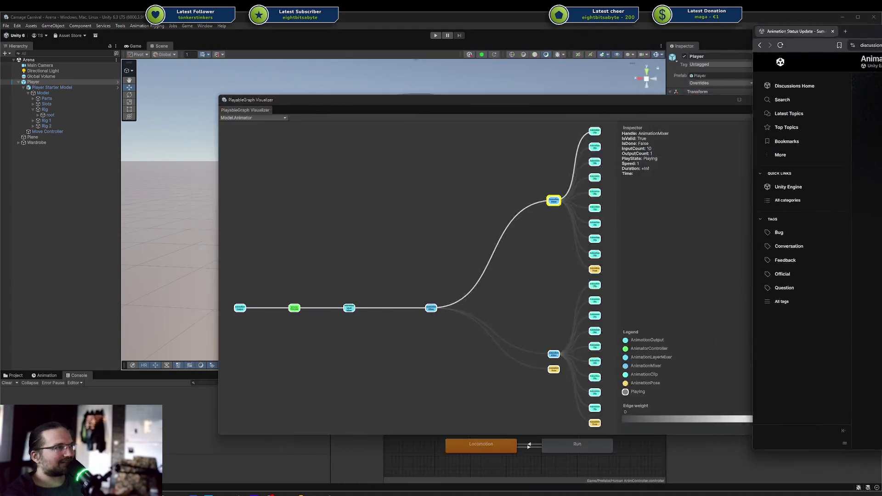
Move the visualizer up-left and inspect the AnimationLayerMixer and upper and lower AnimationMixer nodes.
mouse_move(486, 109)
mouse_down()
mouse_move(387, 71)
mouse_move(393, 54)
mouse_up()
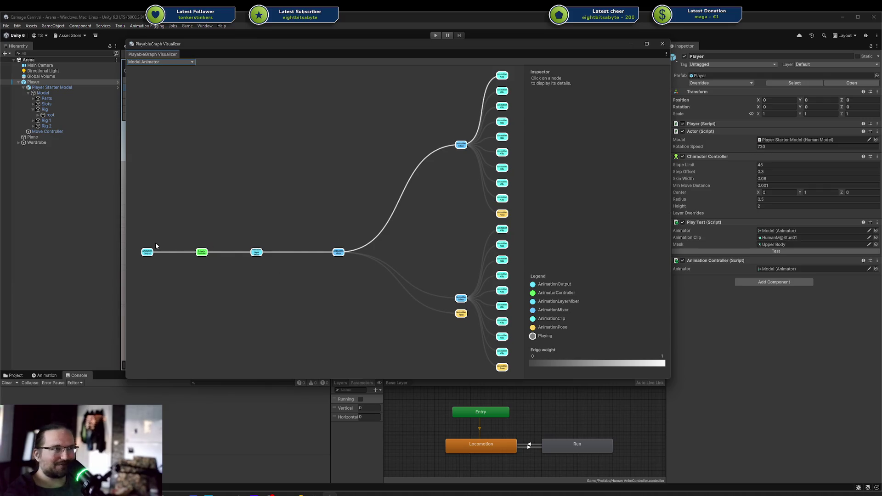
click(257, 252)
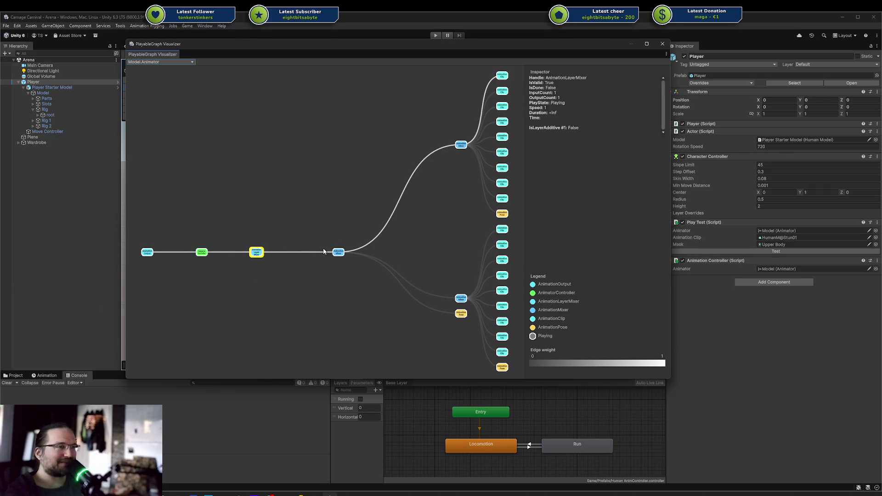
click(339, 253)
click(420, 287)
click(461, 299)
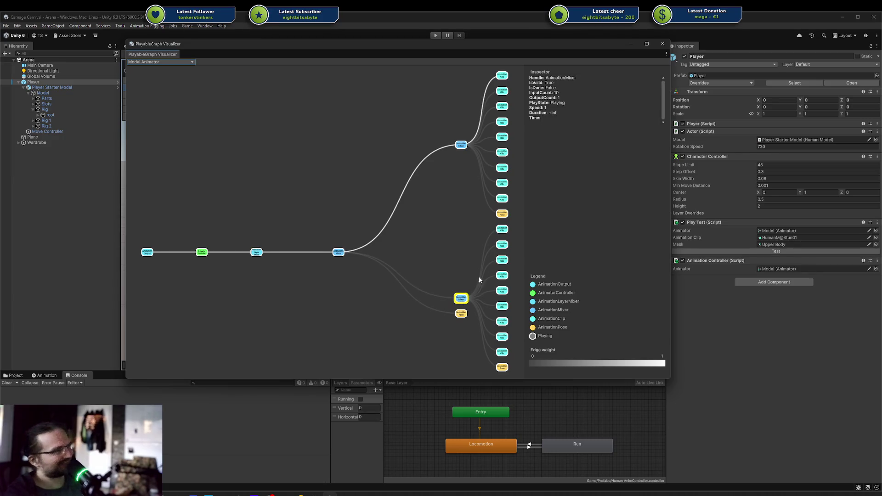
click(479, 277)
click(461, 145)
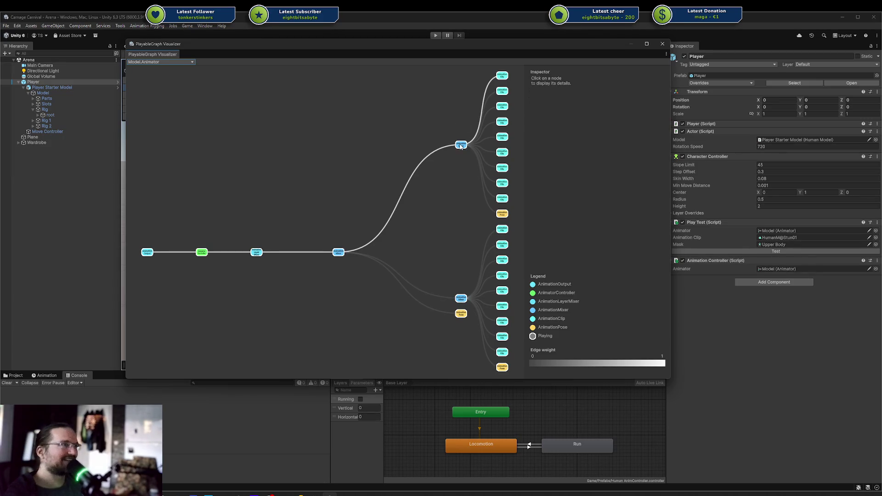
click(449, 199)
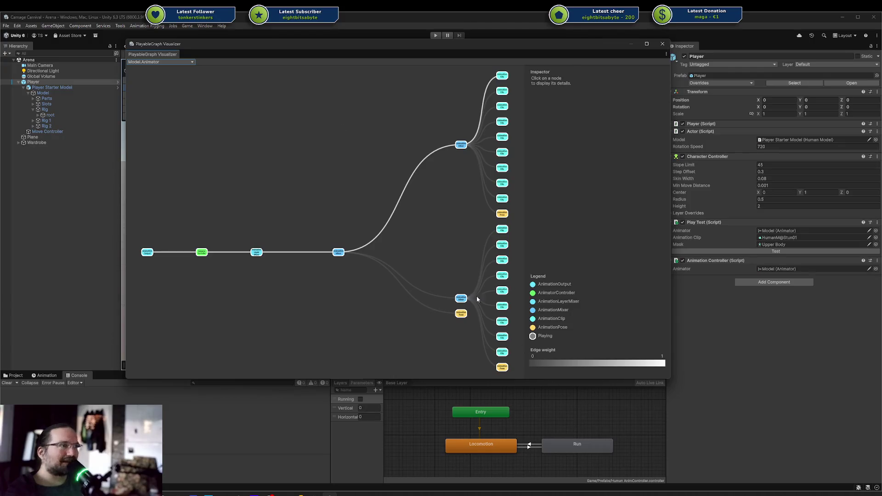
Highlight the _controller usages in Rider's AnimationController script, then recheck the mixer nodes in Unity.
mouse_move(387, 49)
mouse_down()
mouse_move(881, 65)
mouse_move(881, 84)
mouse_up()
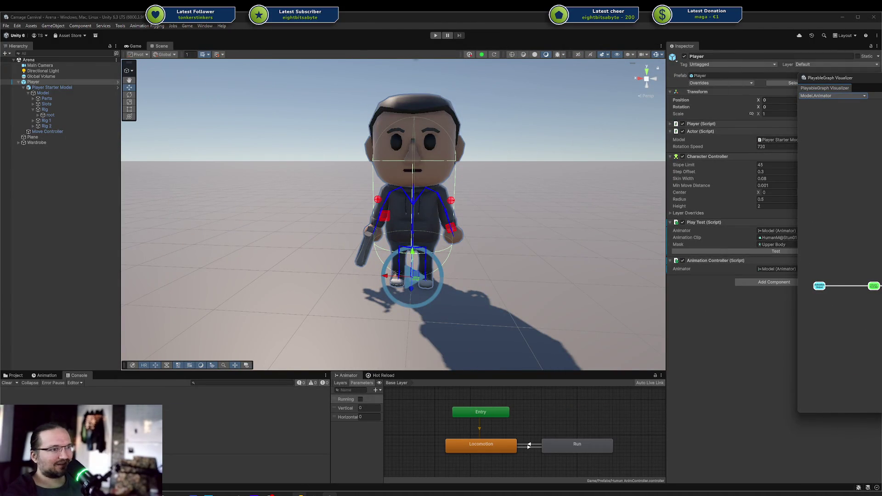
click(302, 494)
click(356, 291)
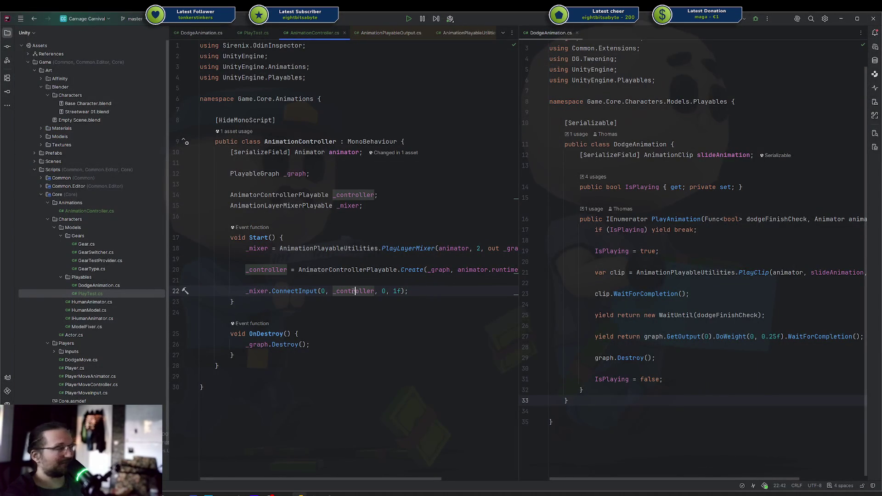
key(alt+Tab)
drag(520, 88, 402, 111)
click(401, 309)
click(360, 266)
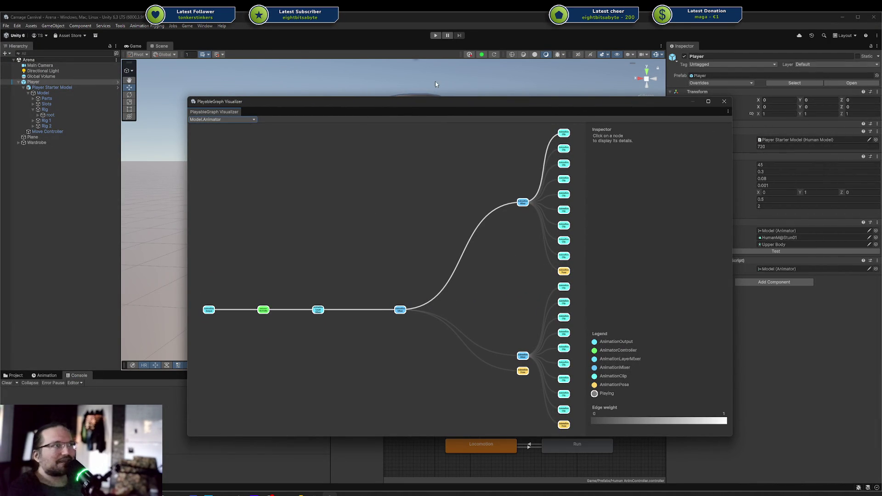
View the AnimationLayerMixer node, then push the visualizer to the left edge to uncover the Scene view.
drag(416, 104, 339, 85)
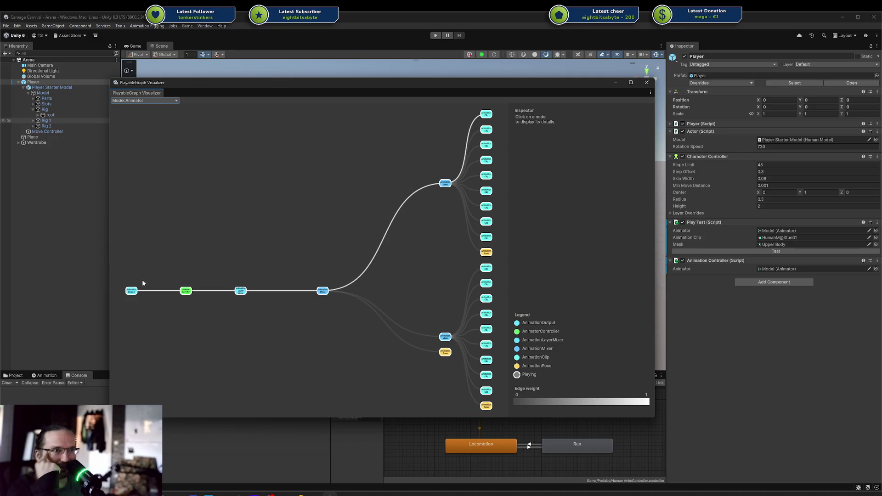
click(240, 291)
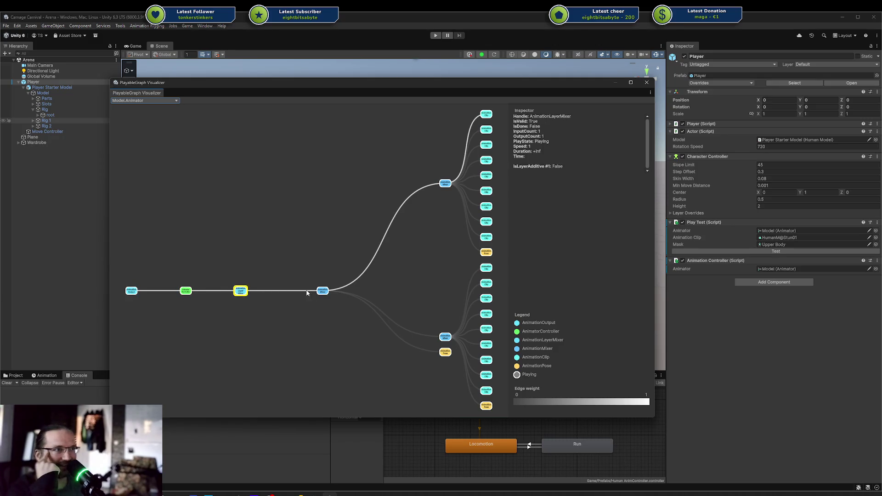
mouse_move(339, 87)
mouse_down()
mouse_move(209, 87)
mouse_move(25, 111)
mouse_up()
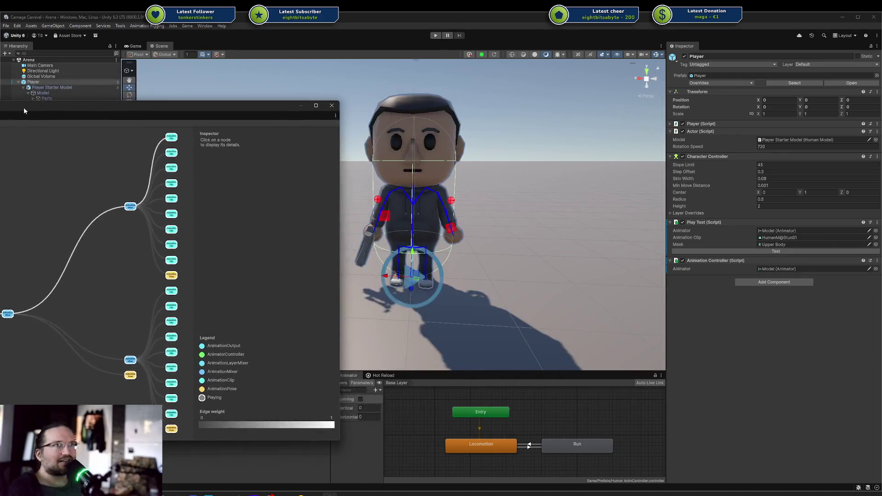
double_click(13, 109)
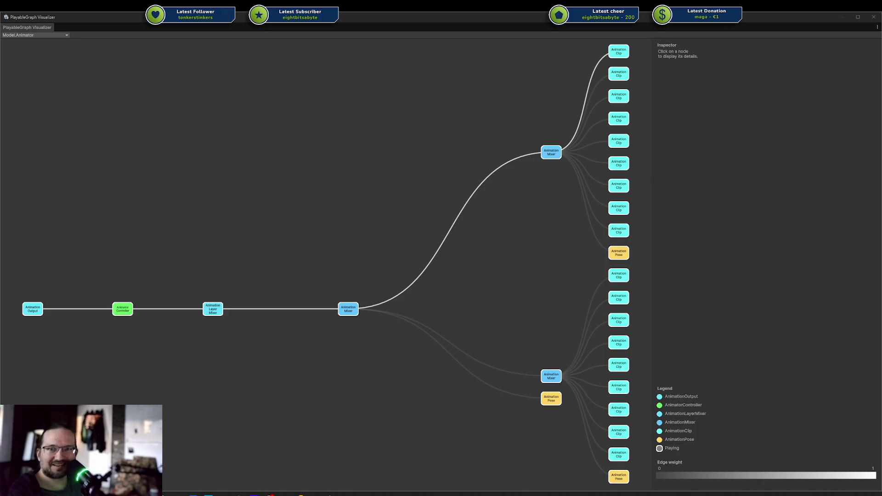
Inspect the Animation Layer Mixer, Animator Controller and Animation Output nodes in the graph.
click(212, 309)
click(216, 345)
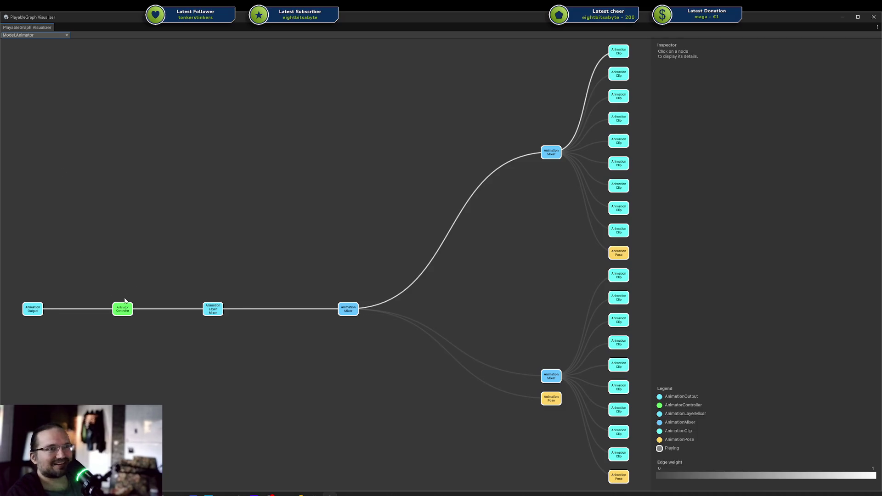
click(125, 305)
click(230, 294)
click(32, 306)
click(72, 349)
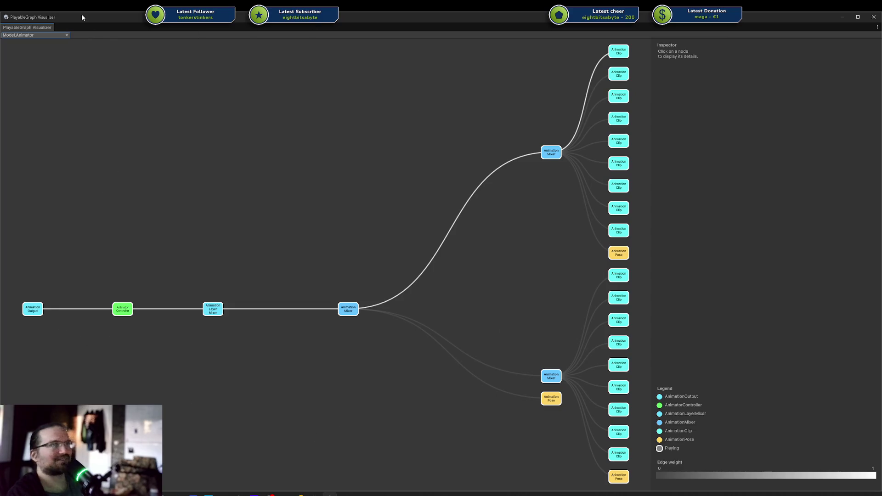
Restore the PlayableGraph Visualizer to a floating window and close it.
double_click(92, 18)
click(624, 64)
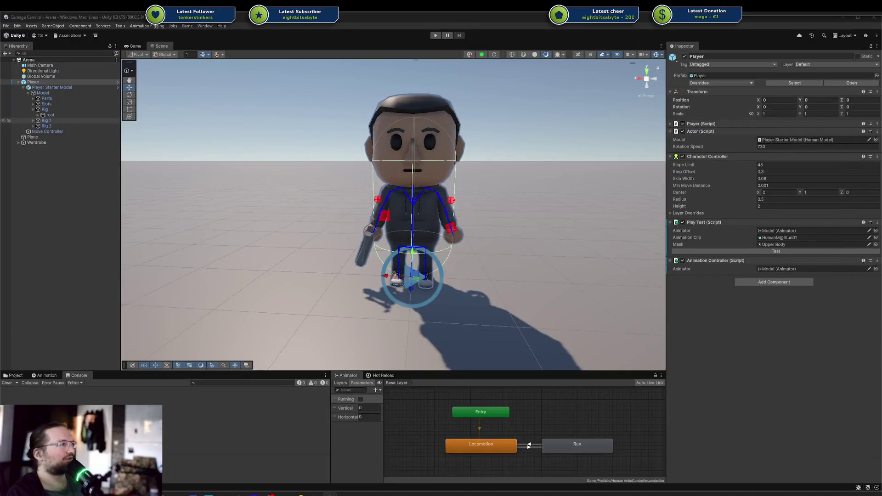
mouse_move(304, 490)
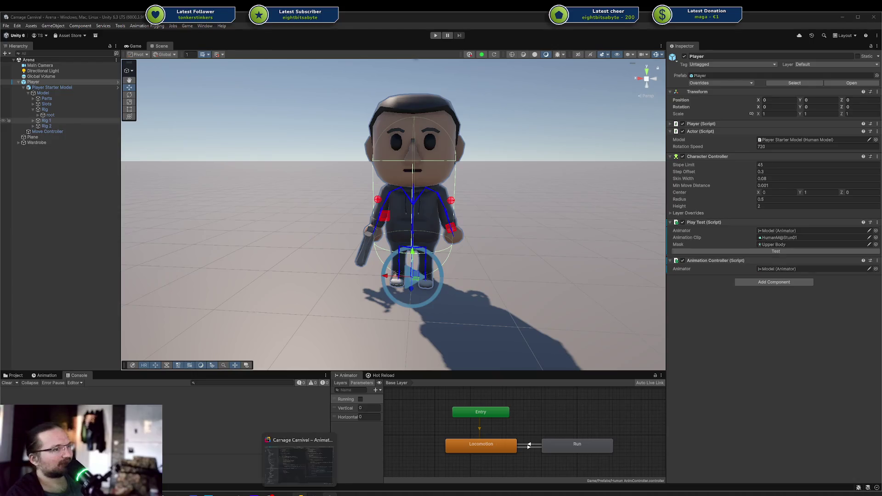
In Rider, start a line after ConnectInput, then discard the mistyped 'Playablegraphv' text.
click(315, 444)
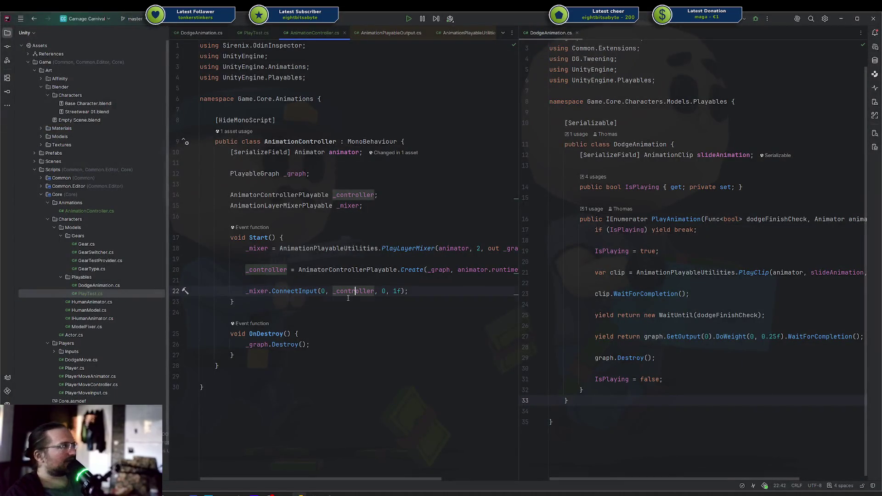
key(End)
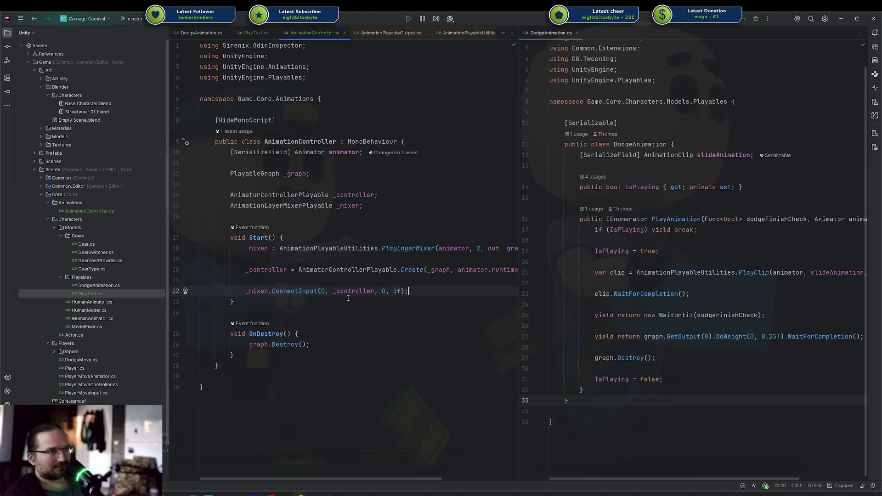
key(Return)
key(Return)
text(Player)
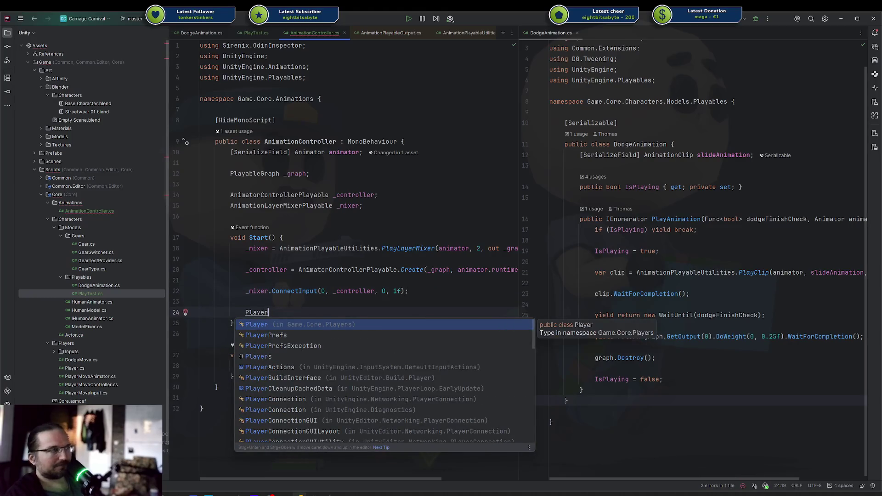
key(BackSpace)
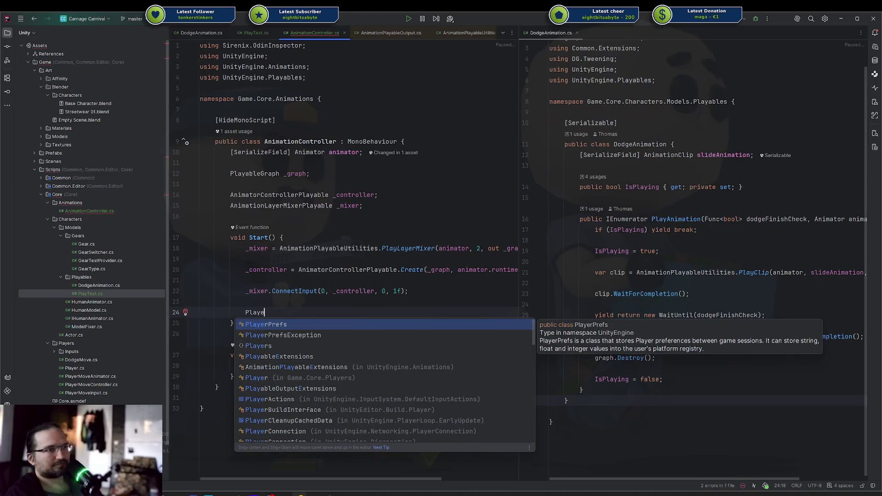
text(ablegraphv)
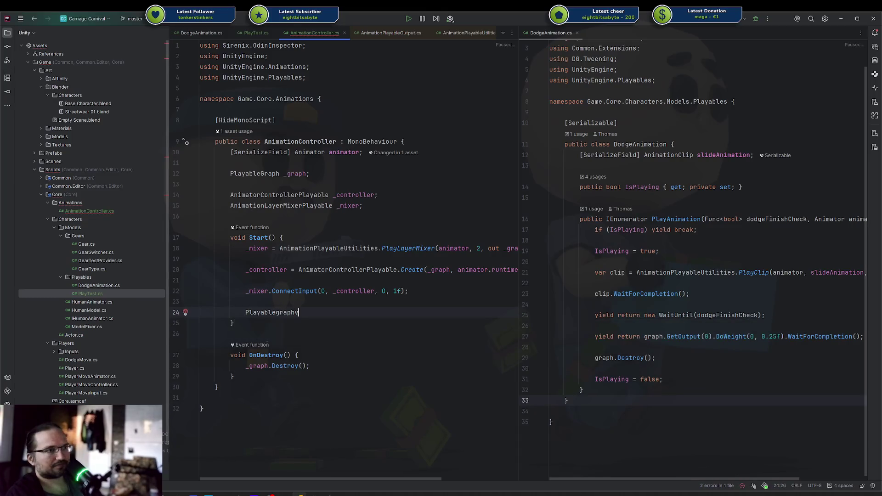
key(shift+Home)
key(BackSpace)
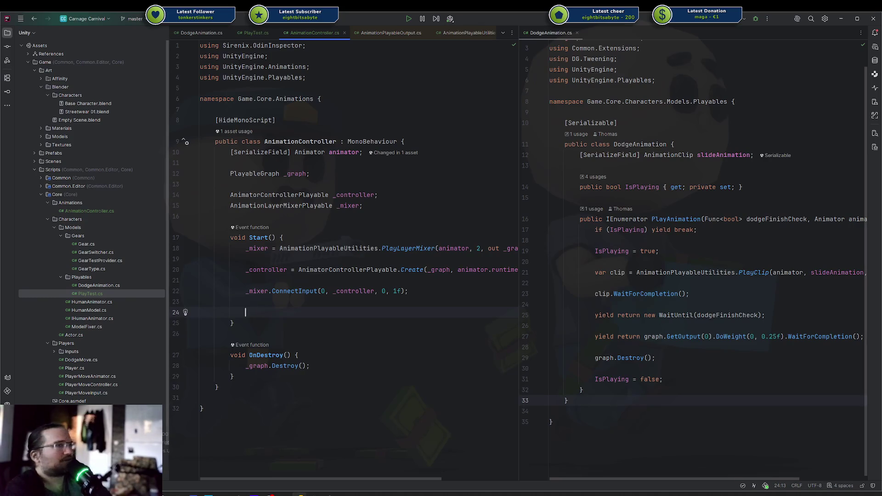
Declare '[SerializeField] AnimationClip animationClip;' below the animator field and put PlayTest.cs in the right pane.
click(448, 149)
key(Return)
text([)
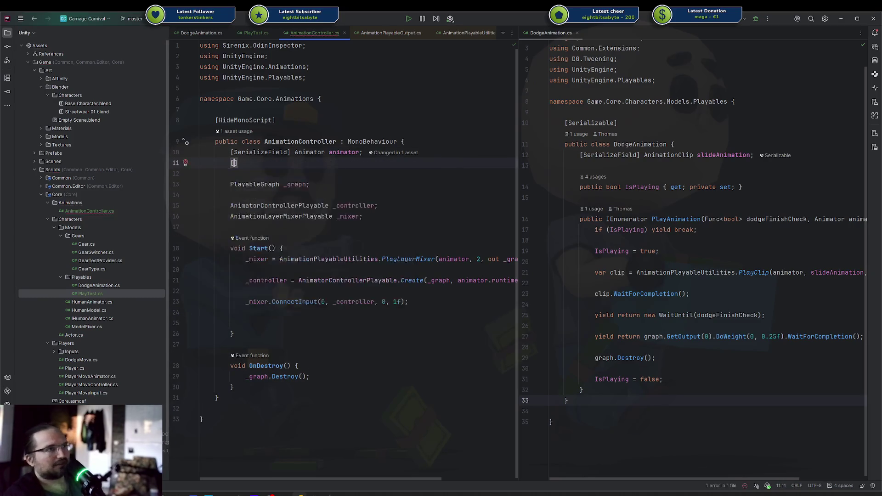
text(SerializeField] Animation)
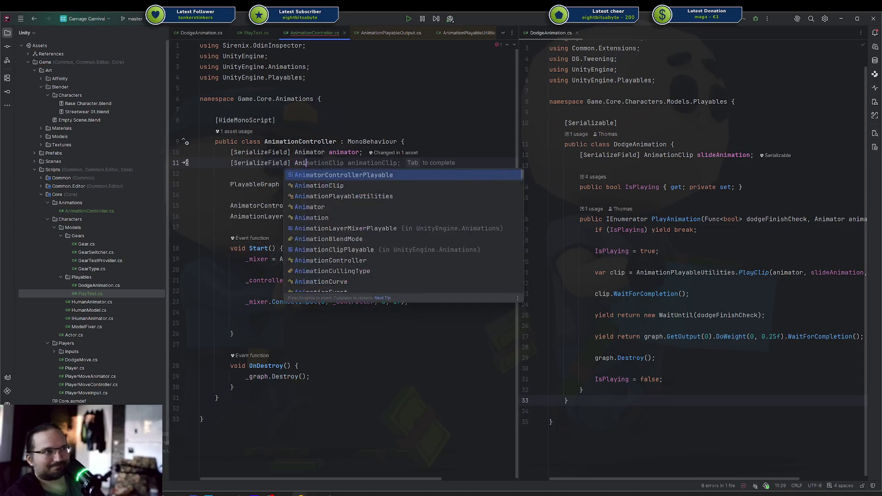
key(Escape)
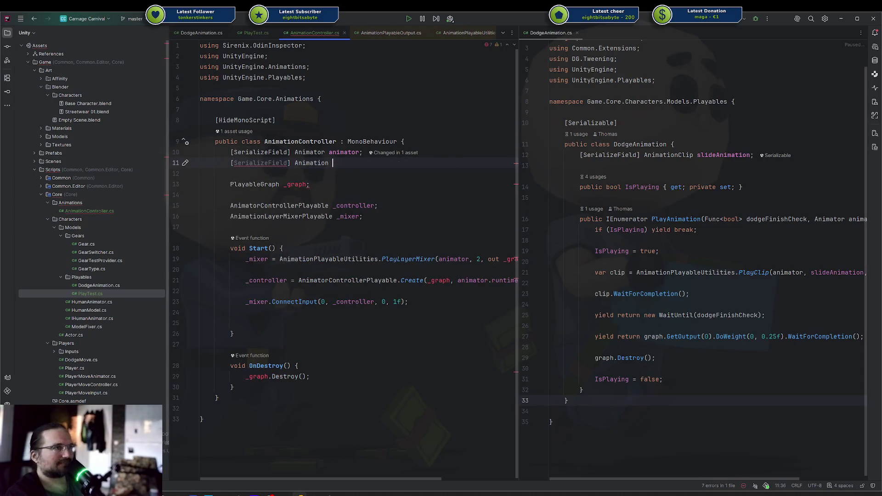
text(Cli)
key(Escape)
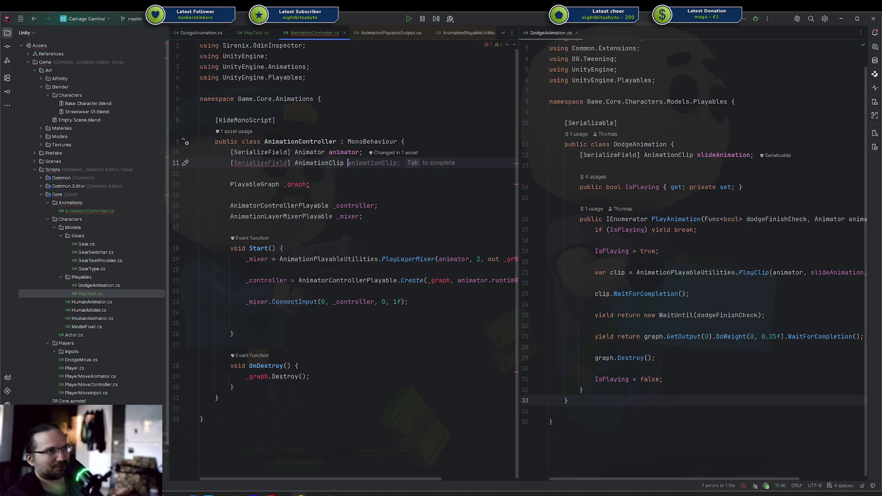
key(Tab)
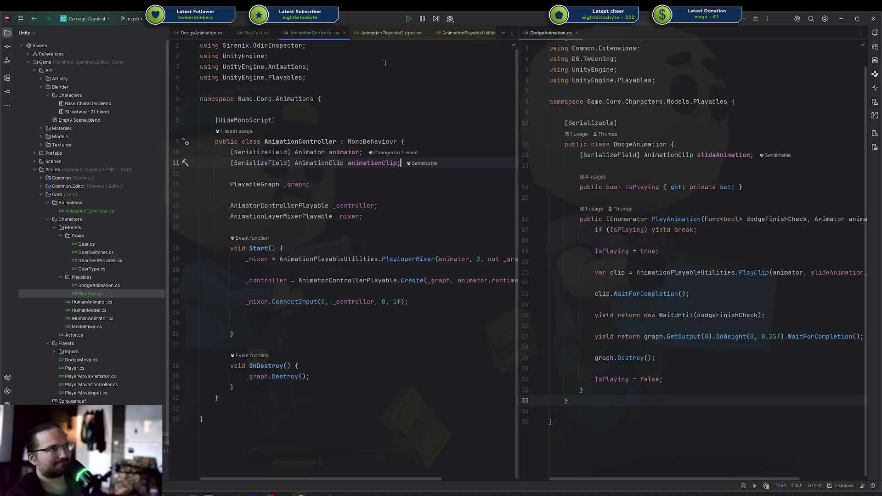
mouse_move(258, 33)
mouse_down()
mouse_move(247, 34)
mouse_move(665, 244)
mouse_up()
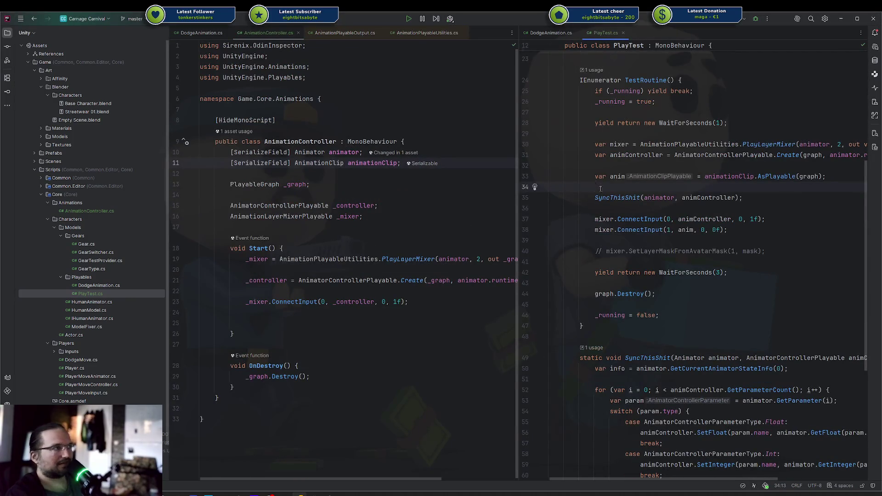
Copy the Test and TestRoutine methods from PlayTest into AnimationController after Start.
mouse_move(580, 81)
mouse_down()
mouse_move(611, 189)
mouse_move(635, 328)
mouse_up()
scroll(634, 327, up, 1)
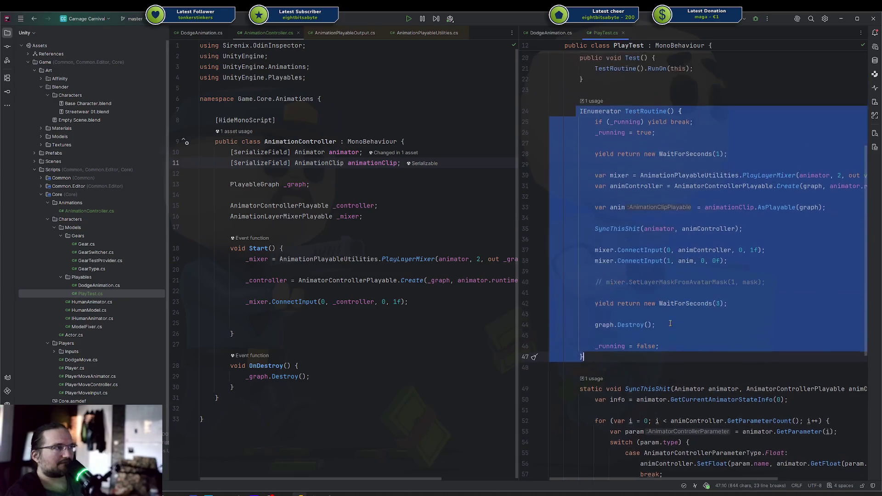
click(634, 343)
drag(584, 358, 580, 60)
key(ctrl+c)
click(316, 334)
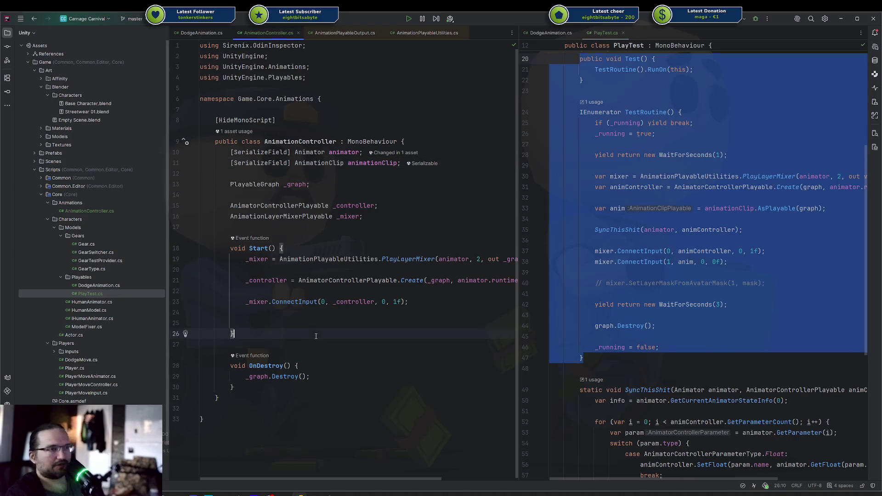
key(Return)
key(Return)
key(ctrl+v)
Import the namespaces for the non-generic IEnumerator and the RunOn extension.
scroll(316, 336, up, 6)
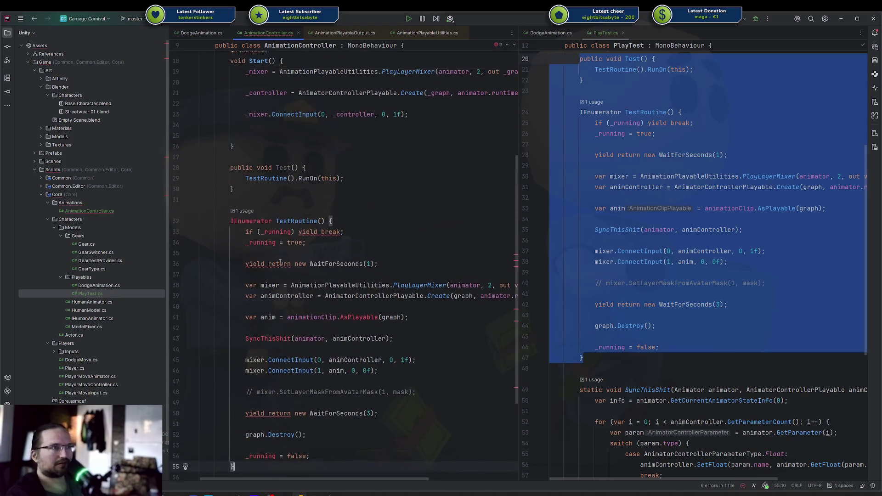
click(254, 278)
key(alt+Return)
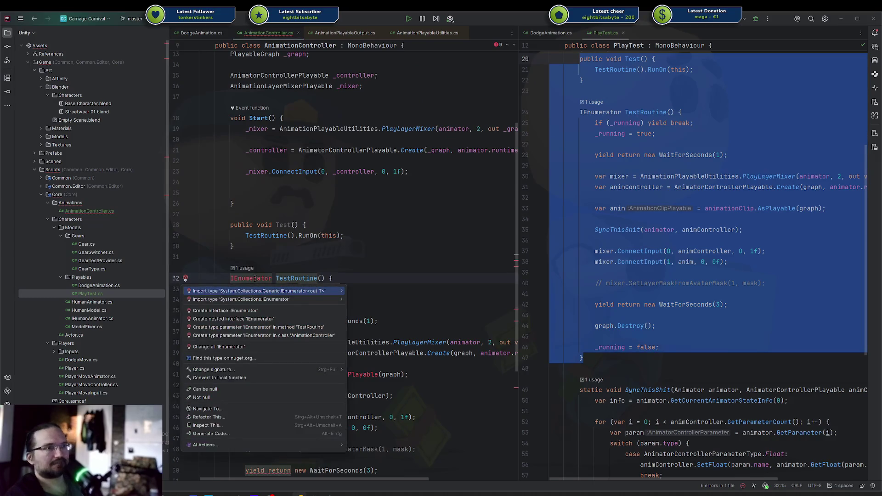
key(Down)
key(Return)
click(306, 235)
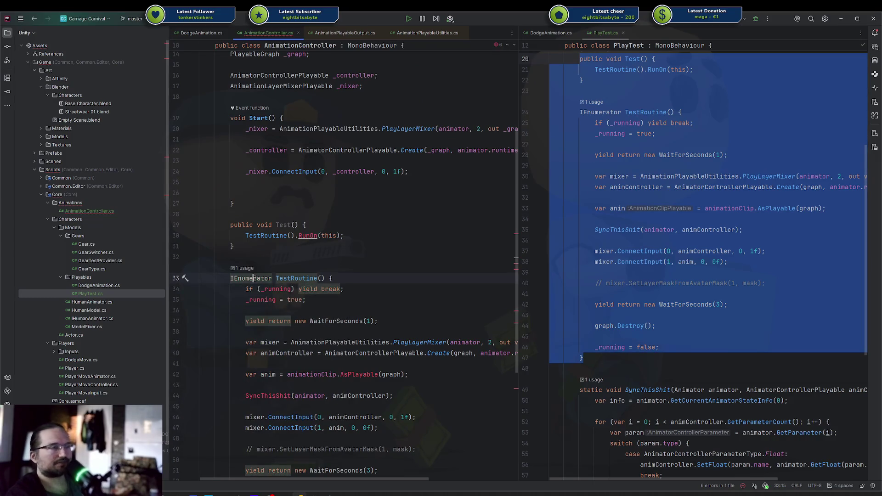
key(alt+Return)
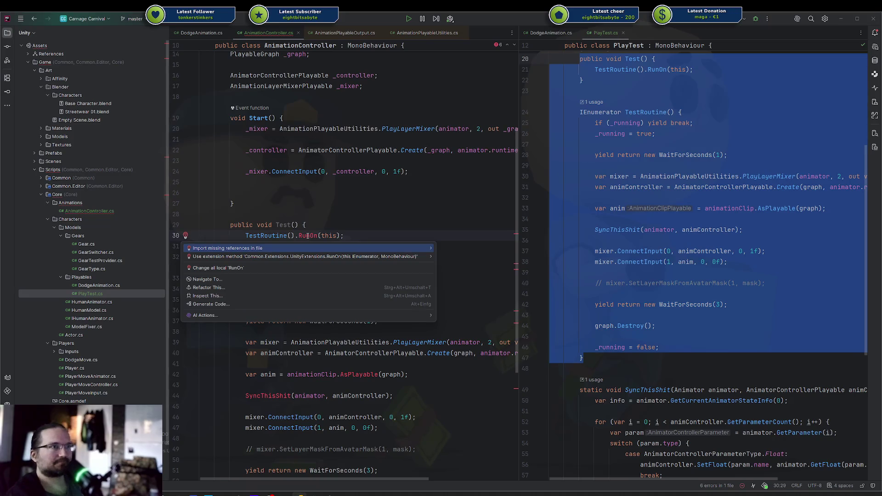
key(Return)
Add a 'bool _running;' field, delete the SyncThisShit call, and uncomment SetLayerMaskFromAvatarMask.
click(198, 256)
key(Return)
text(bool)
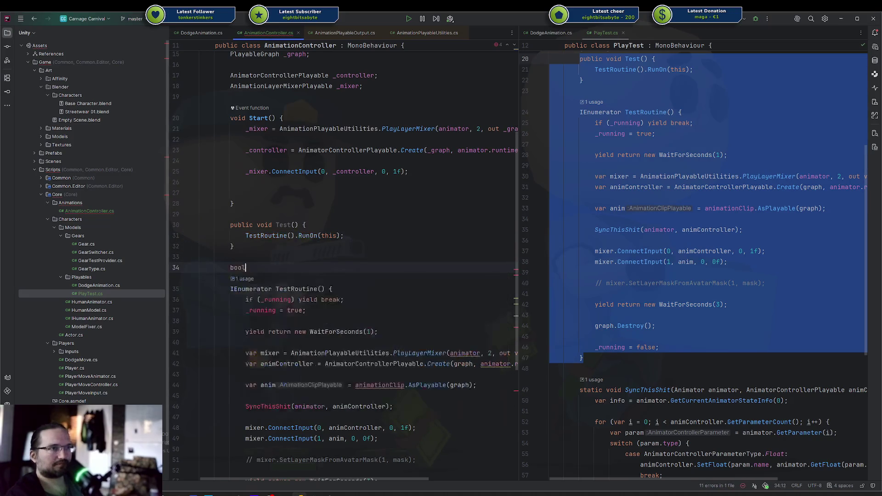
text( _running;)
scroll(312, 317, down, 2)
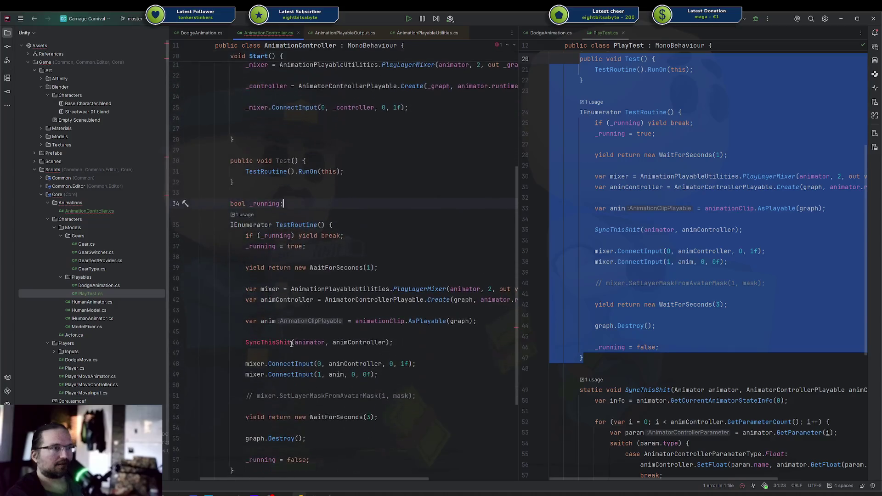
drag(246, 343, 393, 344)
key(ctrl+y)
key(ctrl+y)
key(Down)
key(Down)
key(Down)
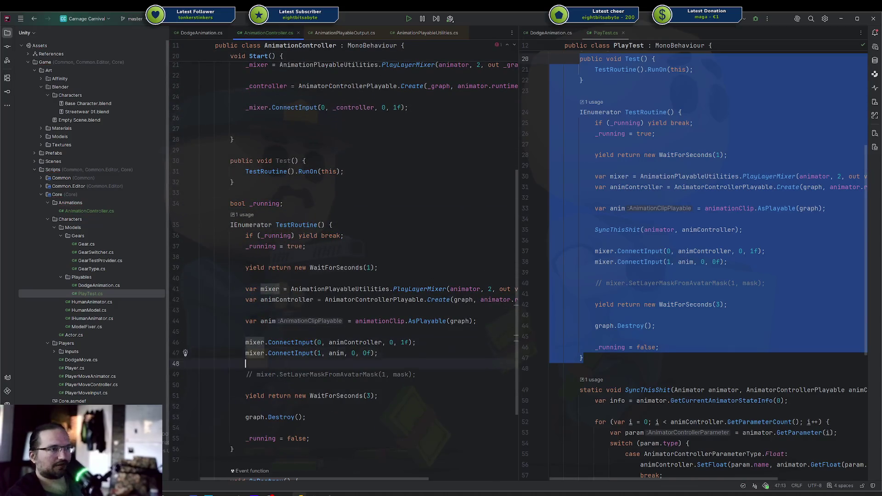
key(ctrl+slash)
Add a '[SerializeField] AvatarMask mask' field and a [Button] attribute on Test().
scroll(305, 340, up, 6)
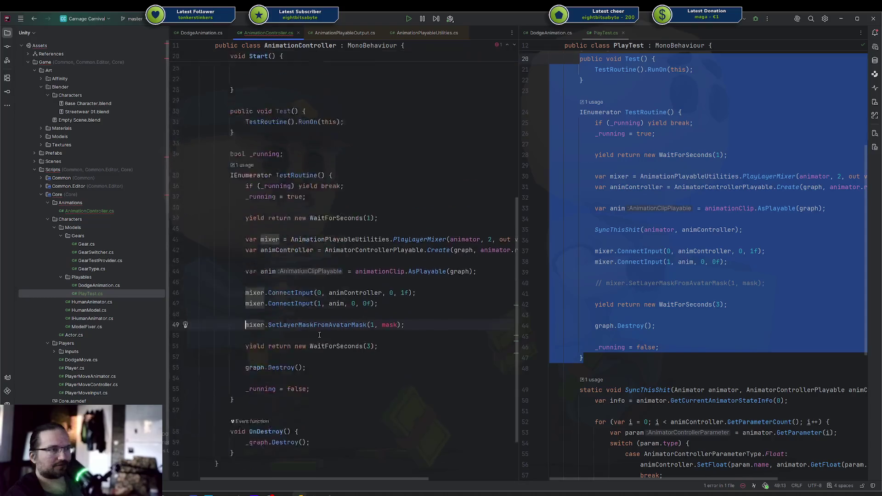
scroll(369, 254, down, 7)
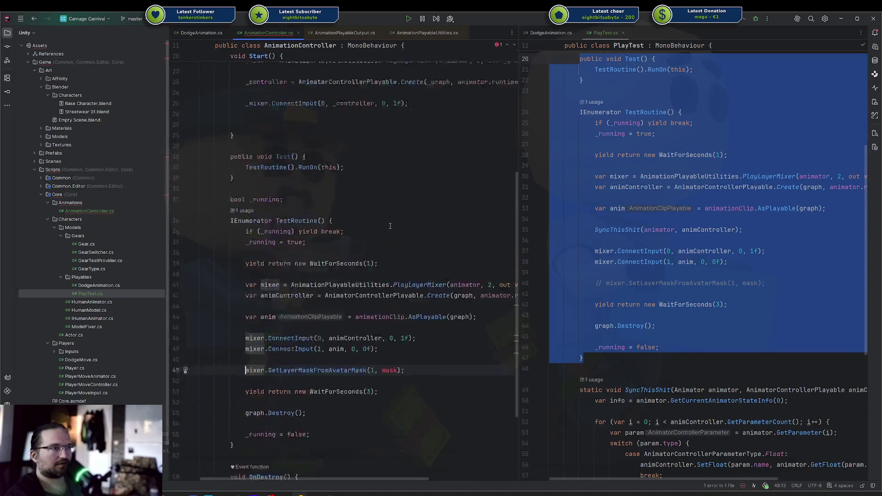
scroll(479, 172, up, 7)
click(479, 172)
key(Return)
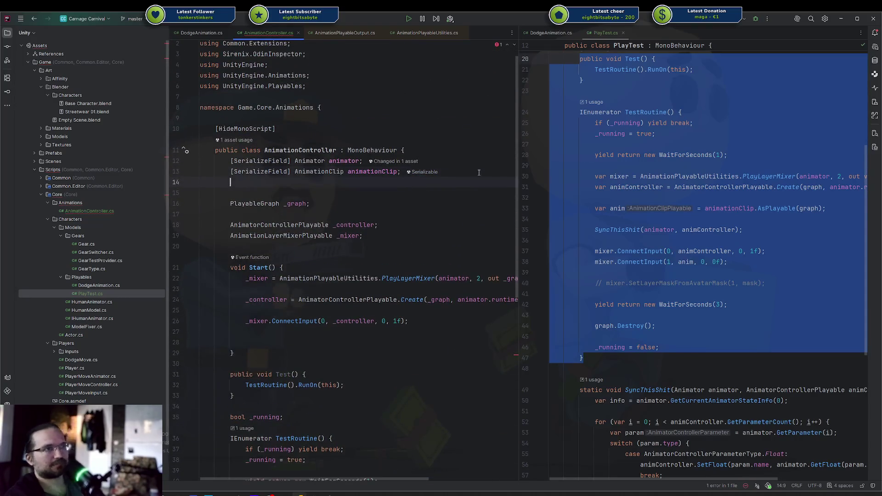
text([SerializeField])
key(Tab)
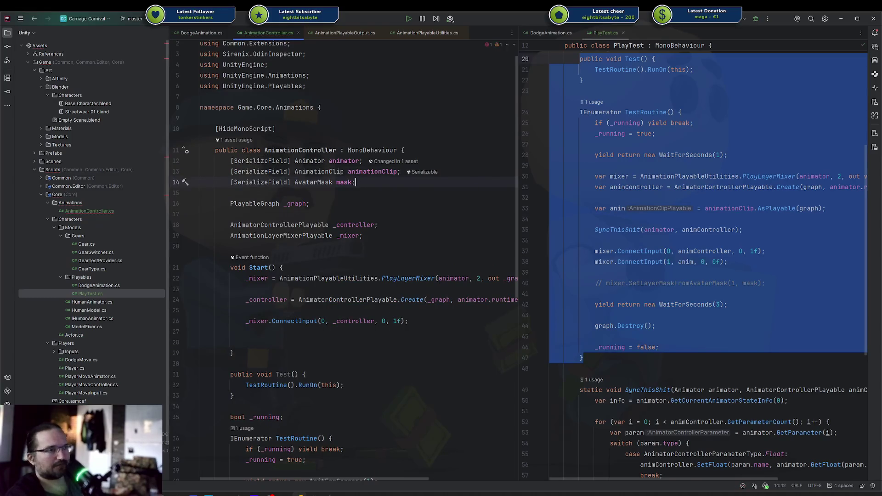
scroll(296, 206, down, 5)
click(297, 201)
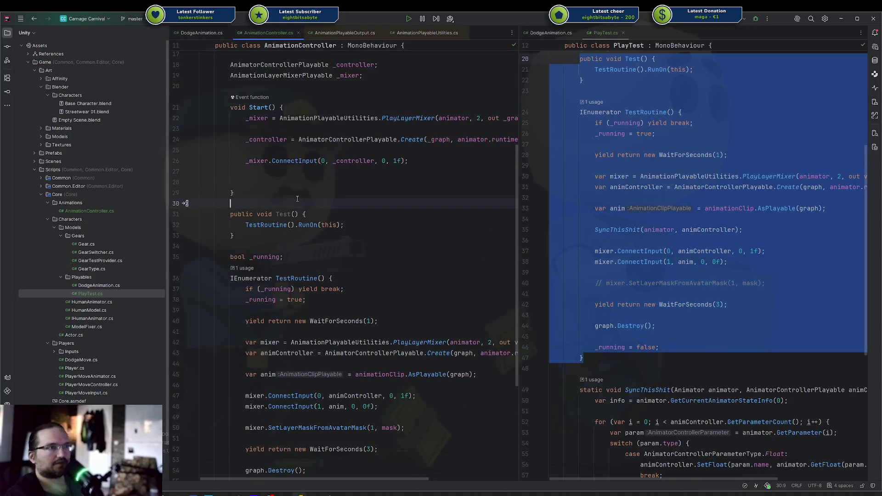
key(Return)
text([Button)
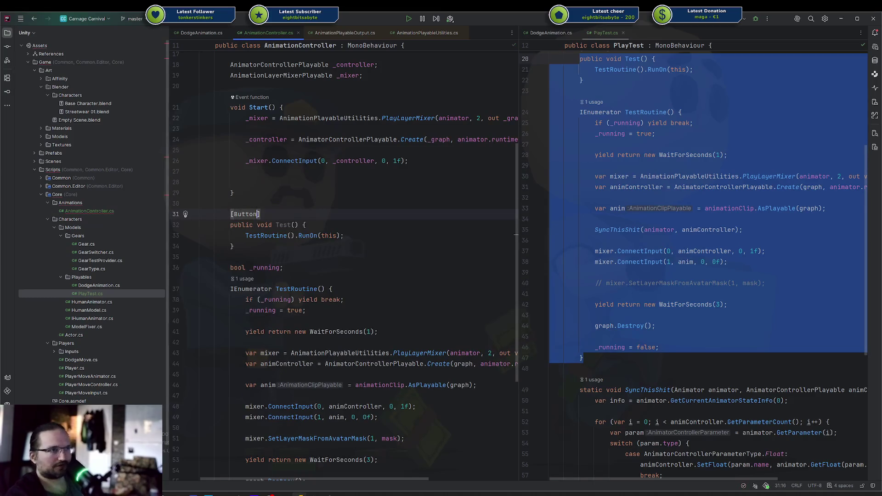
Delete the local mixer and animController creation lines and pass _graph to AsPlayable.
scroll(425, 246, down, 5)
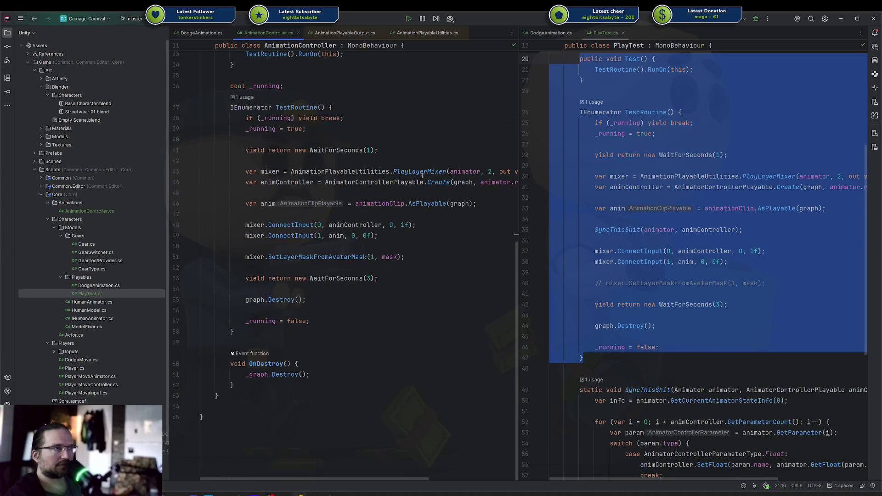
triple_click(391, 172)
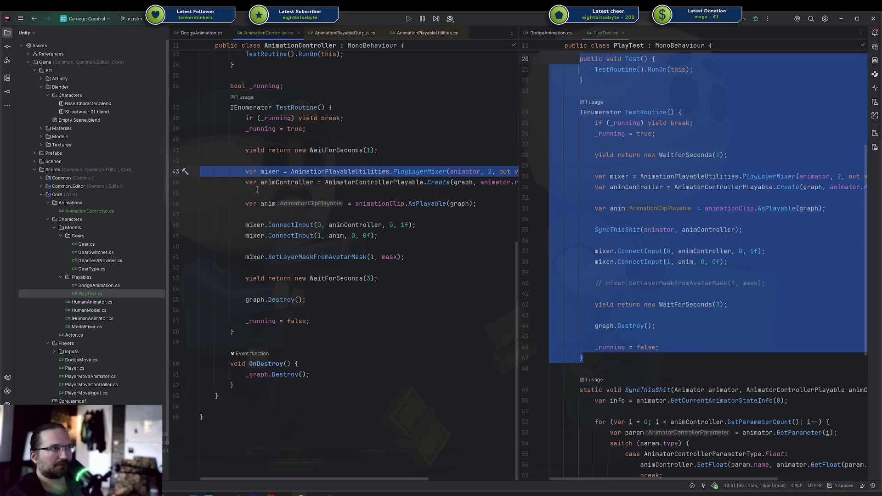
key(Delete)
key(ctrl+y)
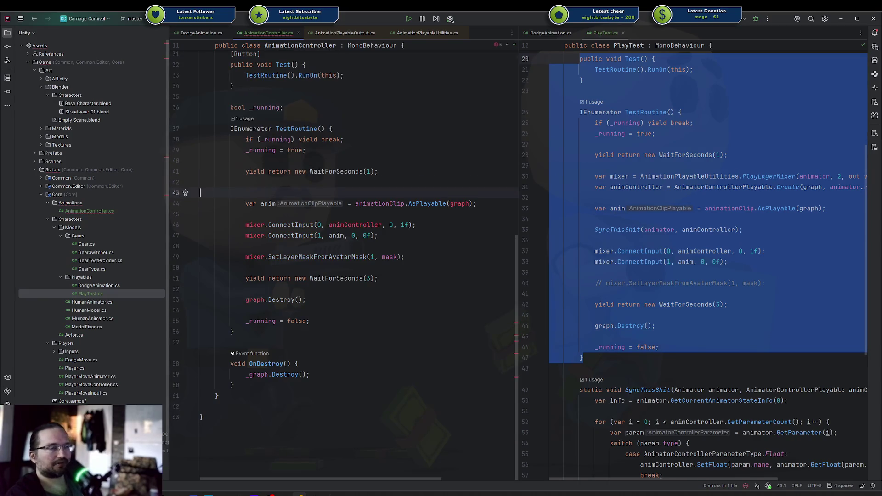
key(ctrl+y)
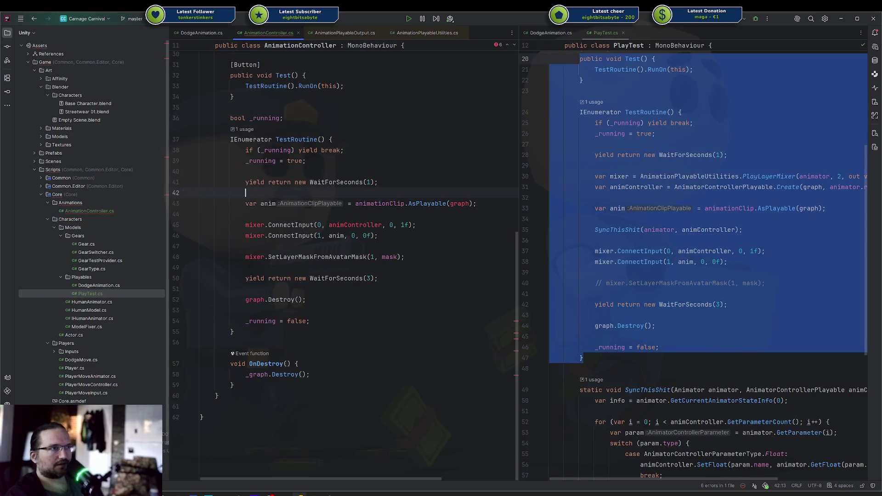
click(470, 204)
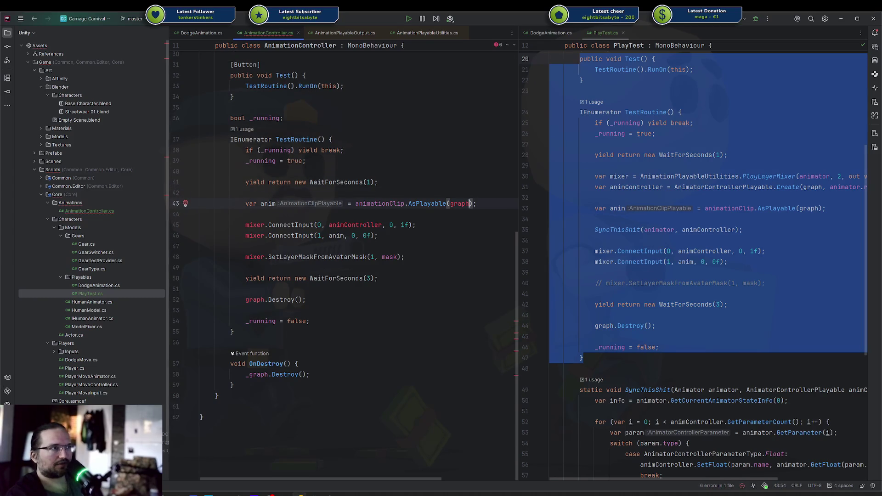
key(ctrl+Left)
text(_)
key(Escape)
Remove the controller ConnectInput statement and connect the clip through _mixer instead.
click(416, 225)
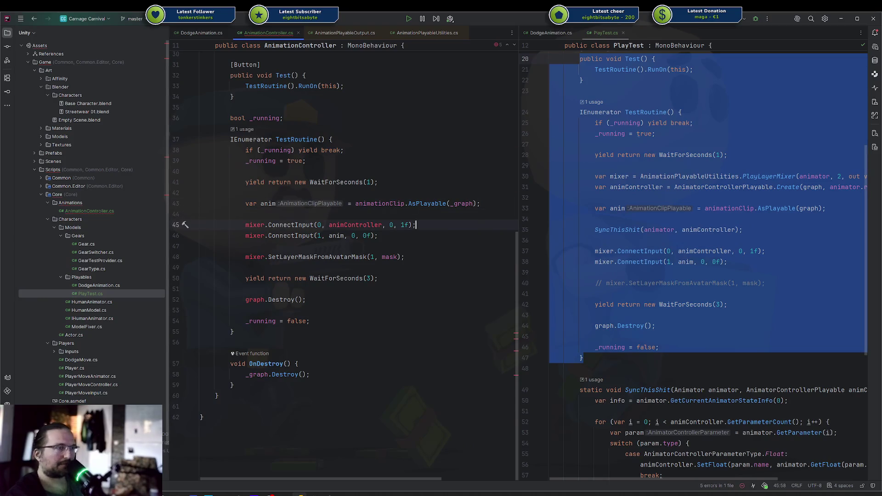
key(shift+Home)
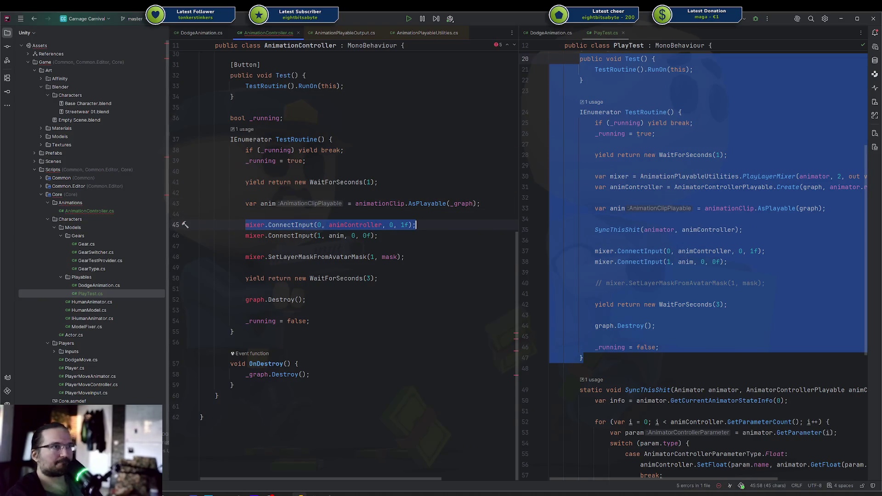
key(Left)
key(shift+End)
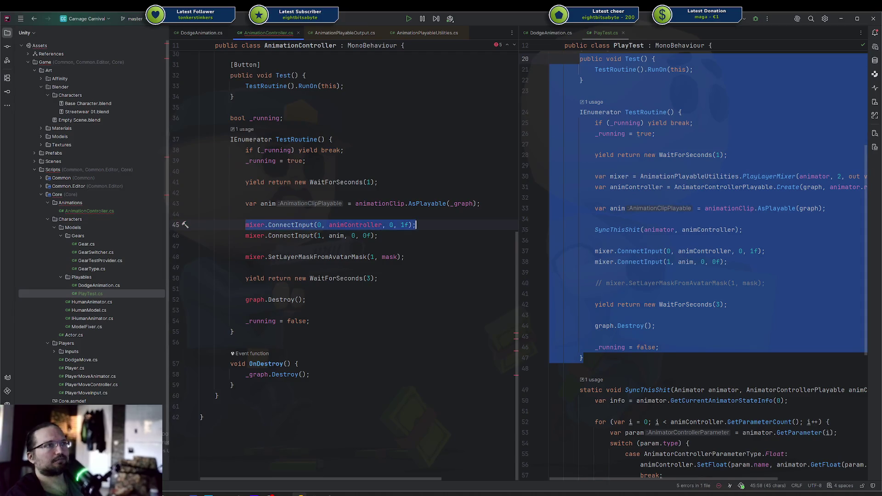
key(Delete)
key(BackSpace)
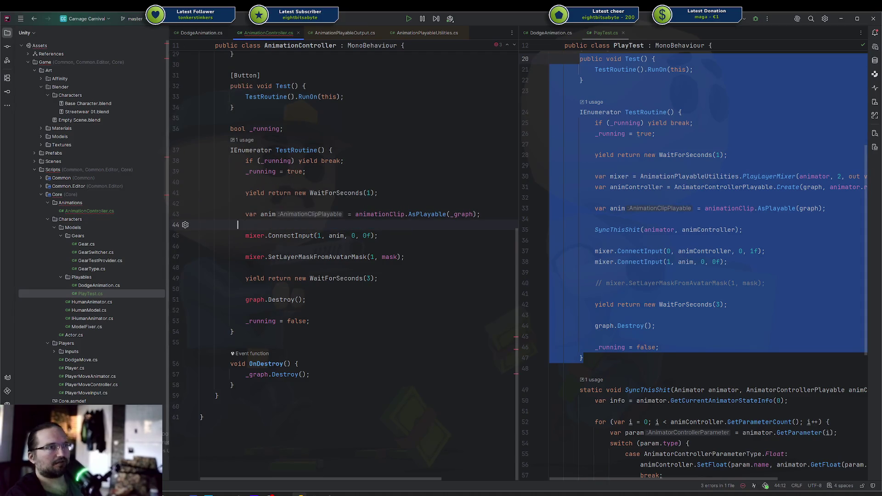
key(Home)
key(Down)
key(Home)
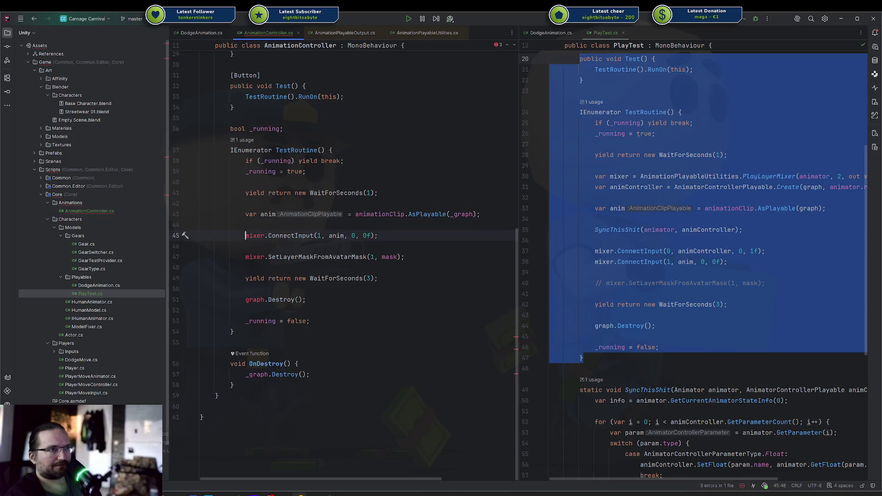
text(_)
key(Escape)
Set the clip input weight to 1f and make the mask line use _mixer.
key(ctrl+End)
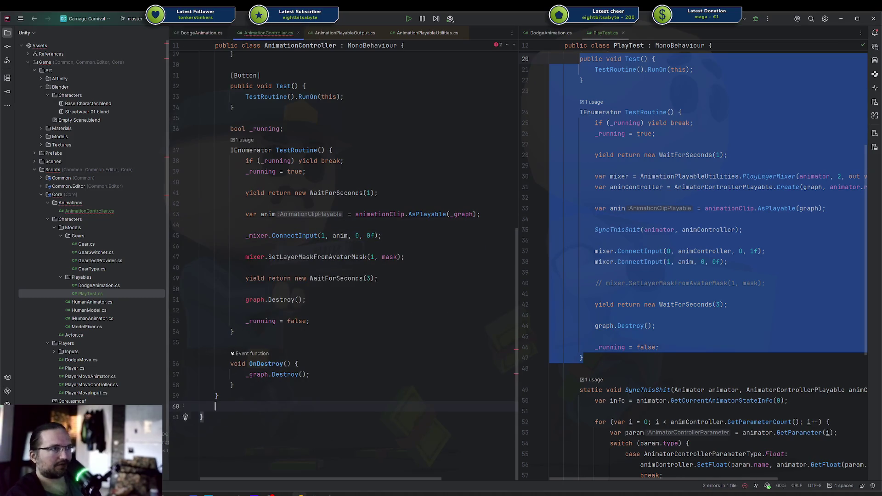
key(Up)
click(368, 236)
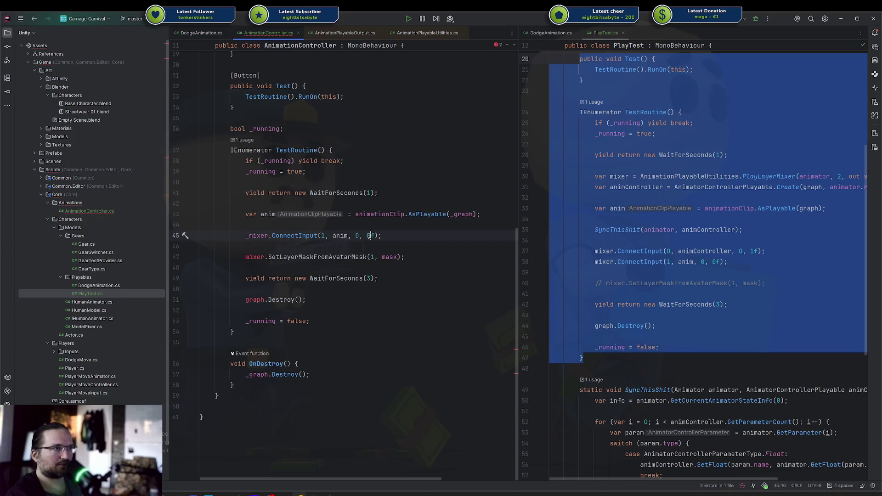
key(BackSpace)
text(1)
key(Down)
key(Down)
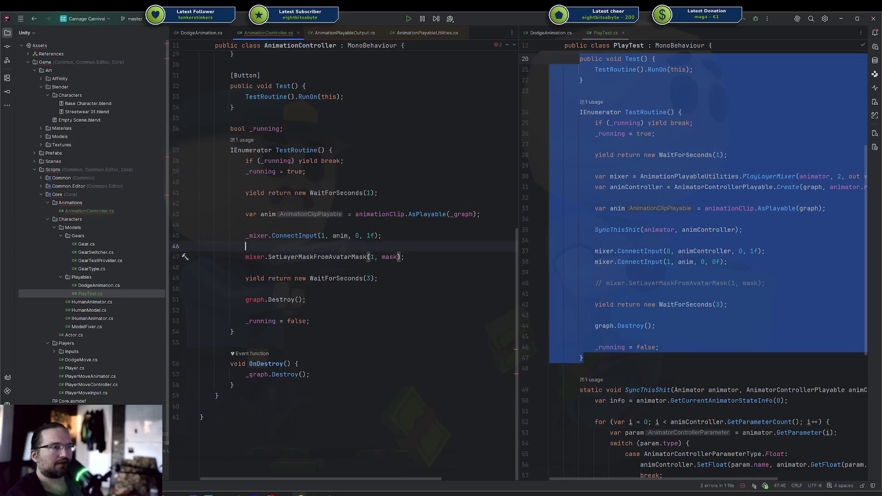
key(Home)
key(BackSpace)
text(_)
key(Escape)
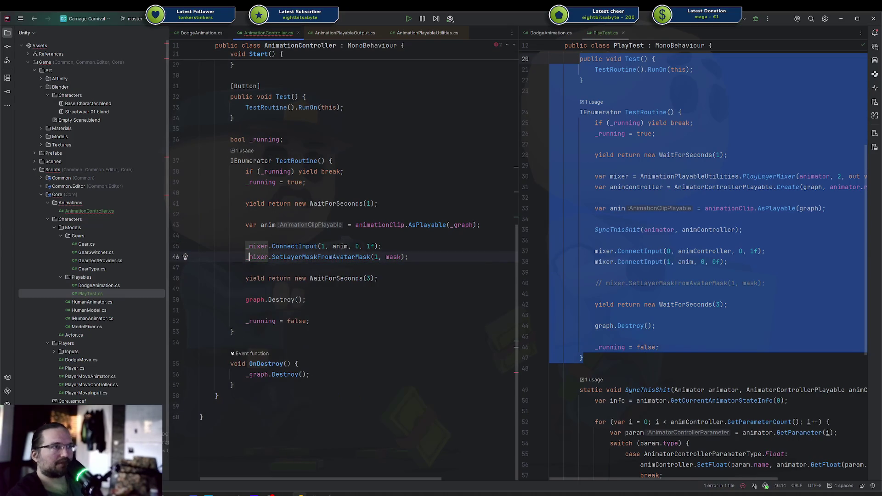
Replace graph.Destroy() with _mixer.DisconnectInput(1) followed by anim.Destroy();.
key(Down)
key(Down)
key(Down)
key(Down)
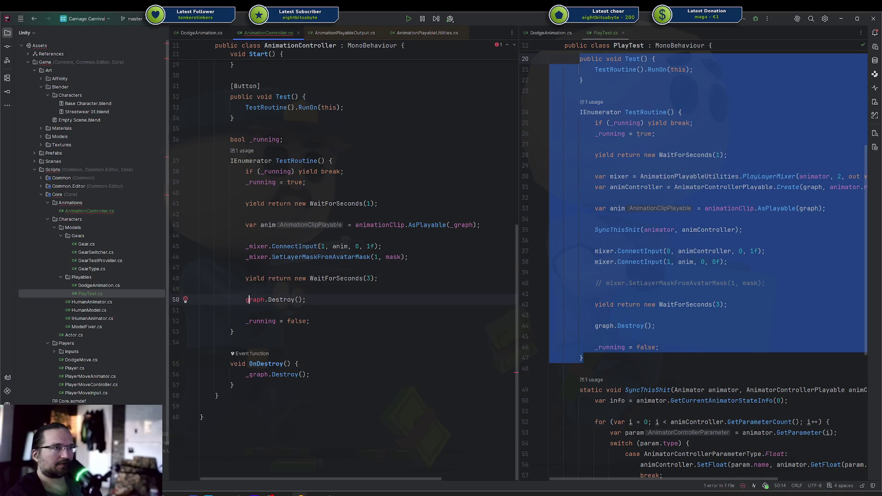
key(shift+End)
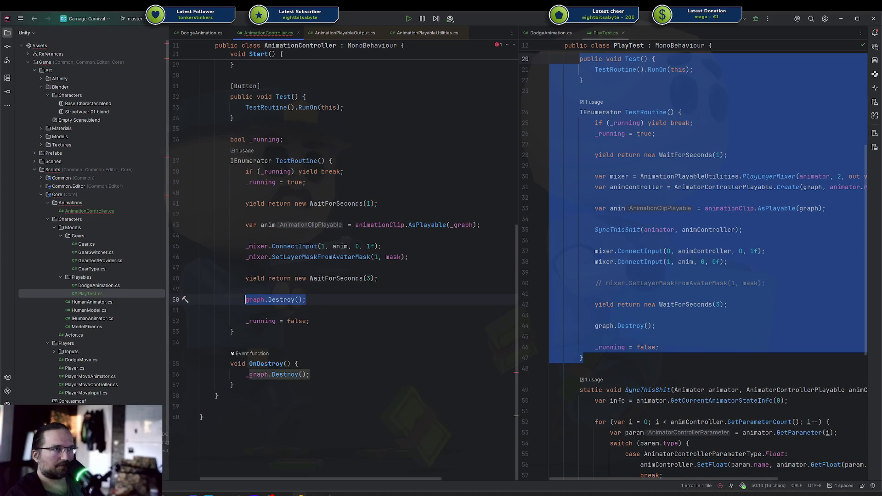
text(_mixer.Dis)
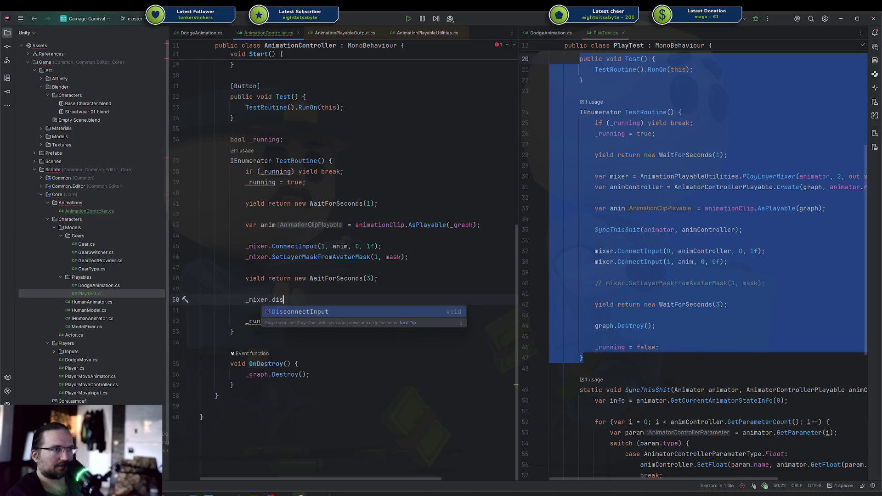
key(Return)
text(1);)
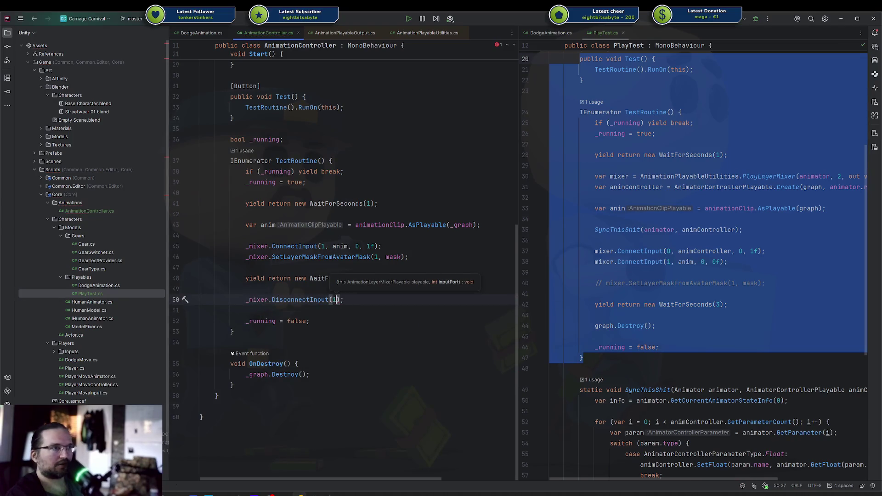
key(End)
key(Return)
text(anim.dest)
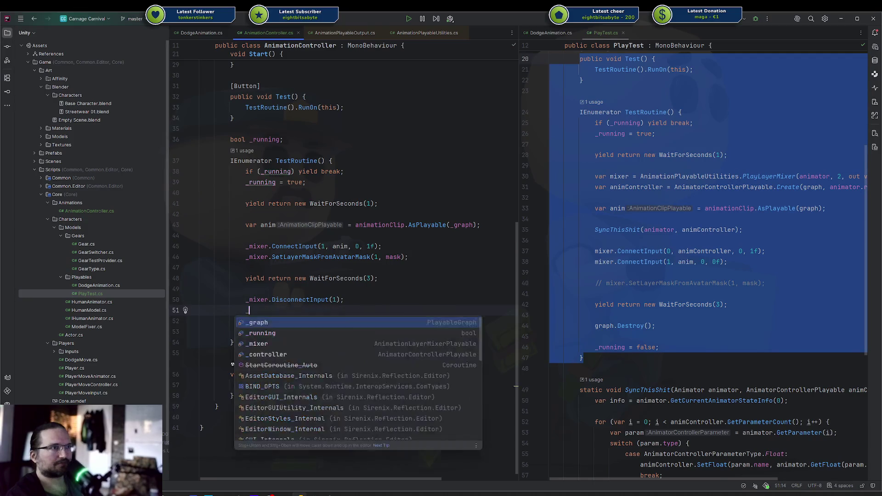
key(Return)
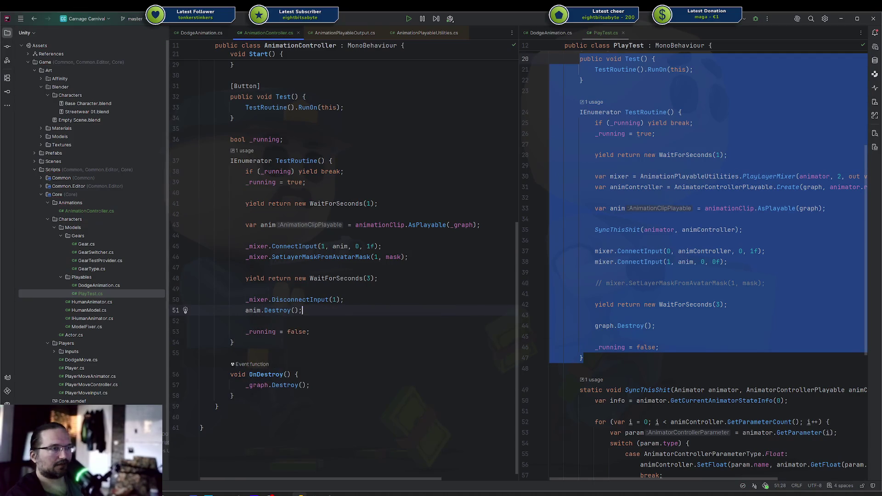
text(;)
key(Up)
key(End)
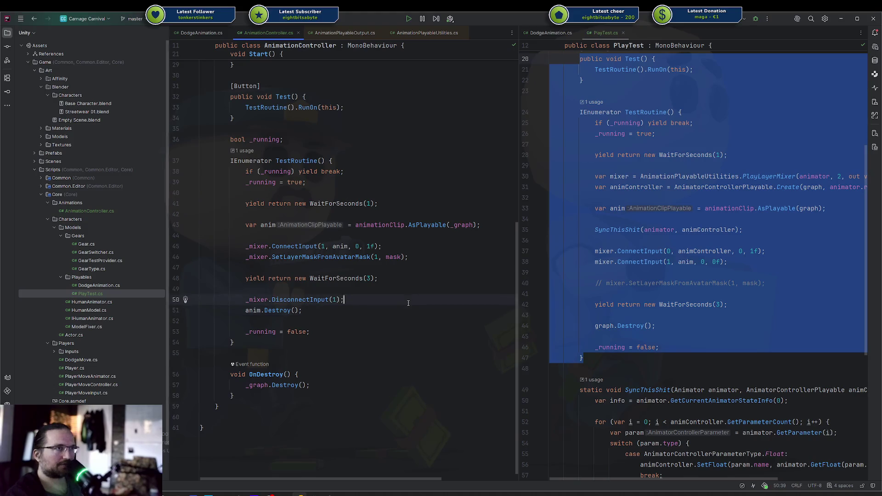
Delete the leftover blank lines in Start() and return to Unity to recompile.
scroll(409, 303, up, 5)
click(331, 215)
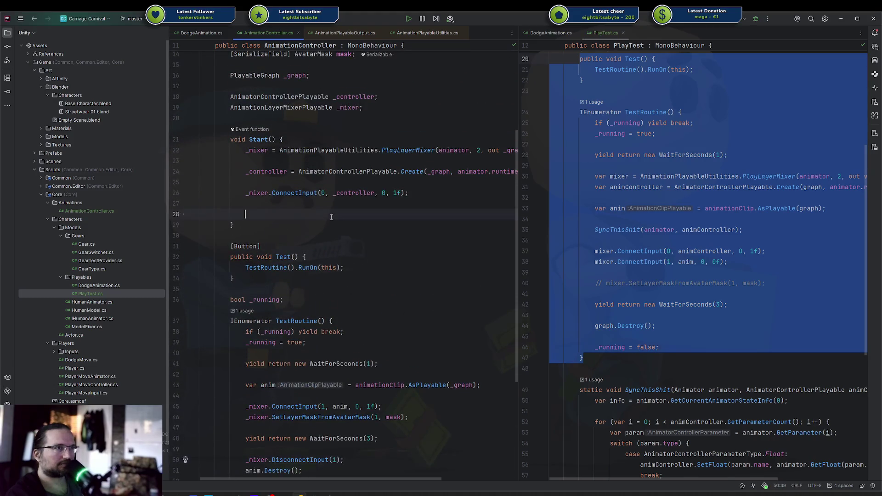
key(BackSpace)
key(BackSpace)
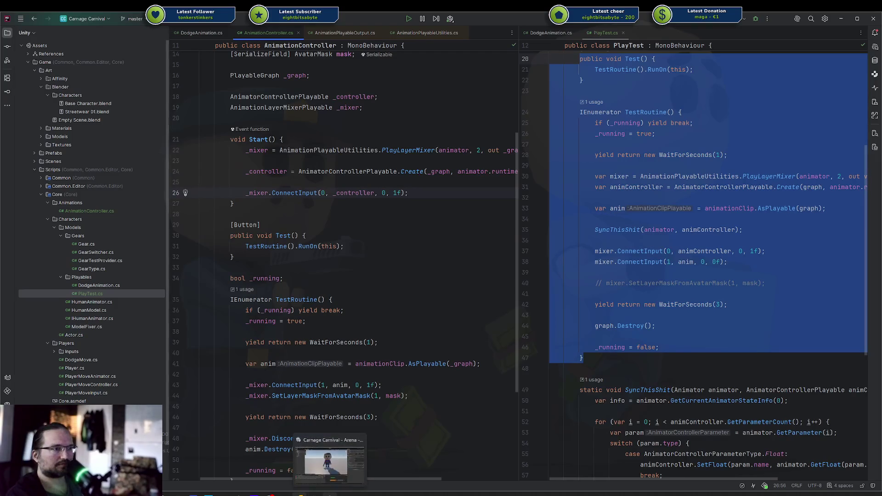
click(329, 495)
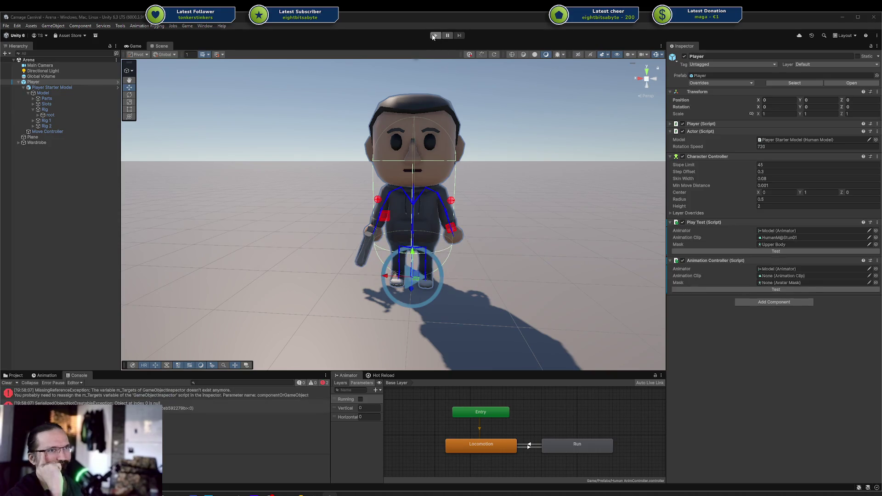
click(67, 401)
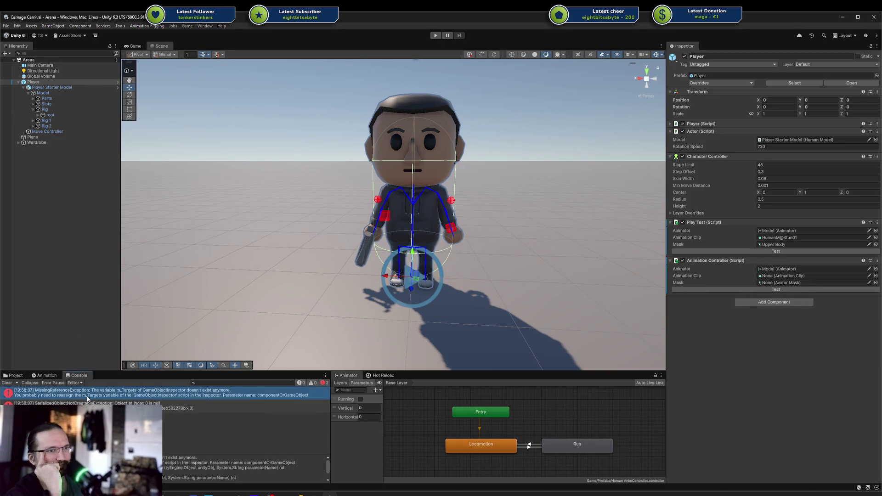
click(88, 402)
scroll(174, 468, down, 1)
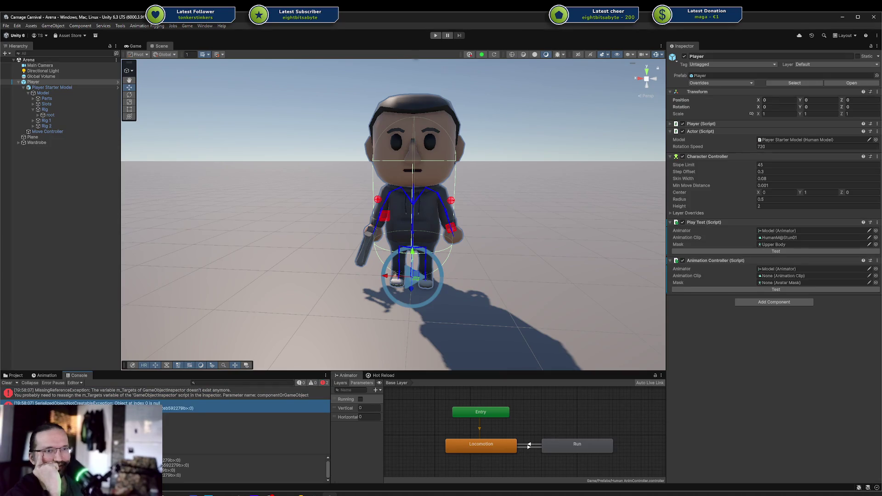
scroll(174, 468, up, 1)
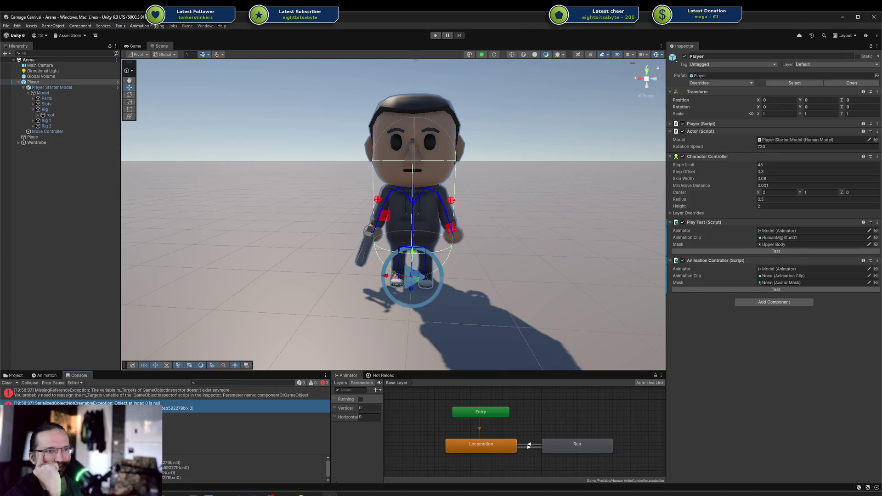
click(57, 394)
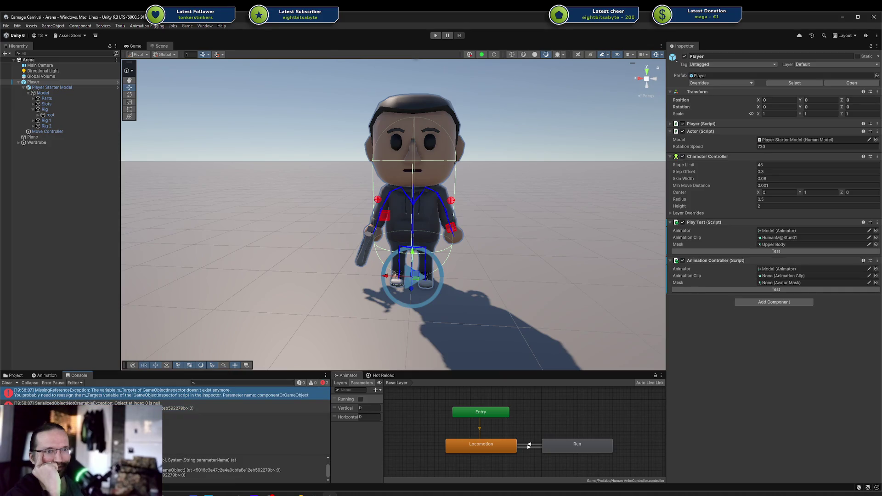
drag(166, 459, 322, 476)
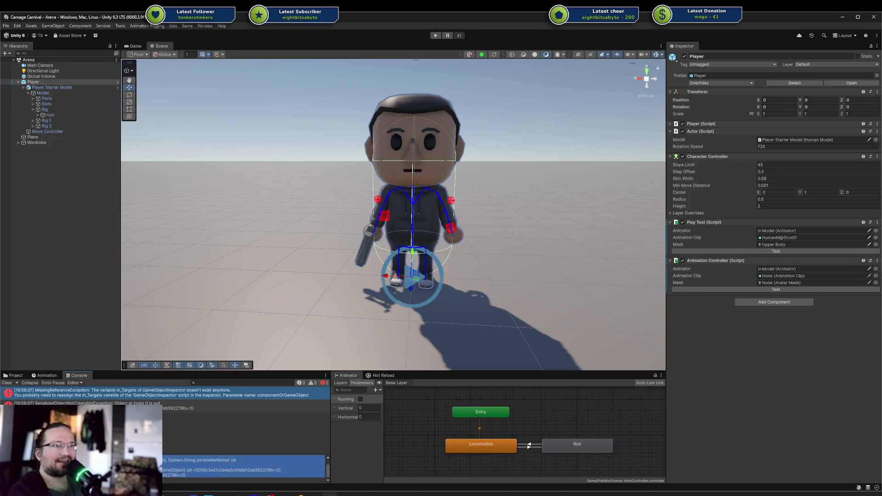
click(7, 384)
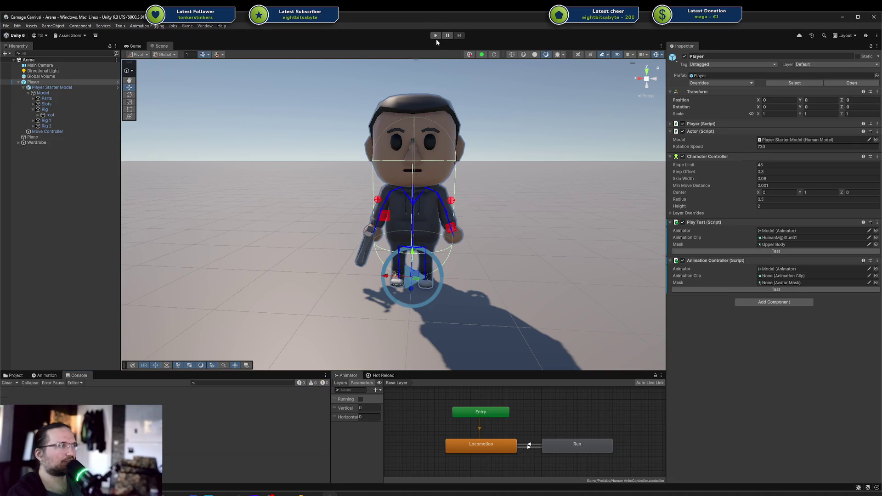
click(437, 36)
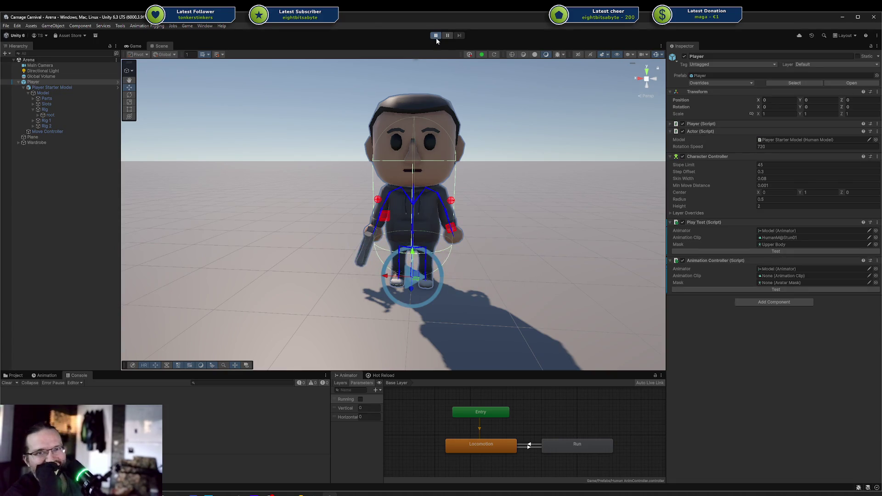
click(436, 36)
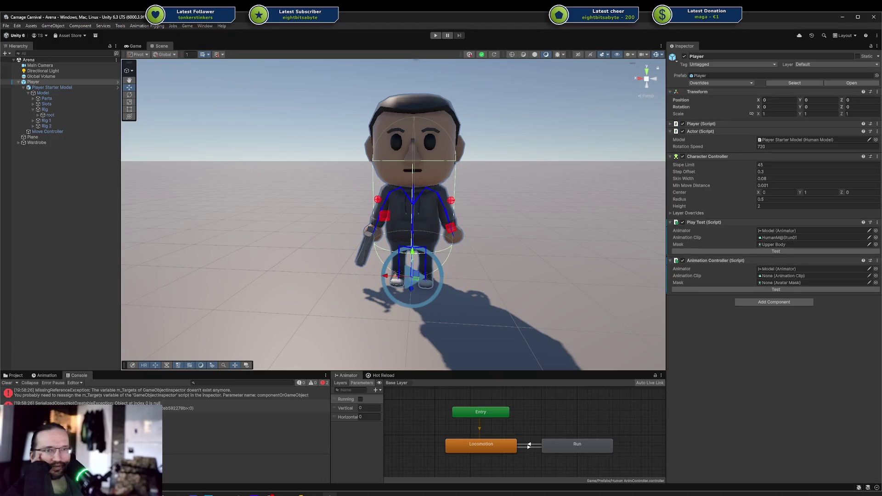
click(7, 382)
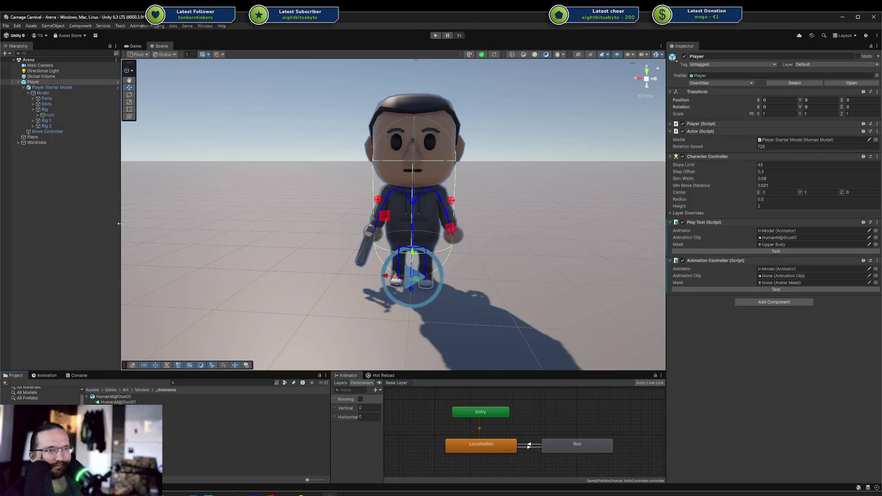
Assign Upper Body and HumanM@Stun01, exclude the remaining leg from the mask, and enter Play mode.
drag(824, 264, 786, 283)
drag(118, 402, 790, 276)
double_click(782, 283)
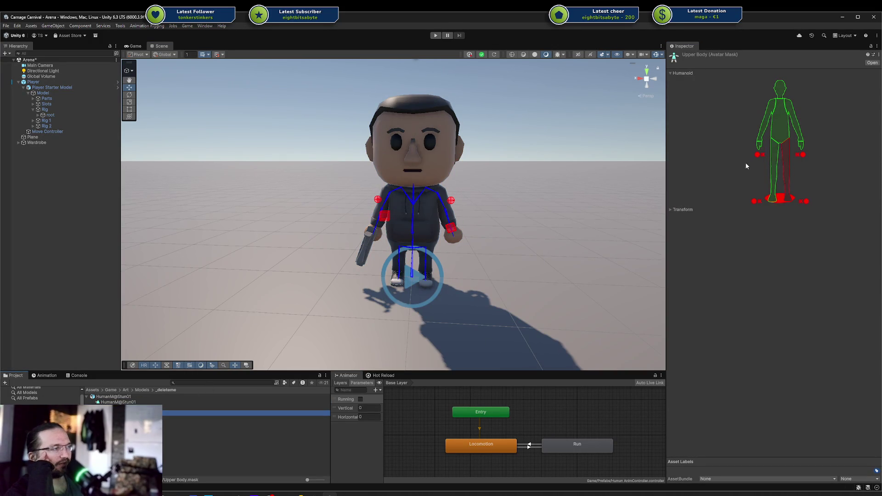
click(776, 157)
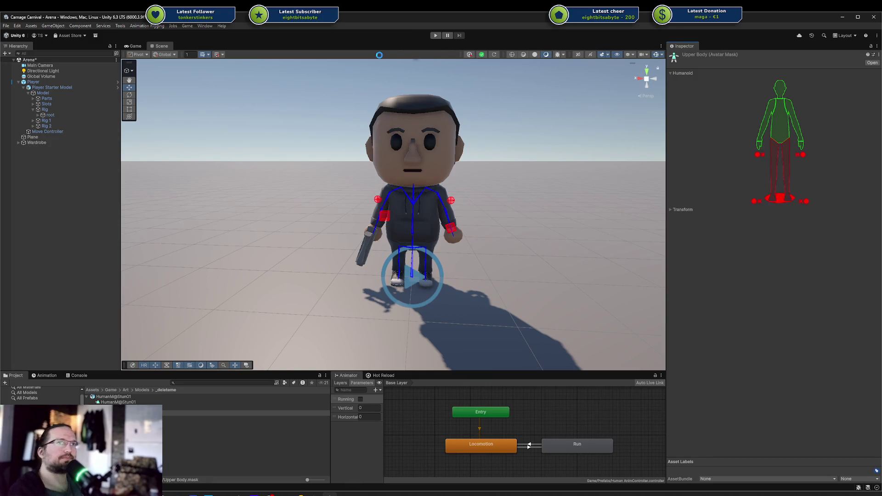
click(439, 35)
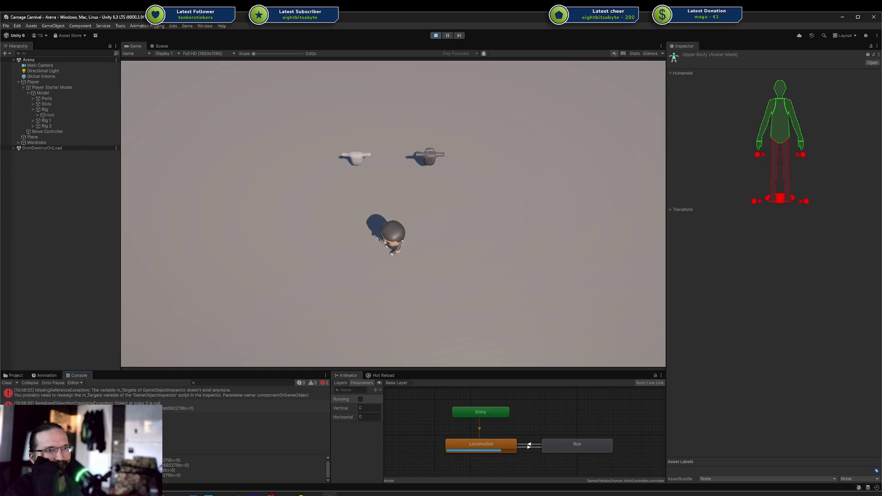
Read the first console error's stack trace, highlighting the word 'parameterName'.
click(78, 399)
scroll(244, 468, down, 2)
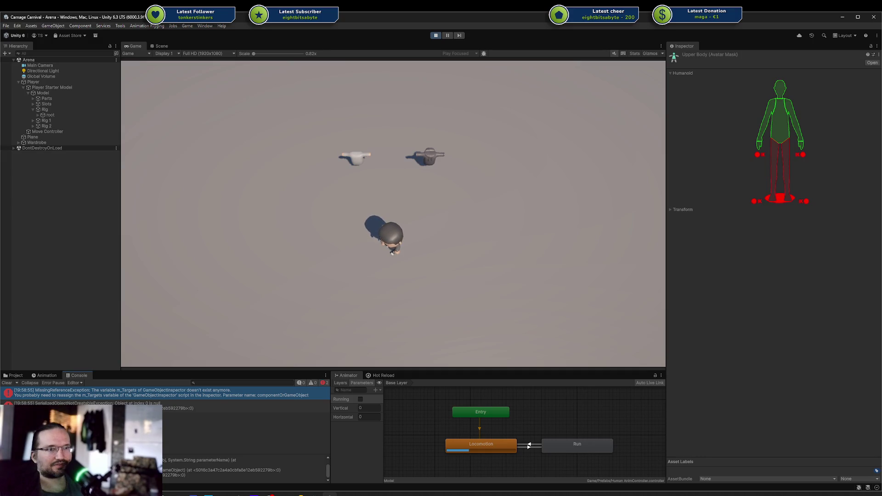
scroll(243, 469, up, 2)
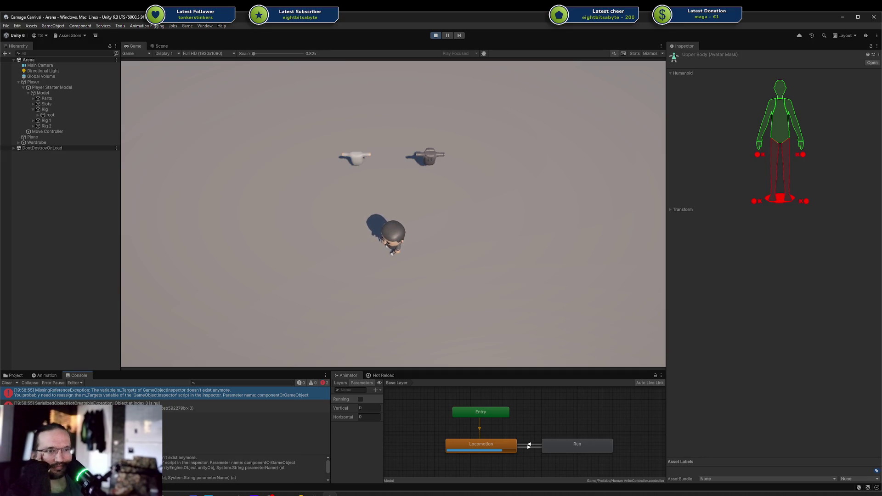
scroll(243, 469, down, 2)
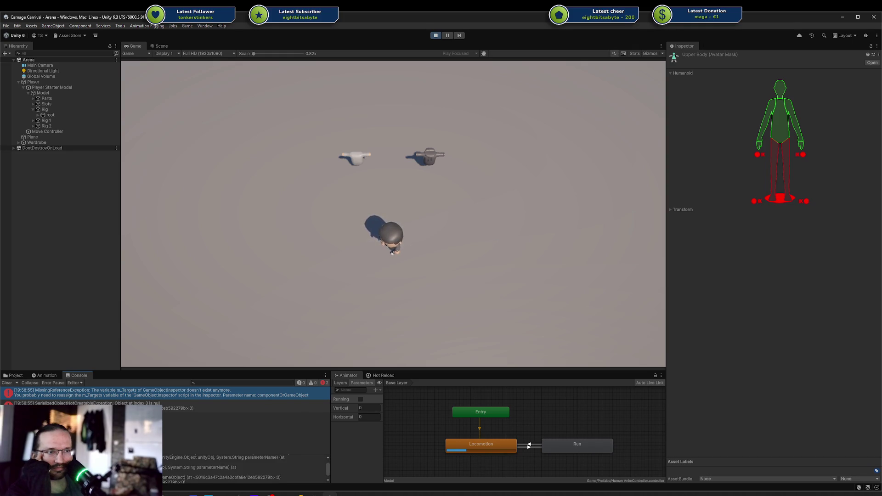
double_click(208, 468)
click(208, 468)
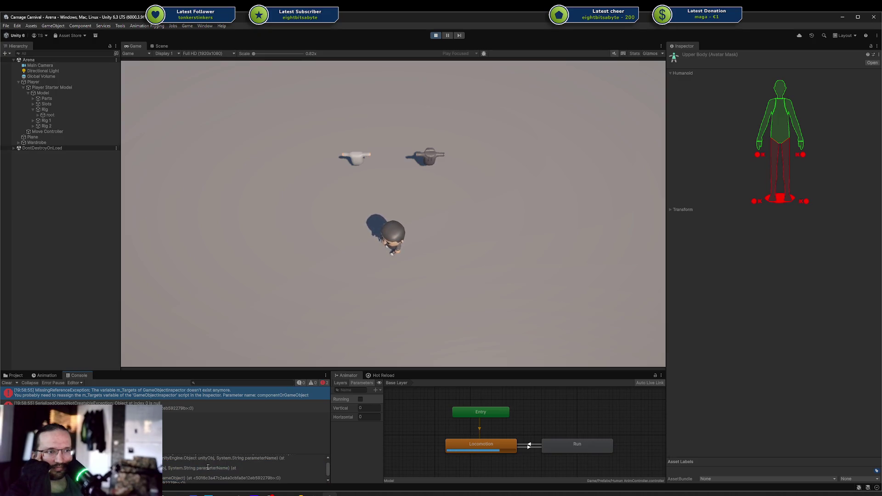
double_click(207, 468)
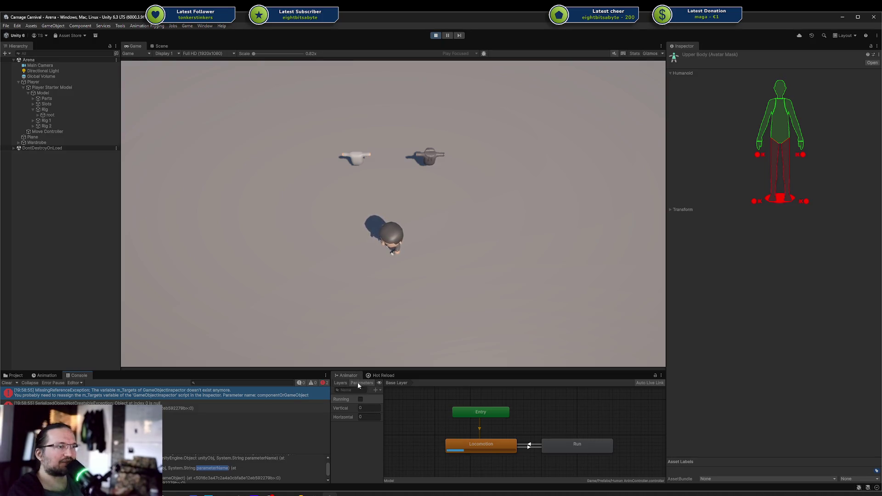
Show the Animator's Layers list, the Project assets and the Player's components.
click(341, 383)
click(17, 376)
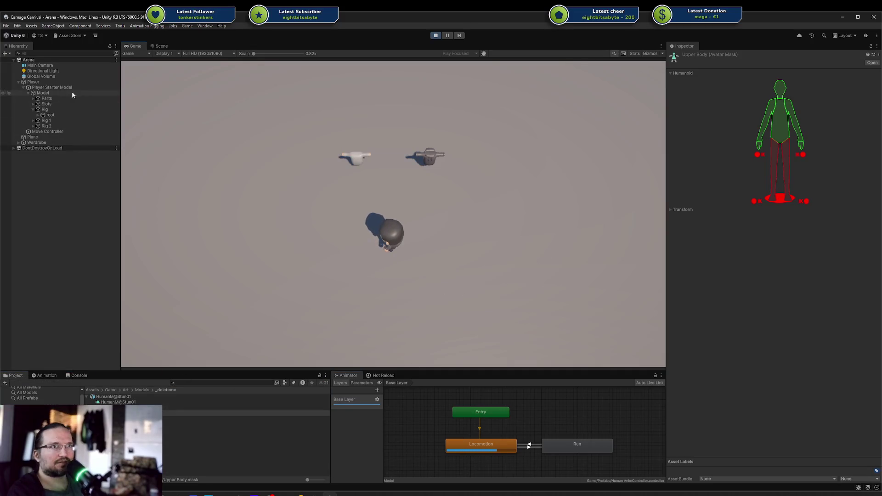
click(61, 82)
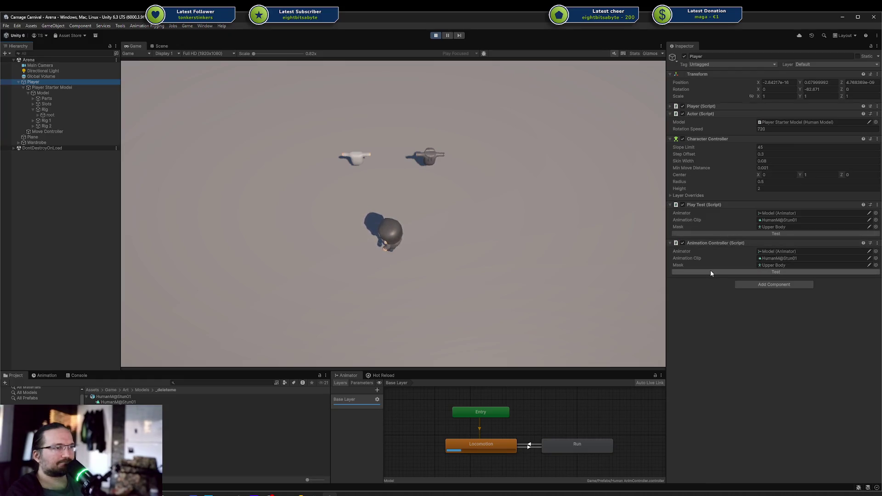
Walk the player left and right in the running Game view.
click(412, 299)
key(a)
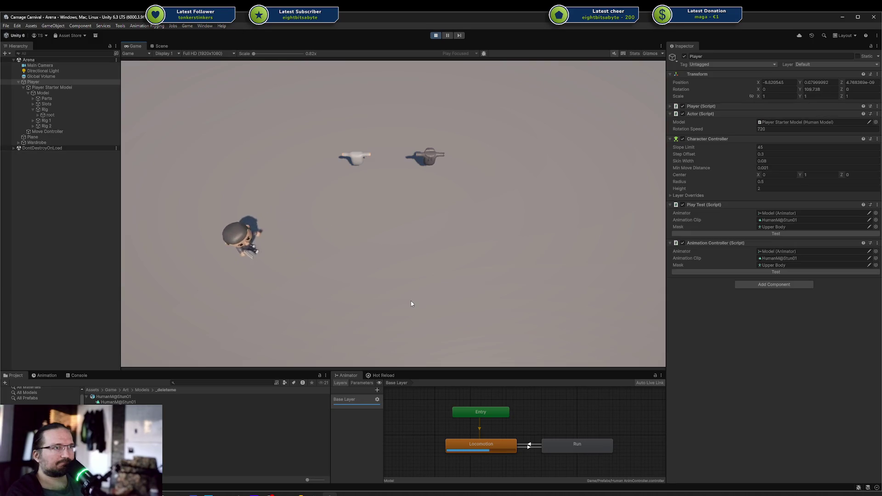
key(d)
View the [Unnamed] playable graph during a Test playback, then close the visualizer.
key(alt+Tab)
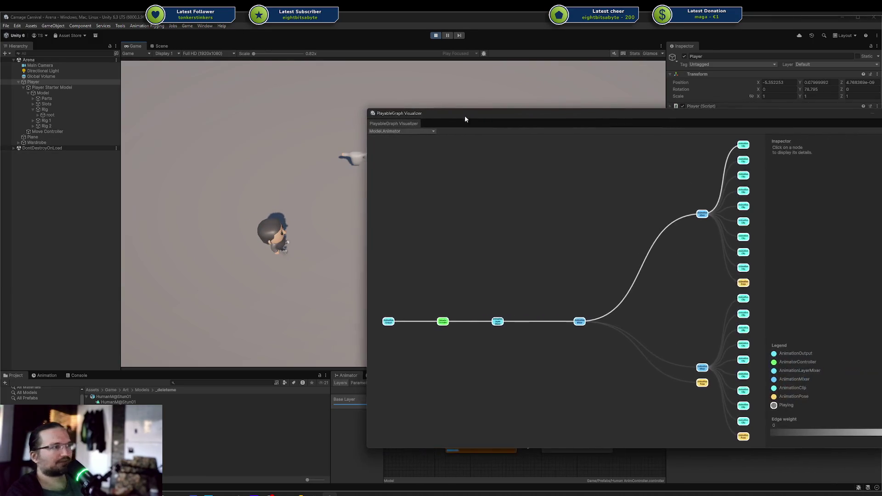
mouse_move(605, 114)
mouse_down()
mouse_move(808, 87)
mouse_move(856, 90)
mouse_up()
click(822, 109)
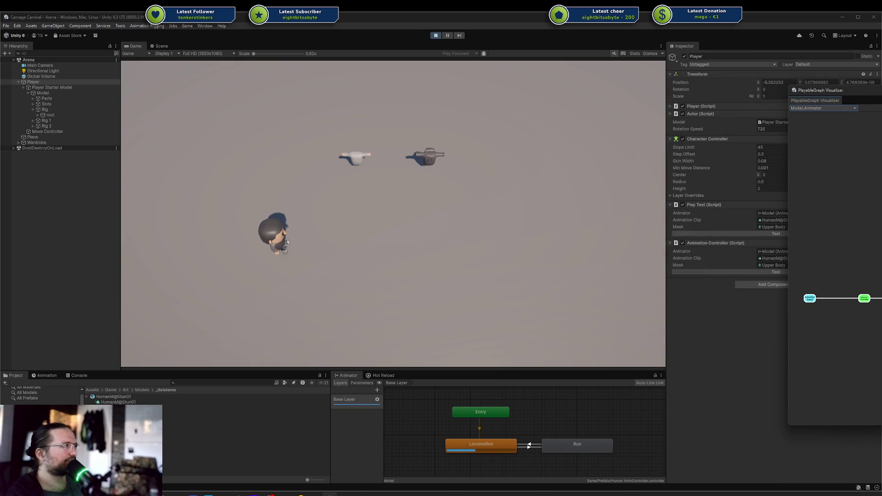
click(818, 131)
mouse_move(873, 90)
mouse_down()
mouse_move(528, 97)
mouse_move(237, 82)
mouse_move(227, 98)
mouse_up()
click(683, 272)
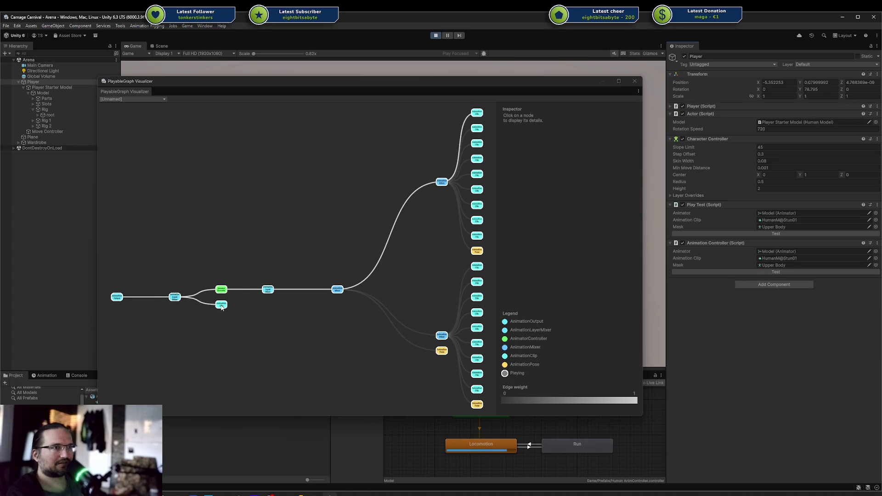
drag(434, 82, 783, 47)
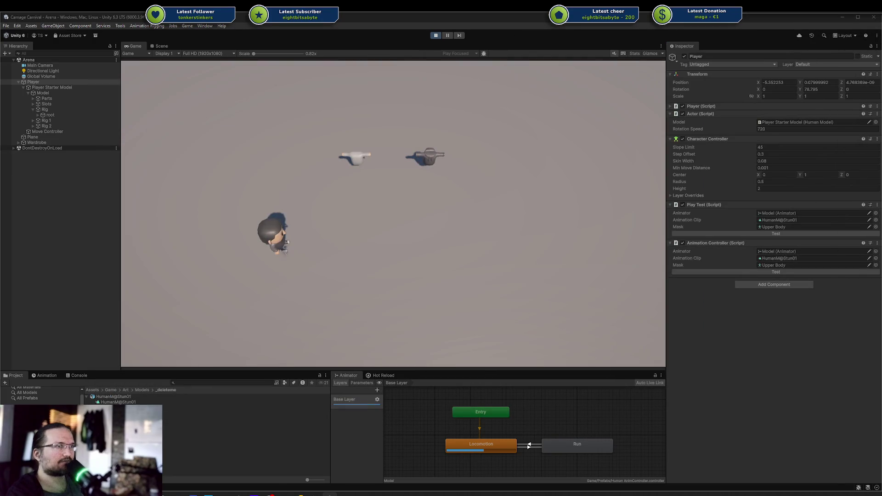
click(318, 492)
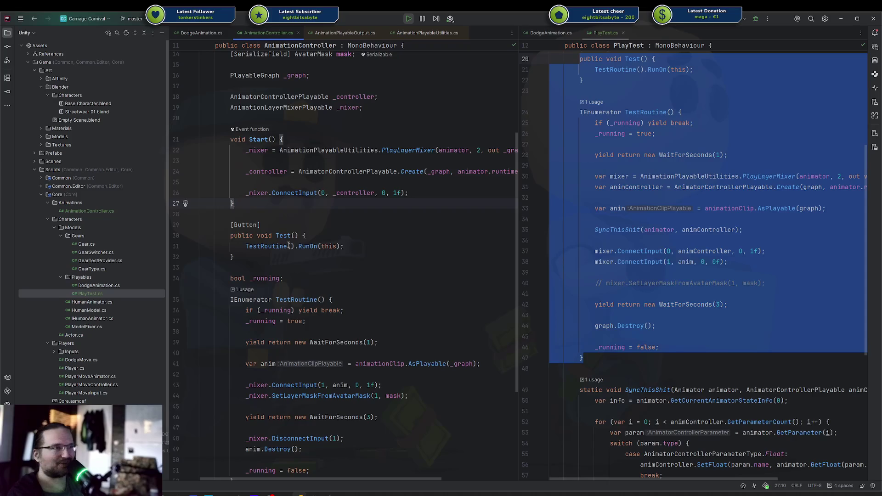
Review the ConnectInput line 43 and the three-second wait line, then switch to Unity.
scroll(413, 274, down, 3)
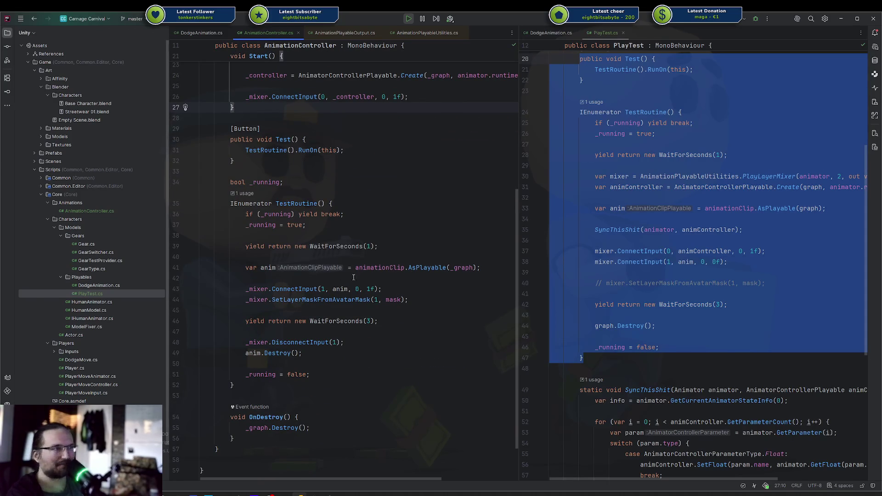
click(353, 277)
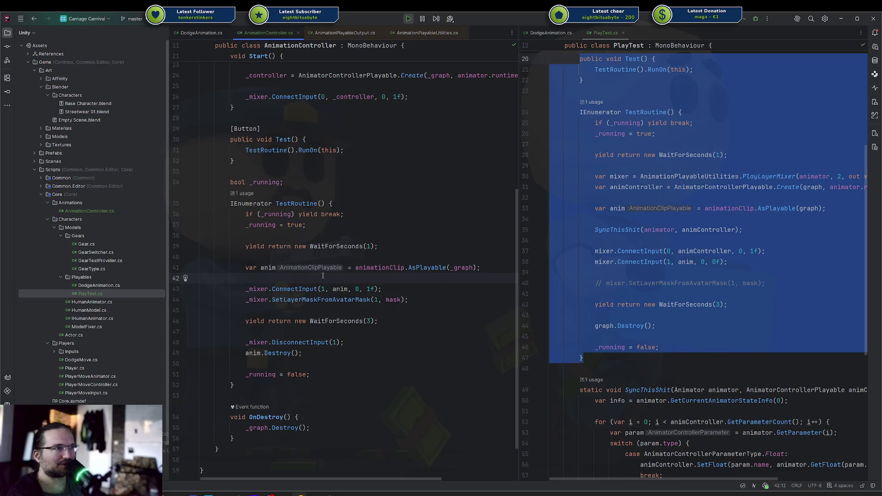
click(390, 285)
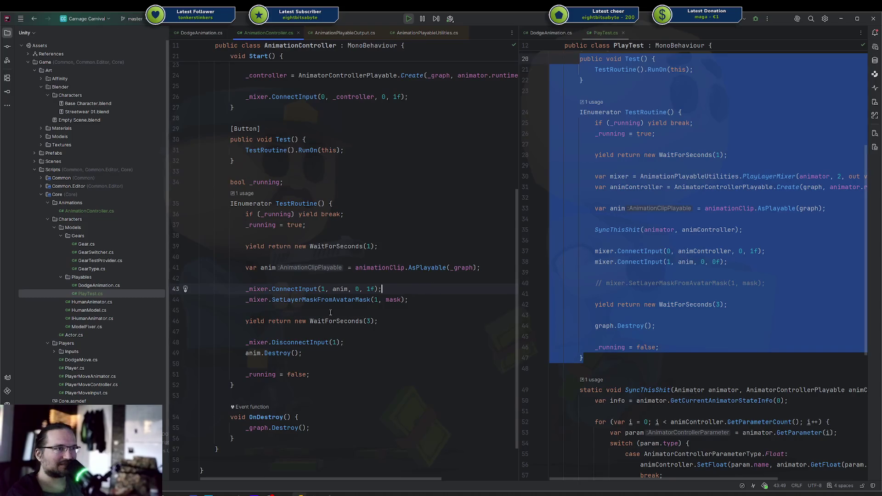
scroll(377, 313, up, 3)
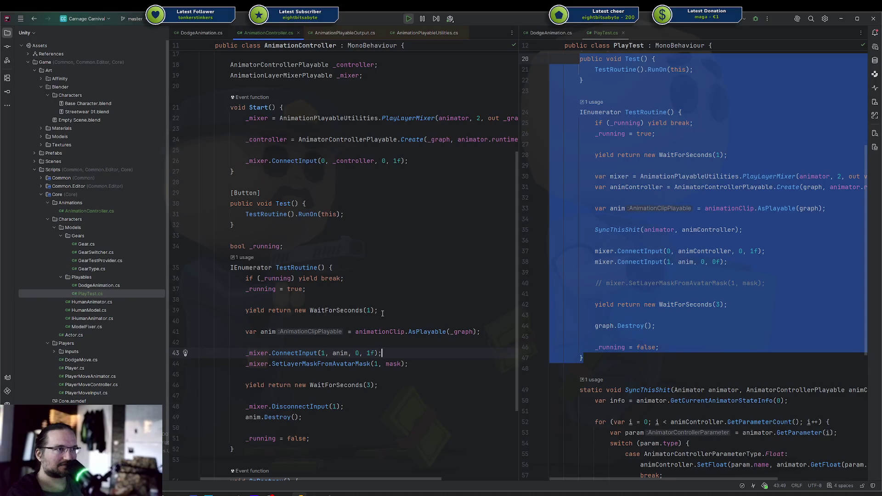
key(Down)
key(Down)
key(Down)
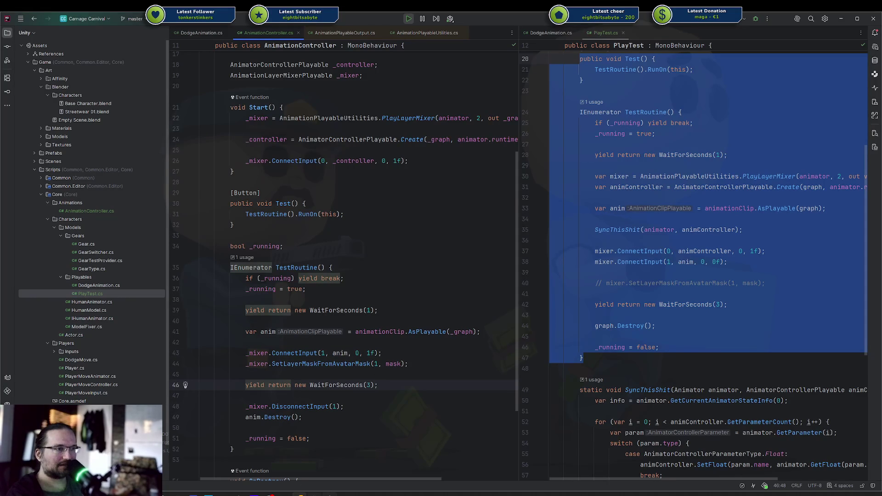
mouse_move(330, 494)
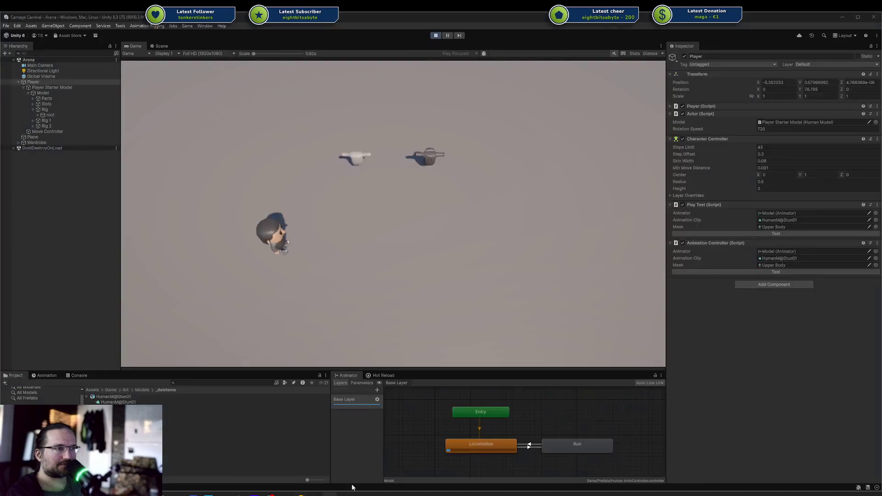
click(330, 455)
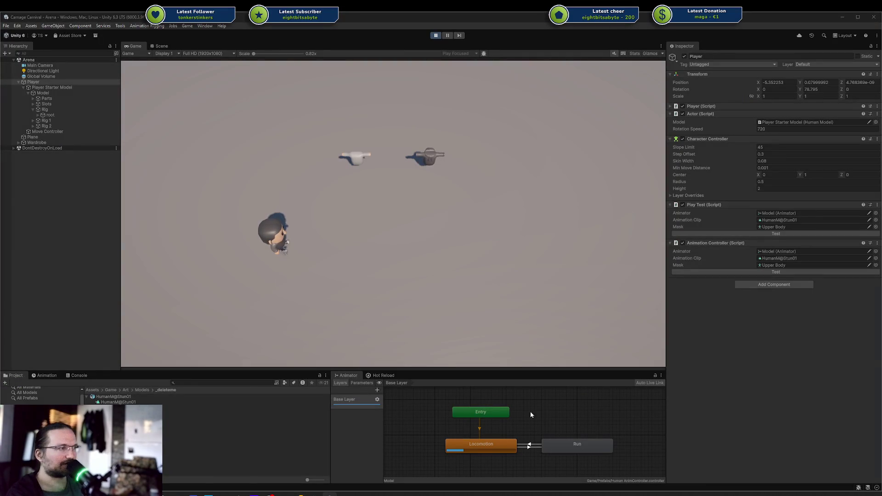
Inspect the Upper Body avatar mask, then select the Player to view its components.
click(163, 413)
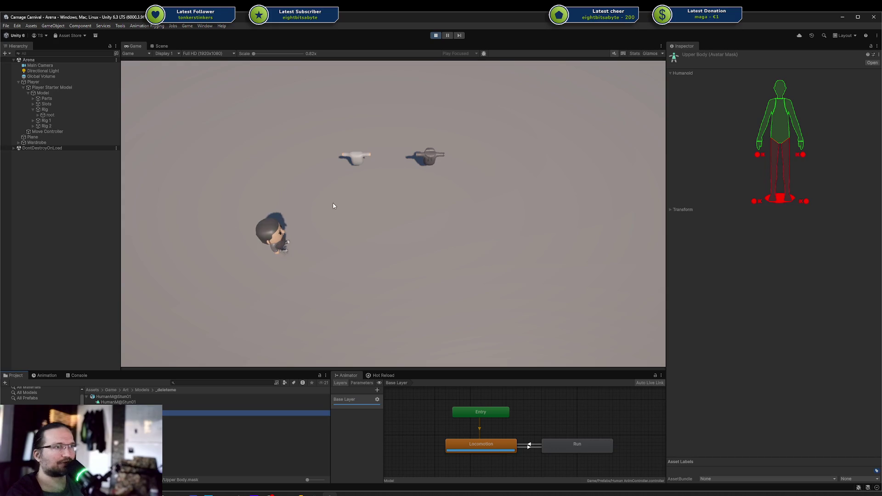
click(351, 215)
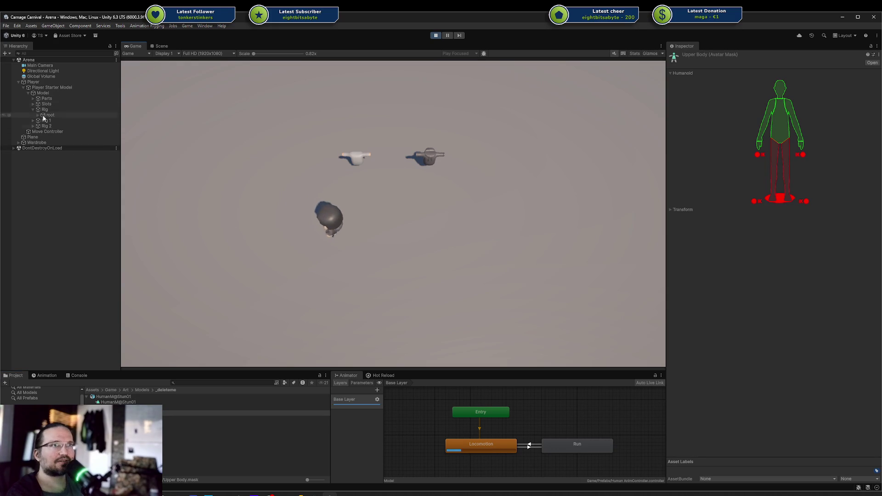
click(46, 138)
click(33, 82)
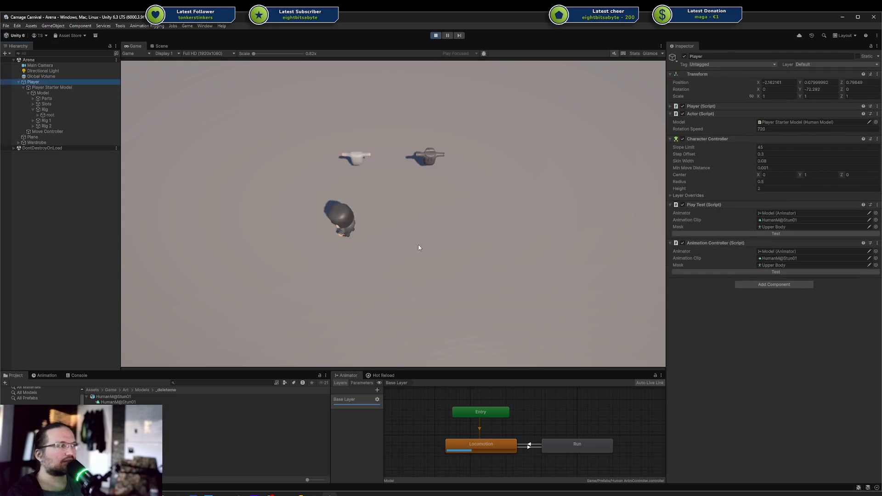
Run the Animation Controller's Test twice while walking the player around the arena.
click(592, 270)
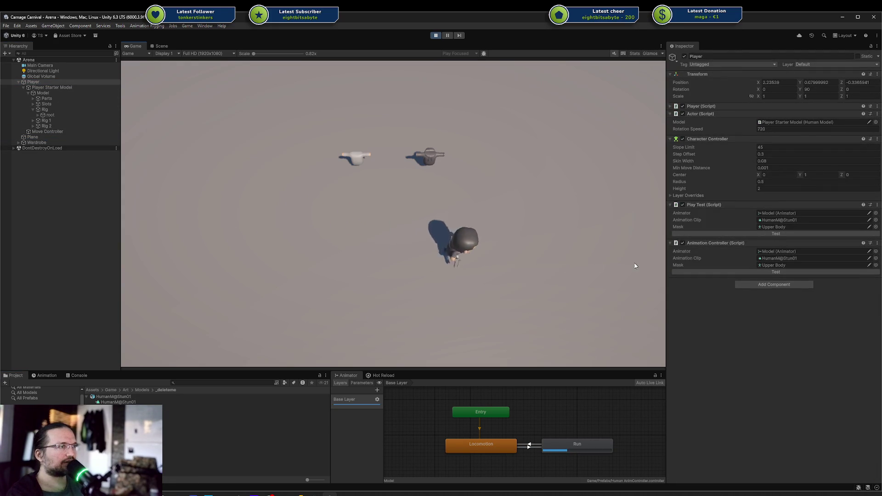
click(706, 271)
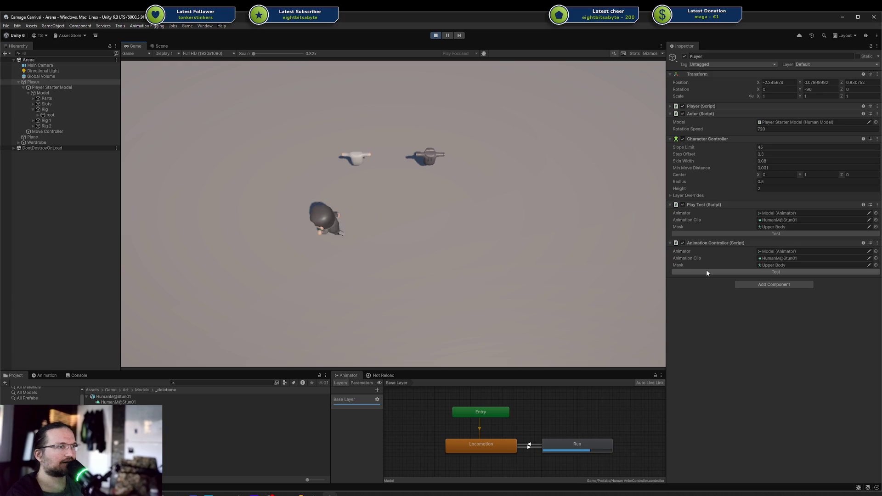
key(a)
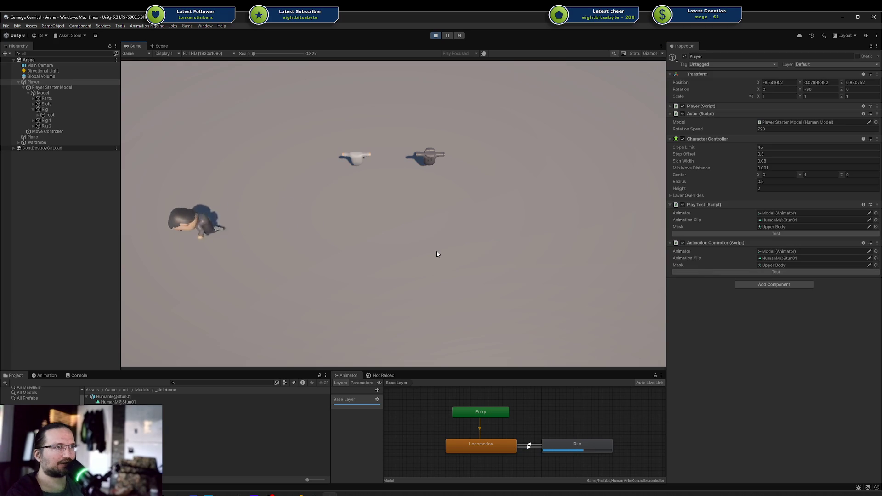
key(d)
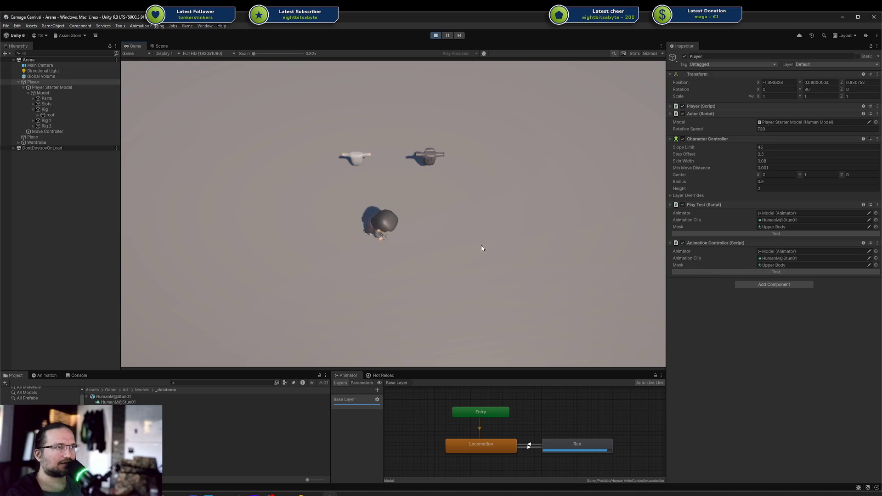
click(701, 272)
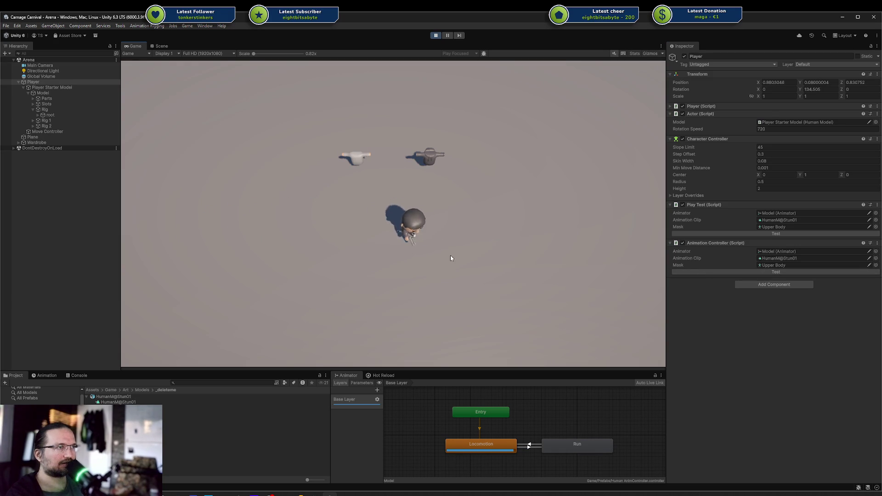
key(s)
key(a)
key(w)
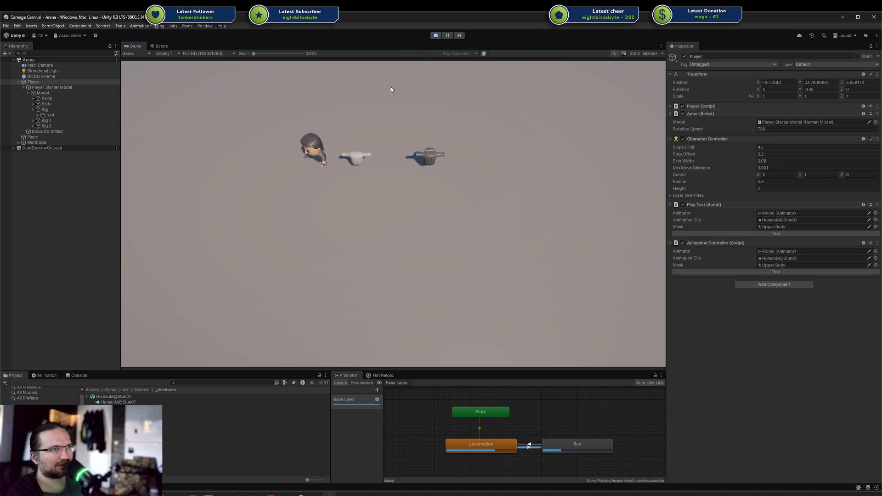
key(alt+Tab)
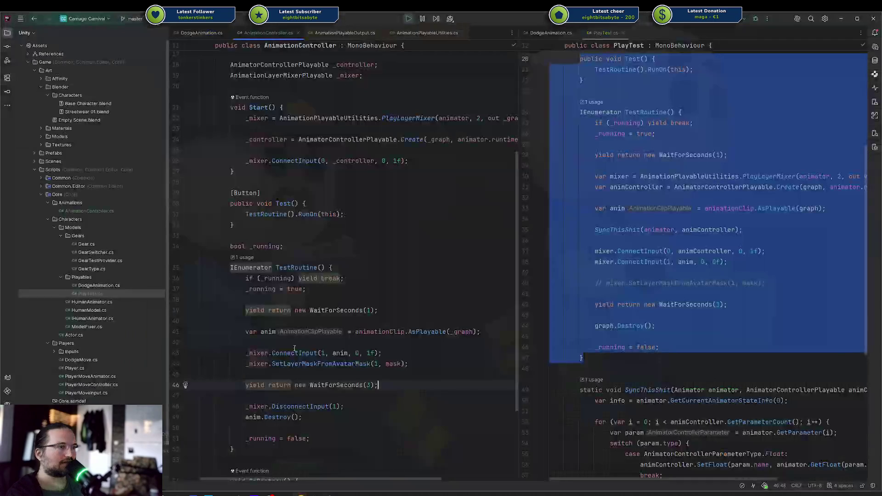
Change the clip input's ConnectInput weight on line 43 to 0f.
click(413, 351)
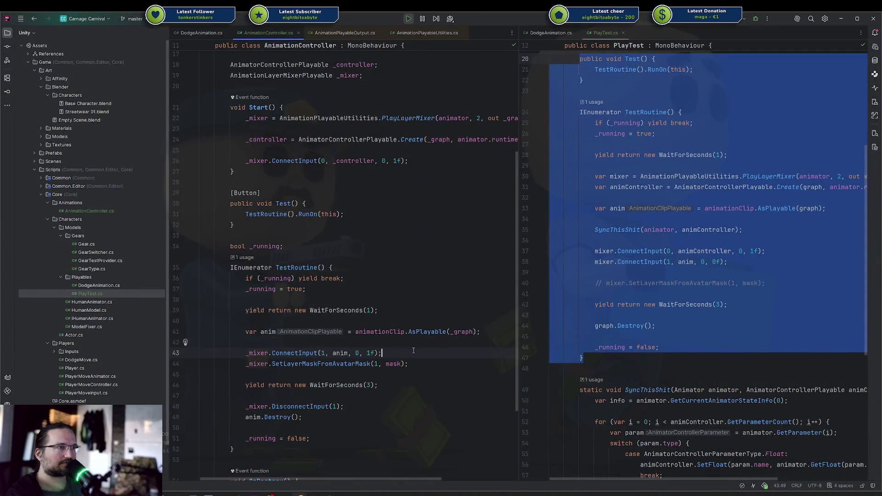
key(BackSpace)
text(0)
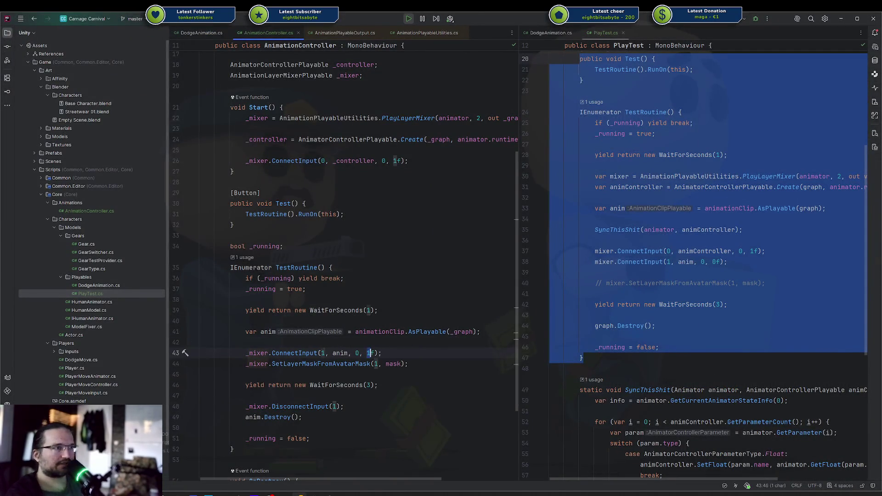
Add _mixer.DoWeight(1, 1f, 0.25f); below the SetLayerMaskFromAvatarMask line.
click(427, 363)
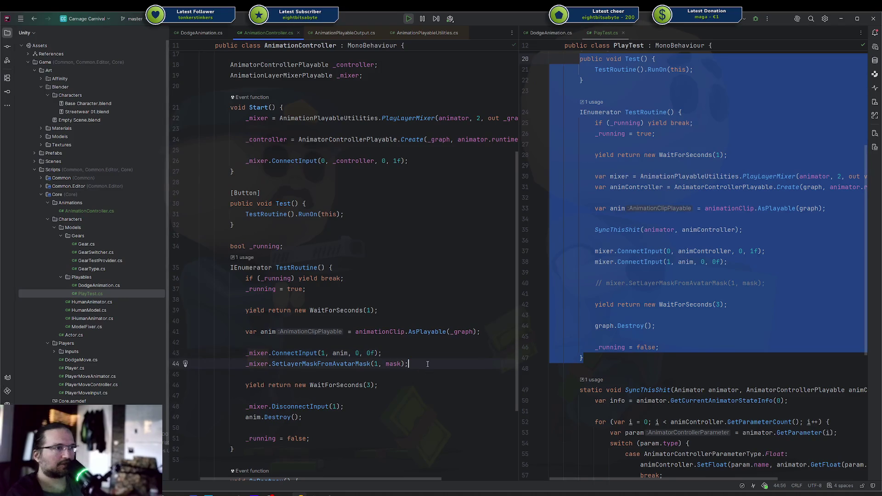
key(Return)
key(Return)
text(_mix)
key(Return)
text(_mixer.DoWeight()
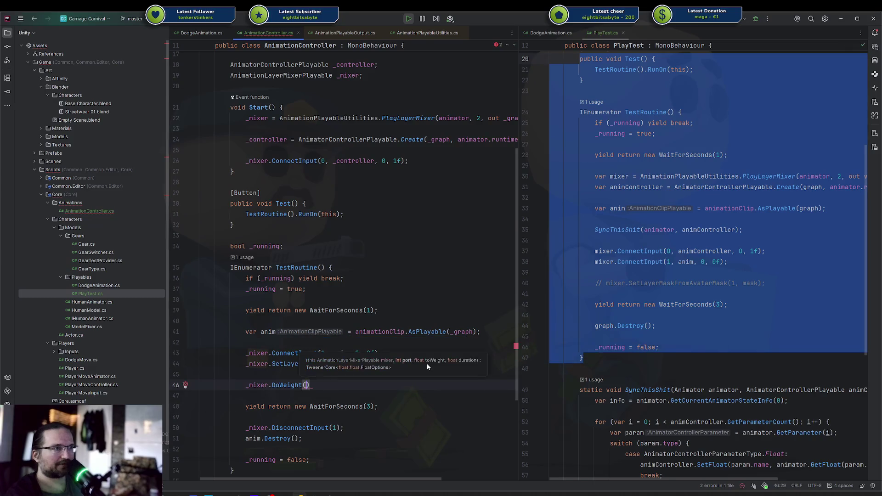
text(1, )
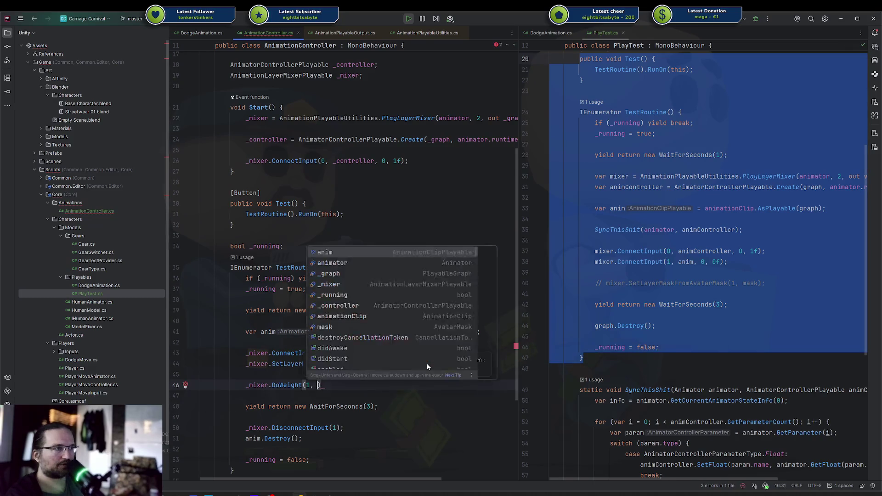
text(1f, 02.)
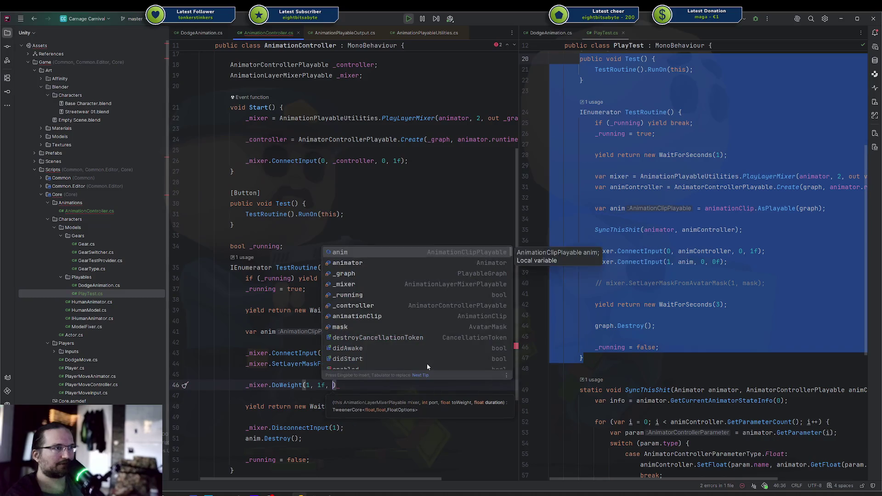
key(BackSpace)
key(BackSpace)
text(.25f);)
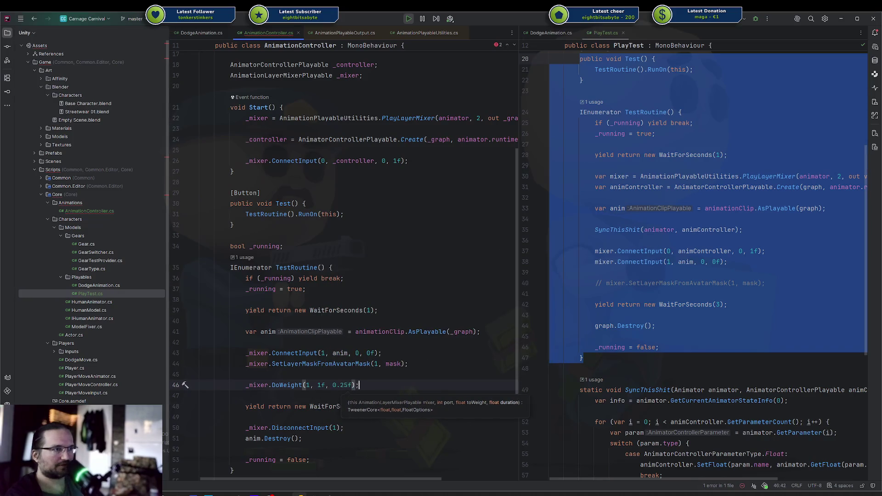
key(alt+Tab)
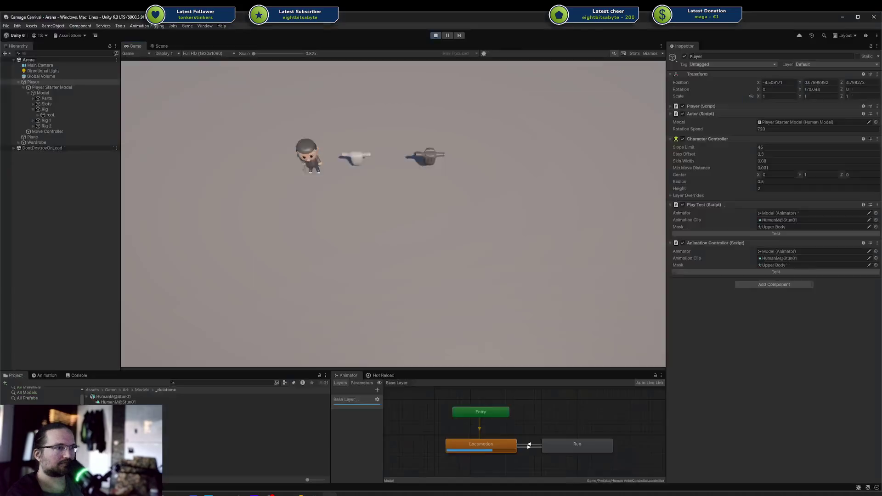
Run the Animation Controller test, then restart play mode to pick up the code changes.
click(707, 272)
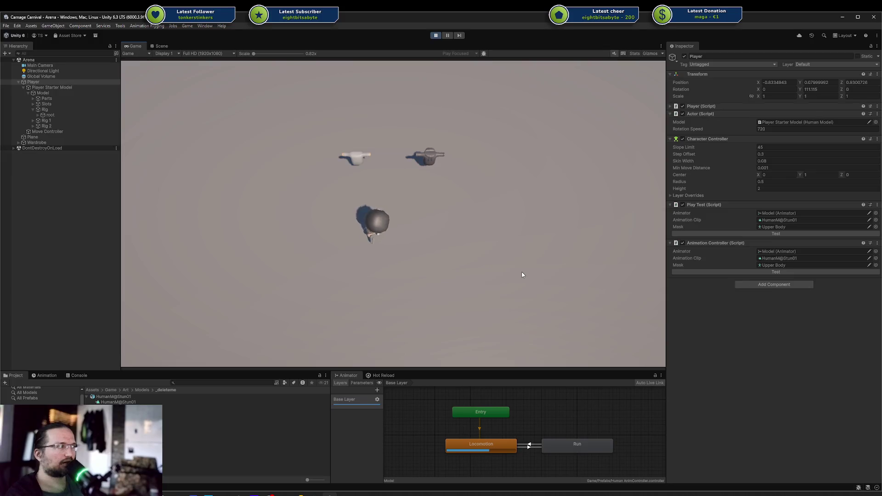
click(436, 36)
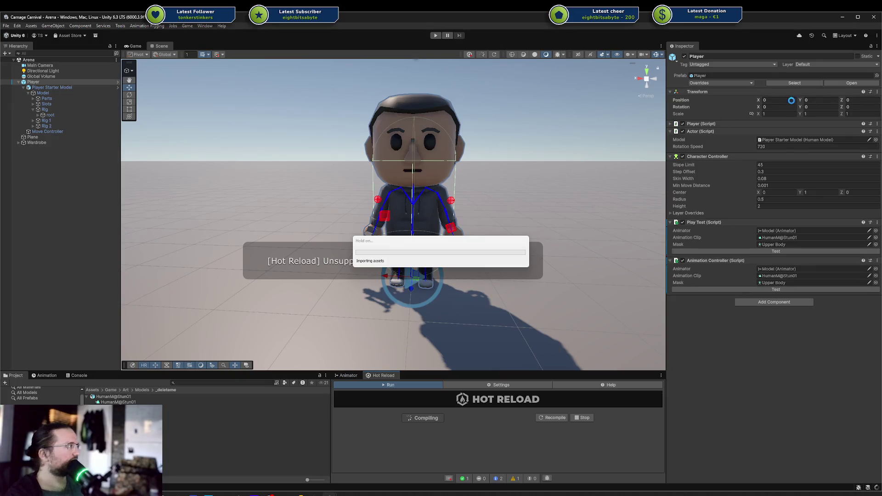
click(431, 36)
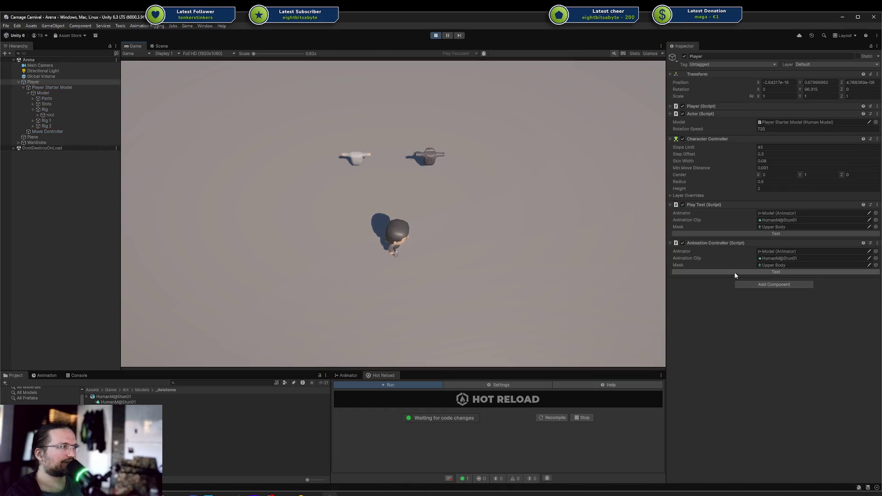
Walk the player around the arena, then bring up the PlayableGraph Visualizer and move it left.
key(d)
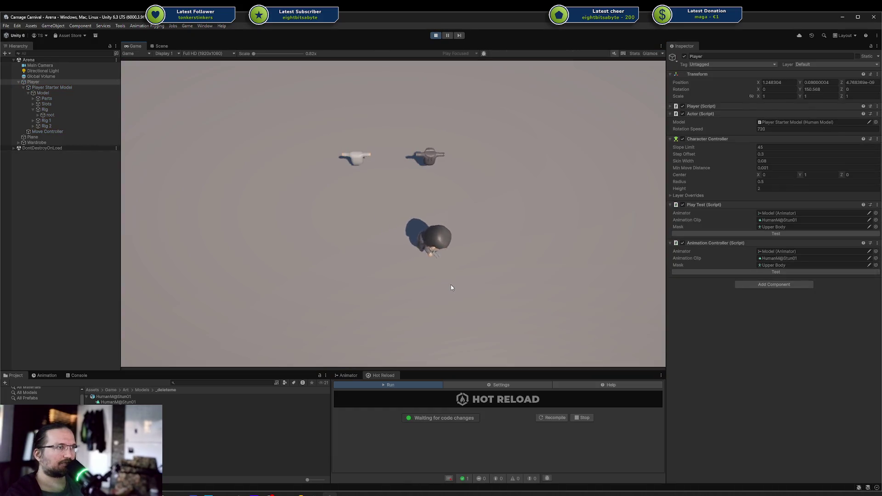
key(s)
key(a)
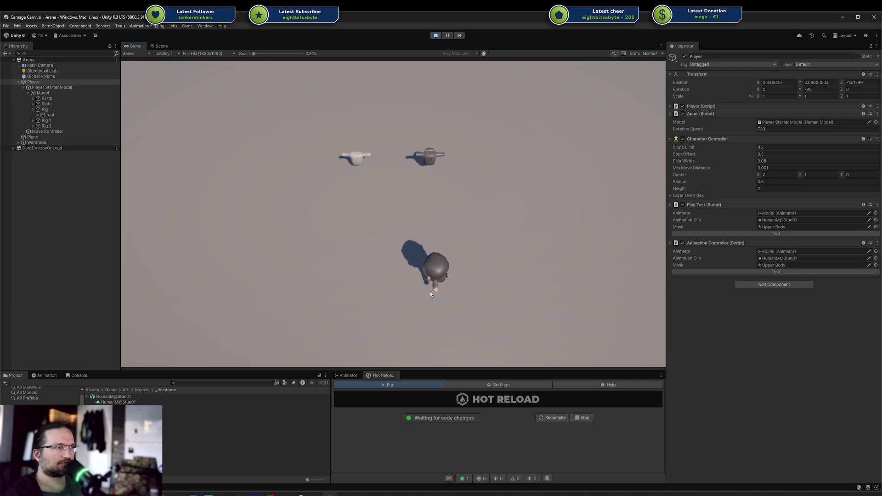
key(w)
key(d)
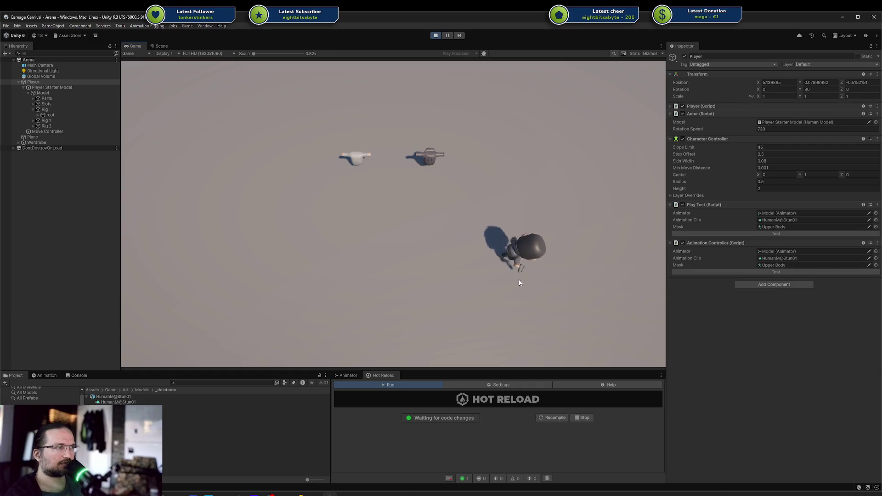
key(s)
key(a)
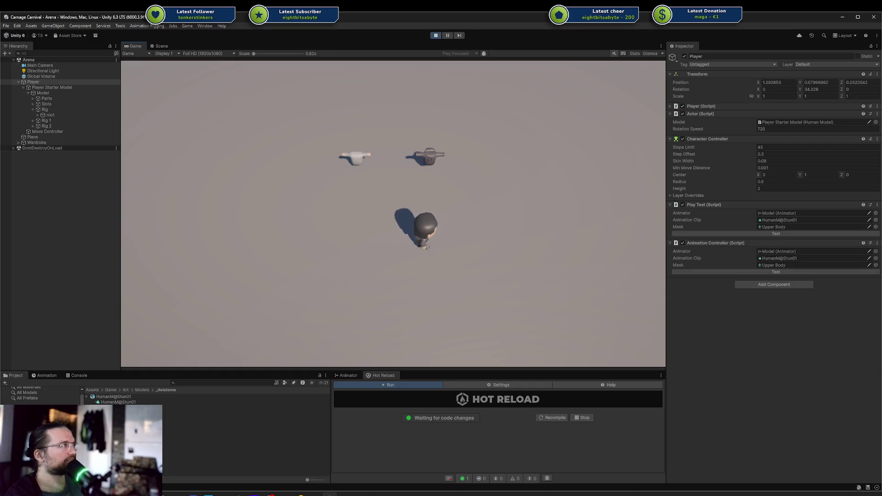
key(alt+Tab)
mouse_move(351, 100)
mouse_down()
mouse_move(51, 114)
mouse_move(139, 88)
mouse_move(13, 102)
mouse_up()
Maximize the PlayableGraph Visualizer, then narrow it so the Player's components show beside it.
double_click(12, 100)
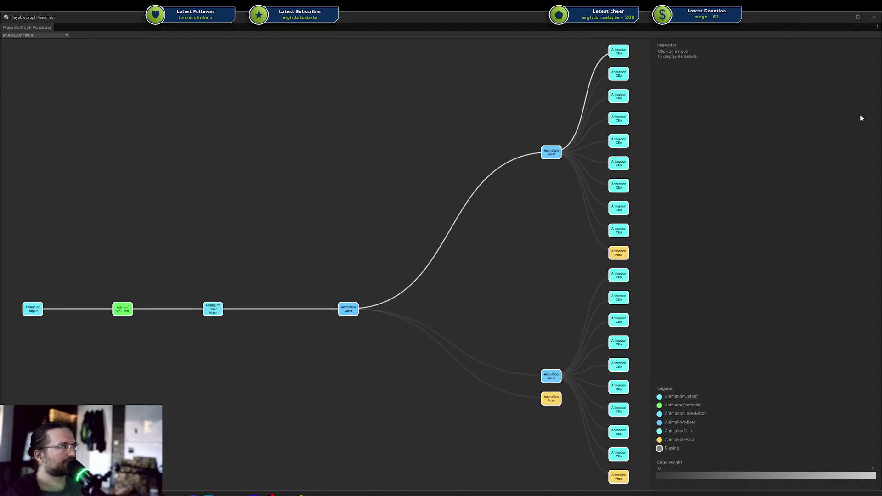
drag(881, 115, 702, 125)
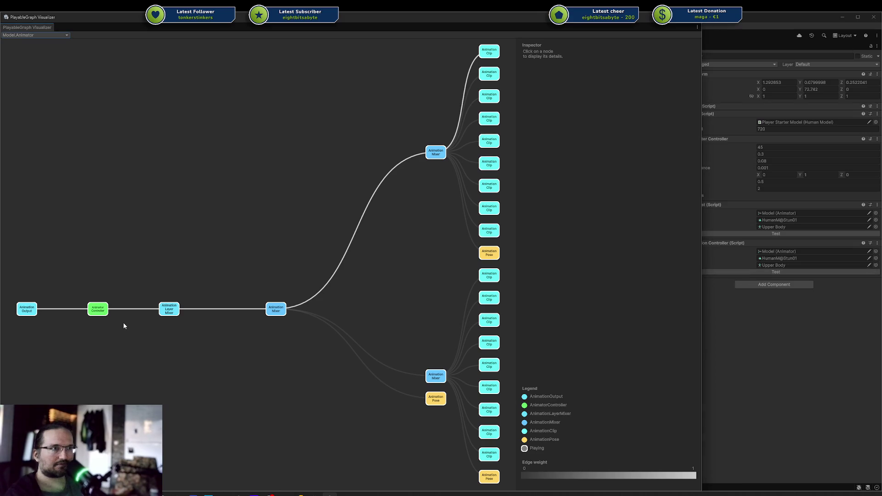
click(741, 272)
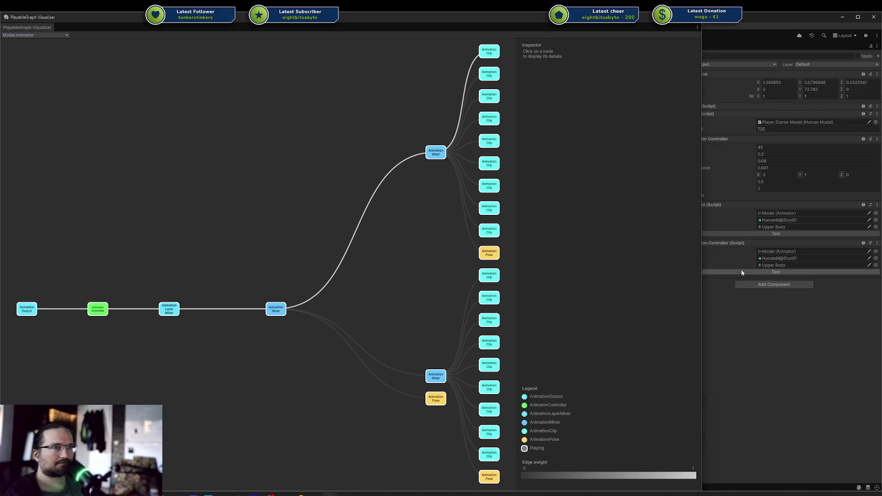
Show the [Unnamed] graph and inspect its Animation Clip node before returning to Rider.
click(43, 36)
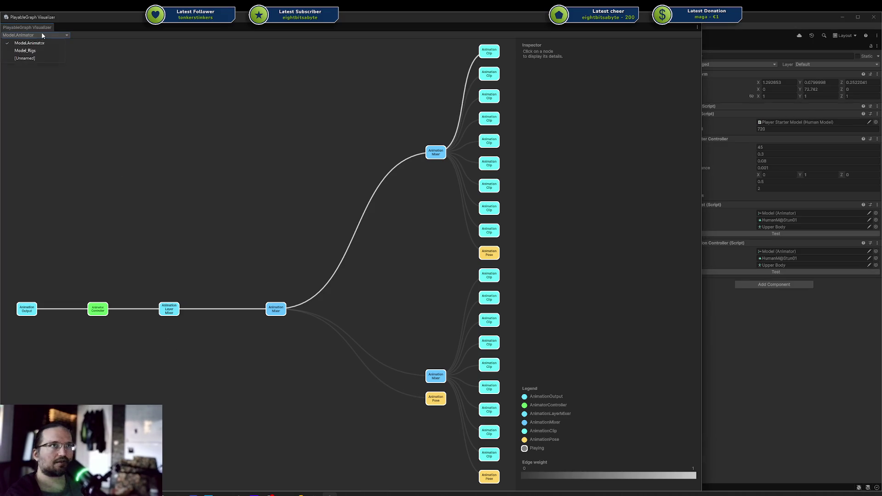
click(27, 59)
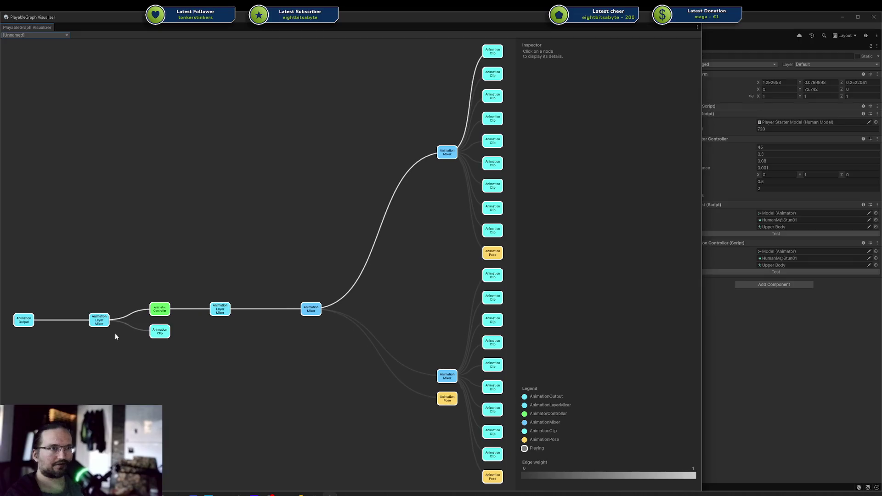
click(163, 330)
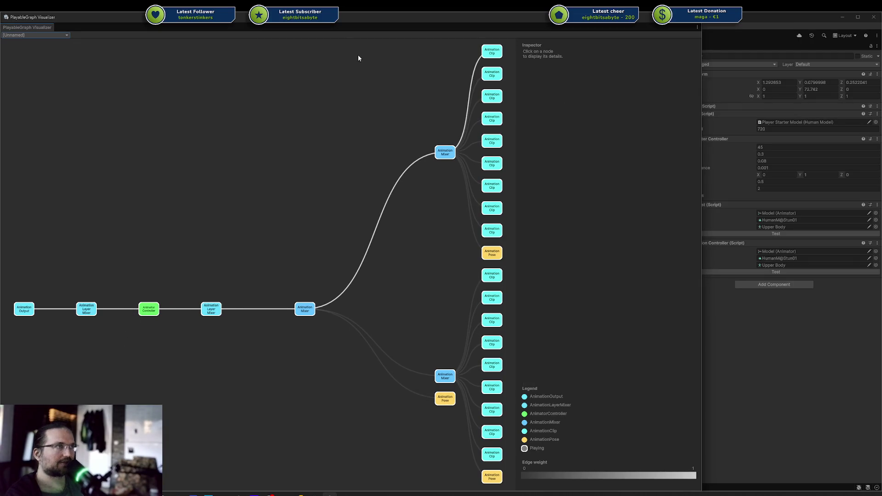
key(alt+Tab)
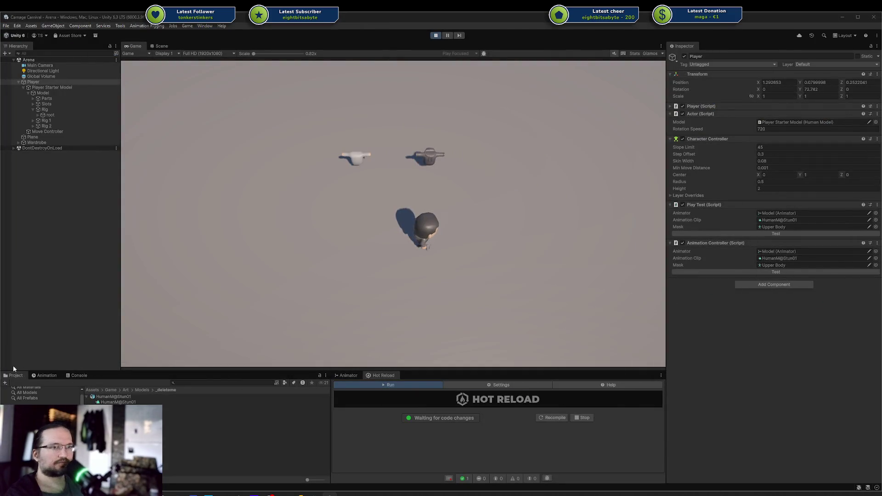
click(299, 495)
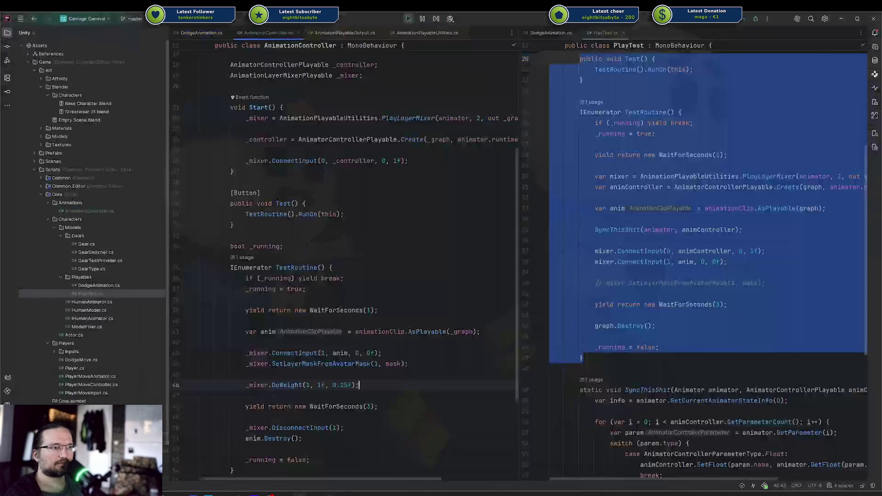
Exit play mode in Unity and return to the code editor.
click(597, 315)
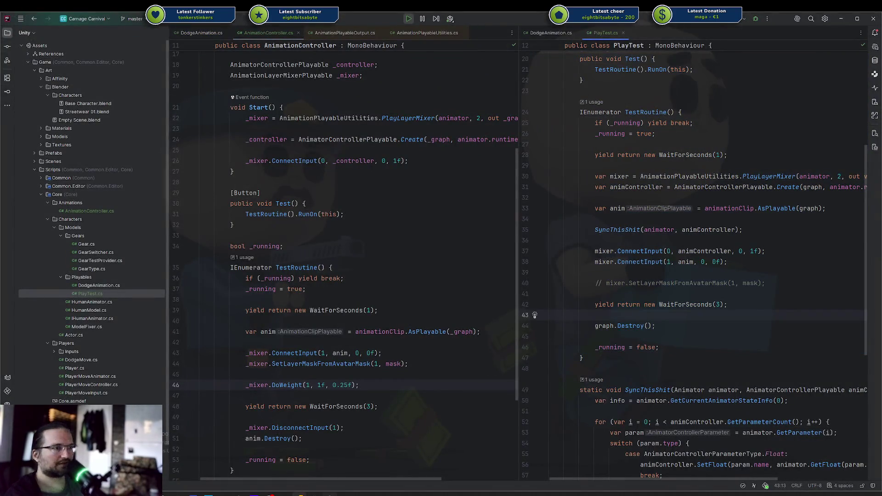
click(315, 494)
click(433, 35)
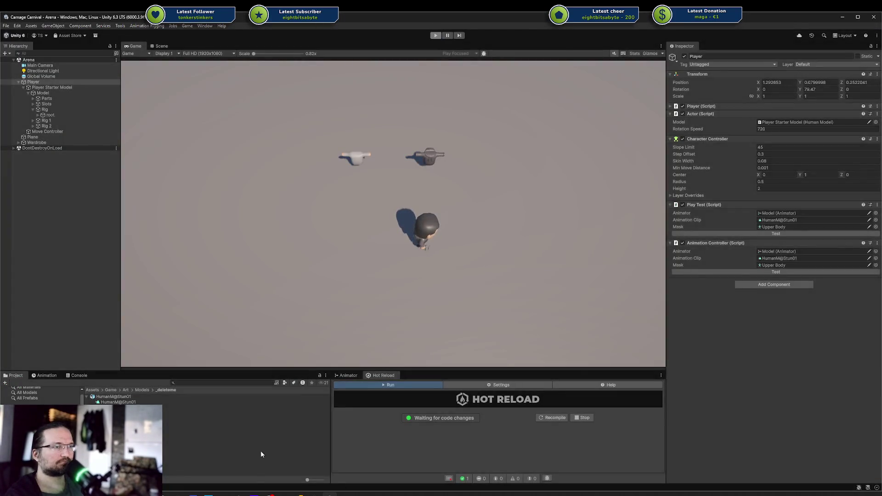
click(299, 494)
Copy the fade-in _mixer.DoWeight call onto a new line after WaitForSeconds(3).
scroll(601, 334, down, 2)
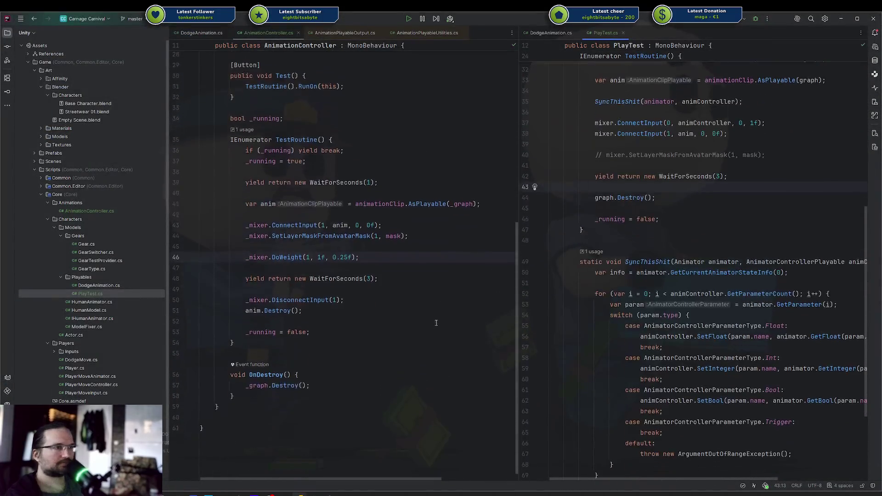
scroll(345, 276, down, 3)
click(338, 288)
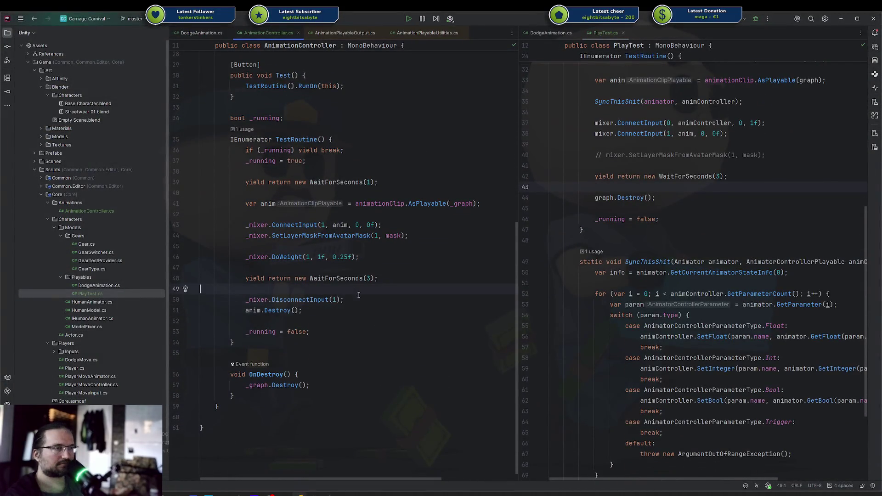
key(Up)
key(Up)
key(Up)
key(End)
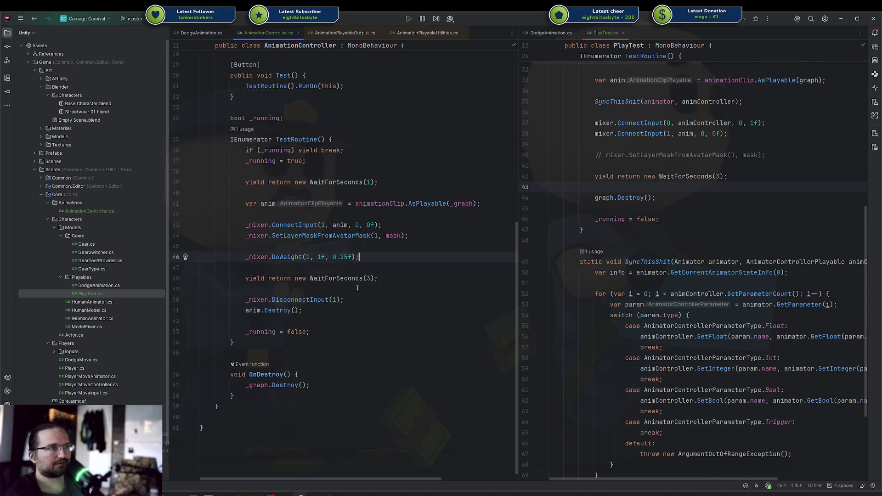
key(shift+Home)
key(ctrl+c)
key(Down)
key(Down)
key(Return)
key(Return)
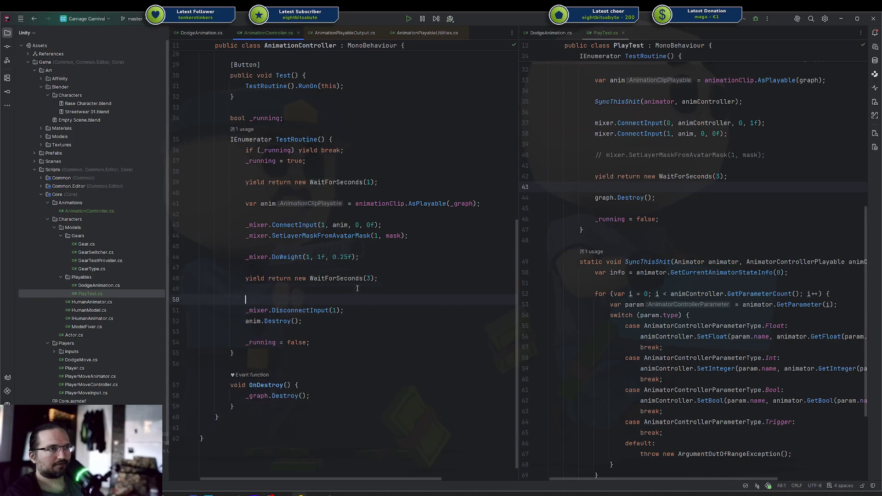
key(ctrl+v)
Make the copy a 'yield return' fade to 0f ending with .WaitForCompletion().
key(Left)
key(Left)
key(Left)
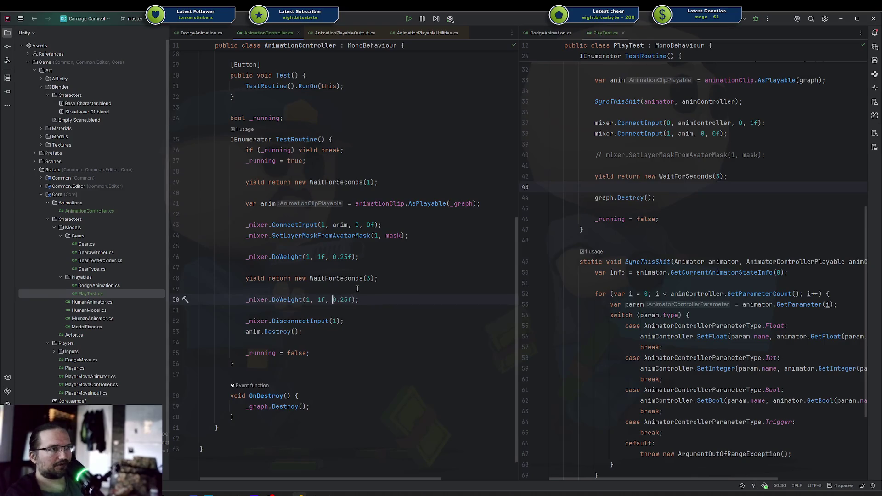
key(Home)
text(yield return)
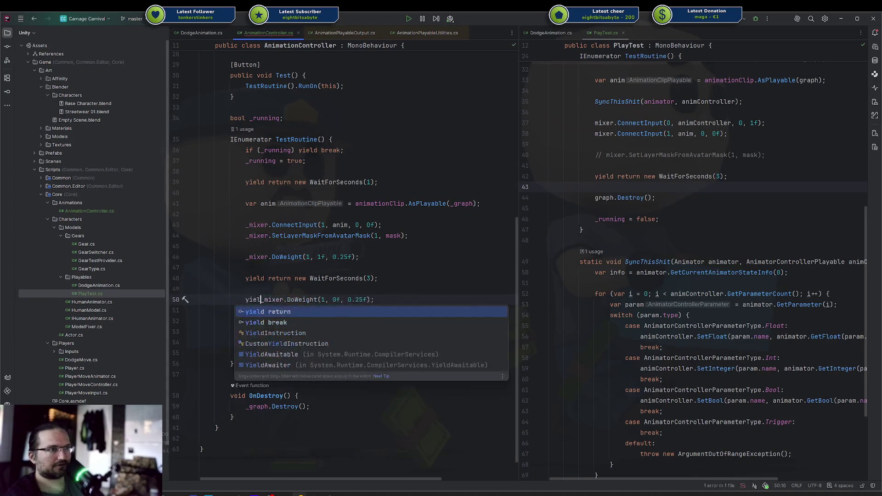
key(End)
key(Left)
text(.W)
key(Return)
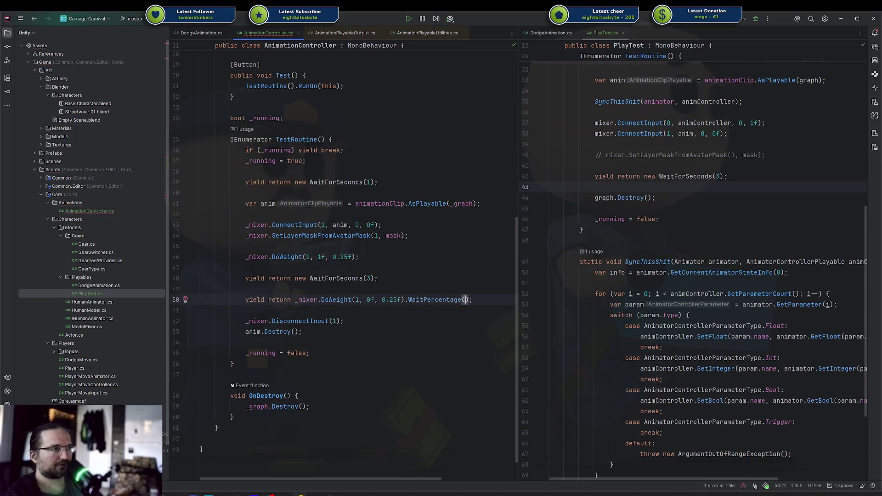
key(ctrl+z)
text(aitf)
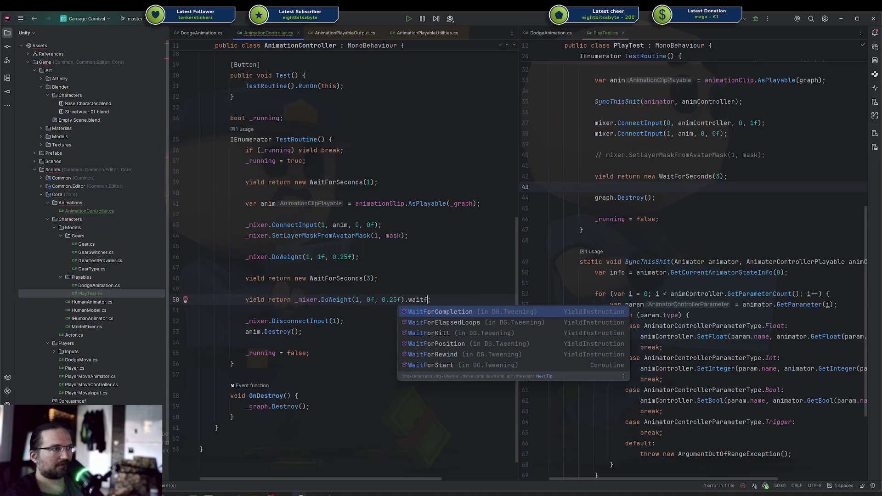
key(Return)
key(alt+Tab)
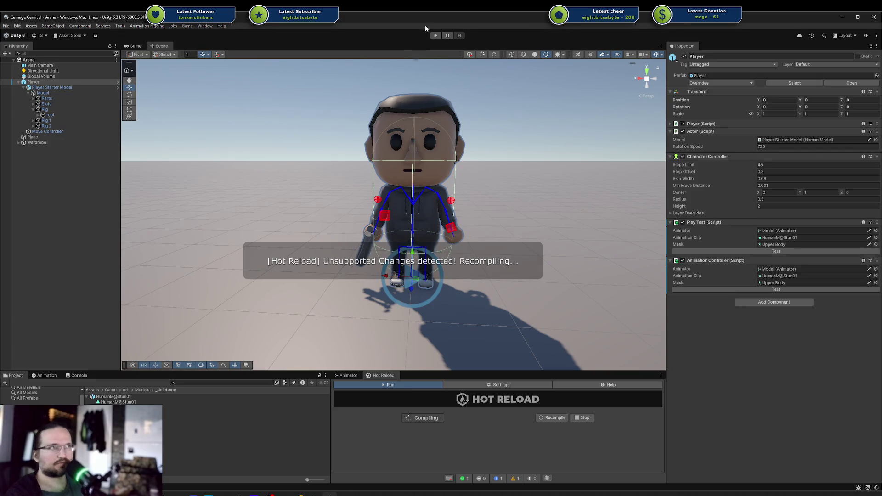
Enter play mode with the recompiled fade code and walk the player around with WASD.
click(436, 37)
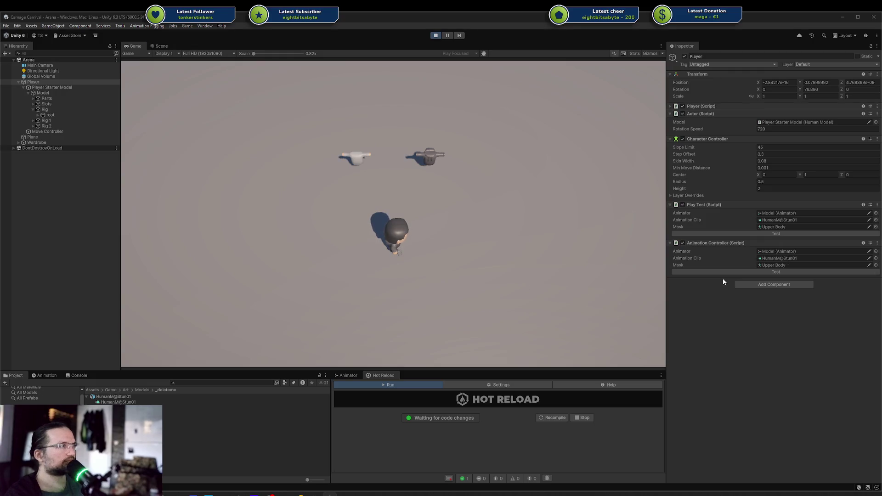
key(d)
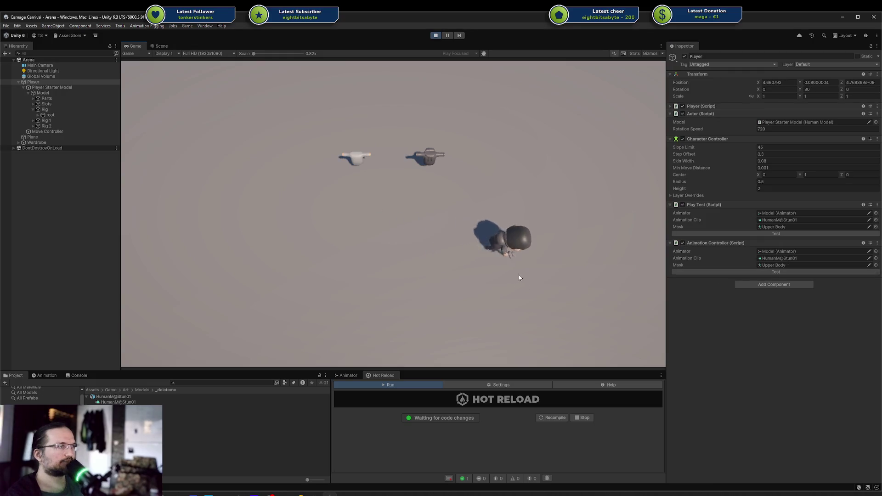
key(w)
key(a)
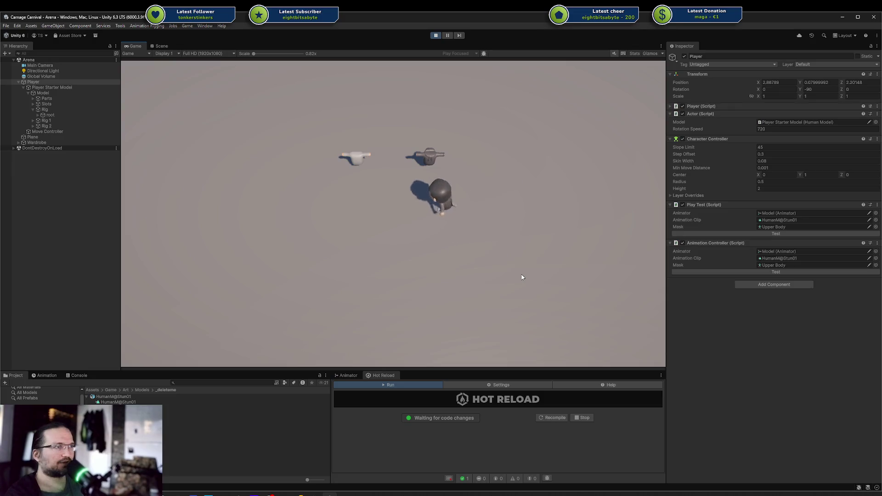
key(s)
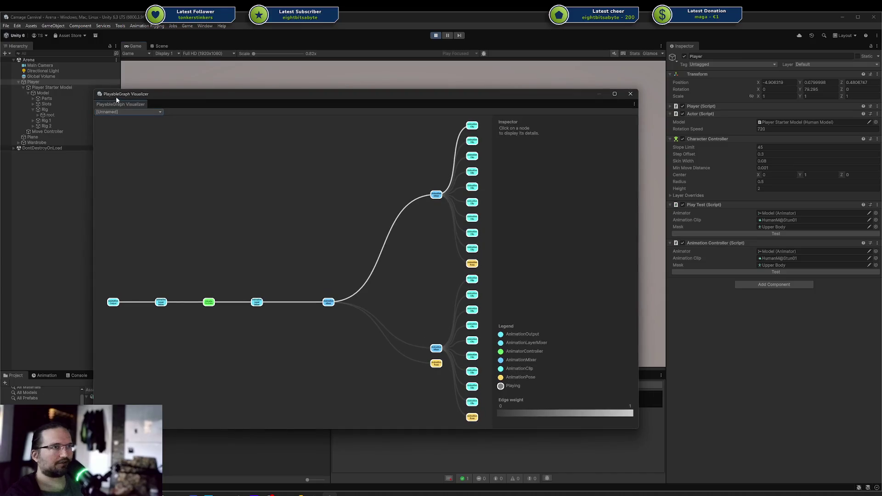
Resize the graph view, run the controller's test, and inspect the new Animation Clip node.
mouse_move(98, 94)
mouse_down()
mouse_move(2, 90)
mouse_move(4, 2)
mouse_up()
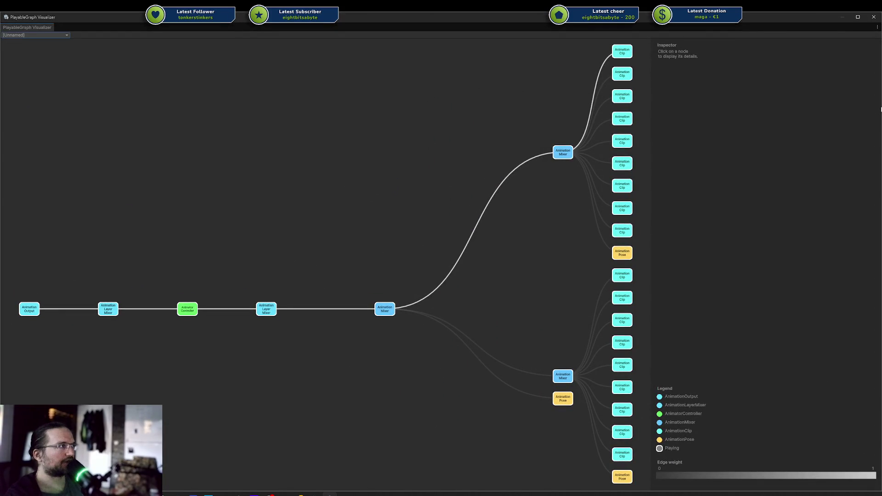
drag(880, 107, 672, 123)
click(731, 272)
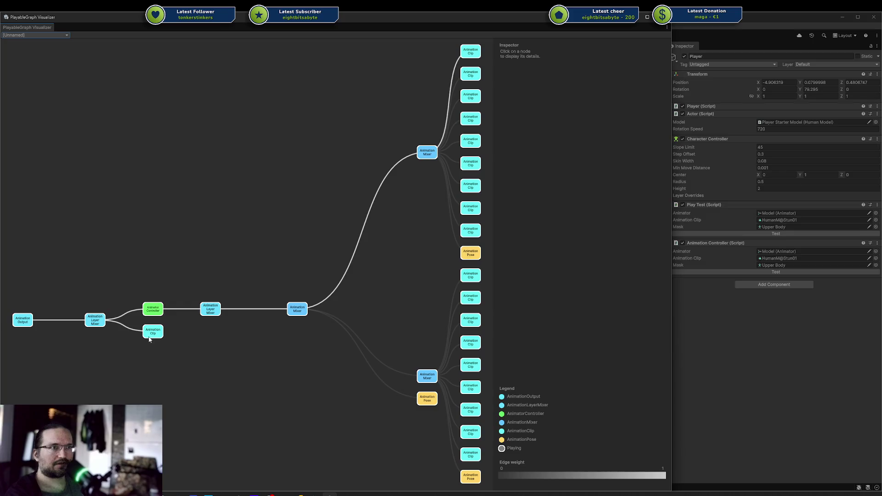
click(148, 338)
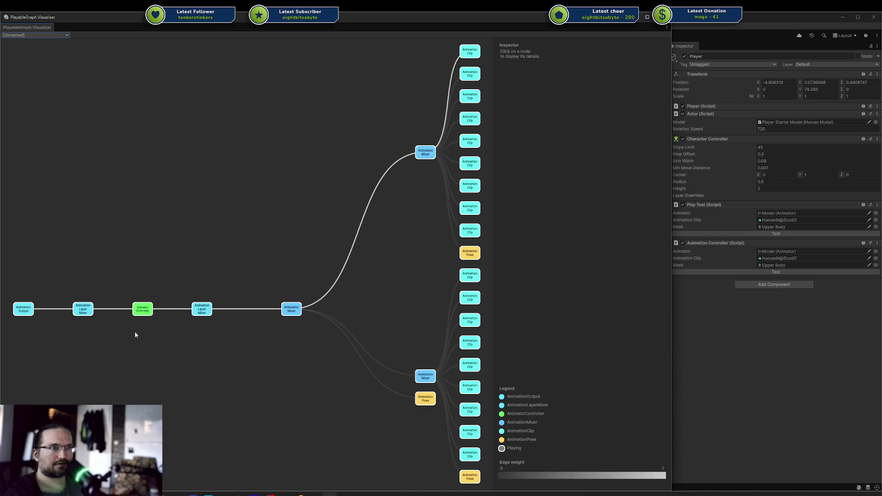
Run the test again, inspect the Animation Clip node, then return to the code editor.
click(698, 272)
click(158, 337)
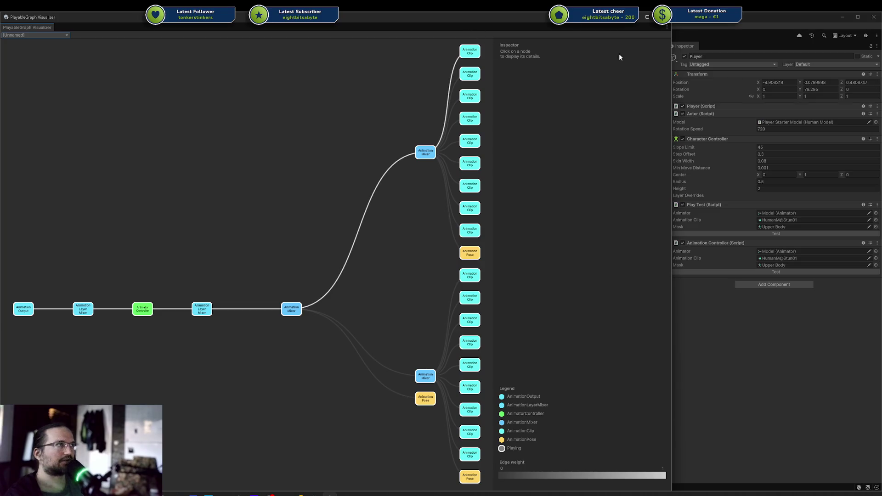
key(alt+Tab)
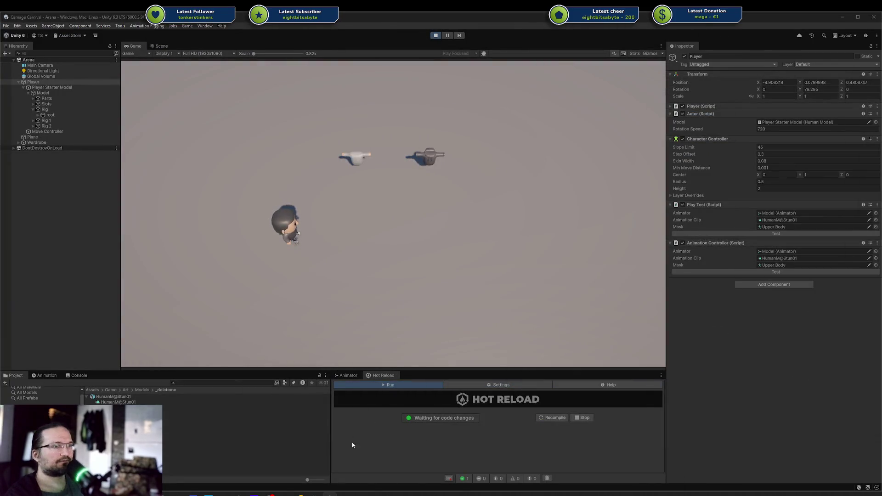
key(alt+Tab)
Add a bool withMask parameter to TestRoutine and pass true from Test.
scroll(390, 224, up, 6)
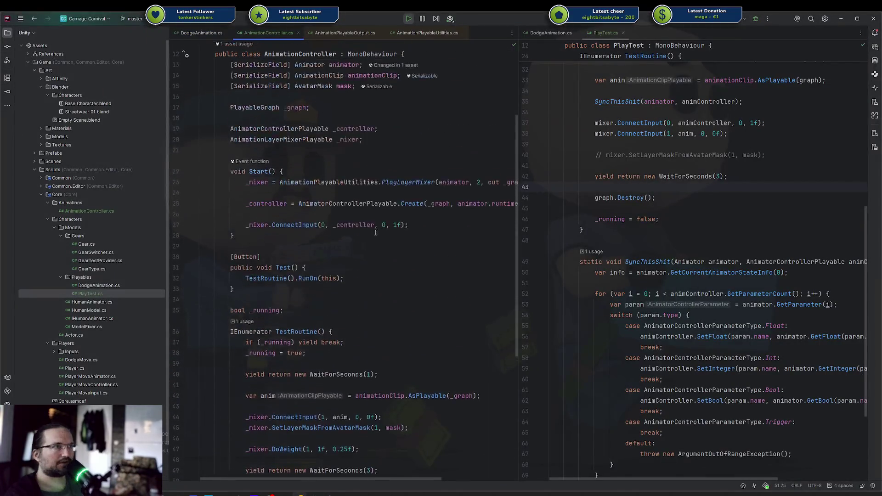
text(bool )
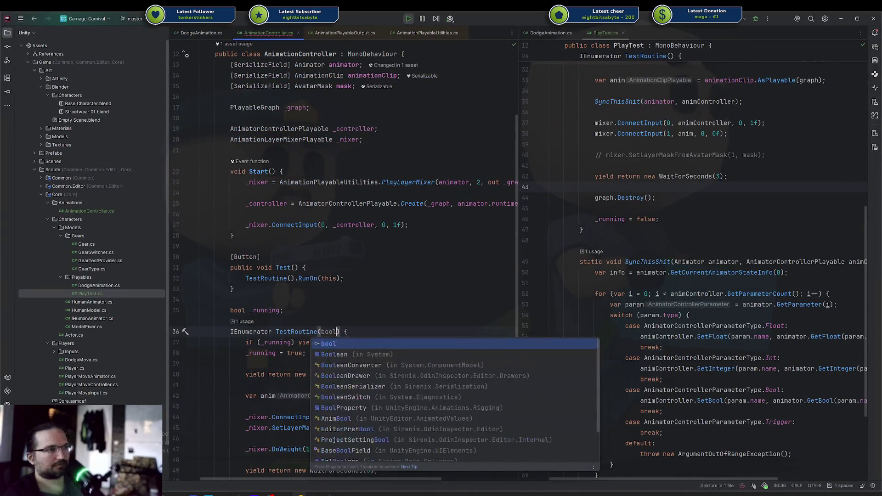
text(withMask)
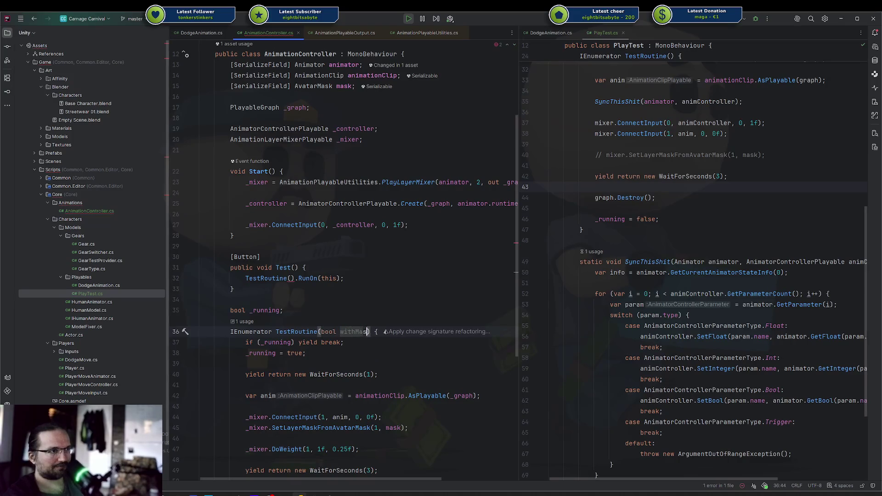
click(291, 278)
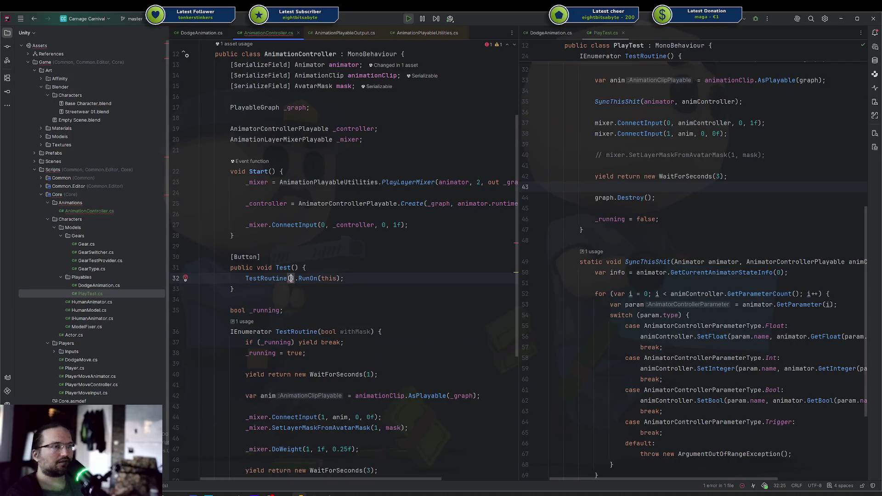
text(true)
Duplicate the Test method as TestWithout, passing false to TestRoutine.
drag(235, 289, 230, 246)
key(ctrl+d)
click(232, 300)
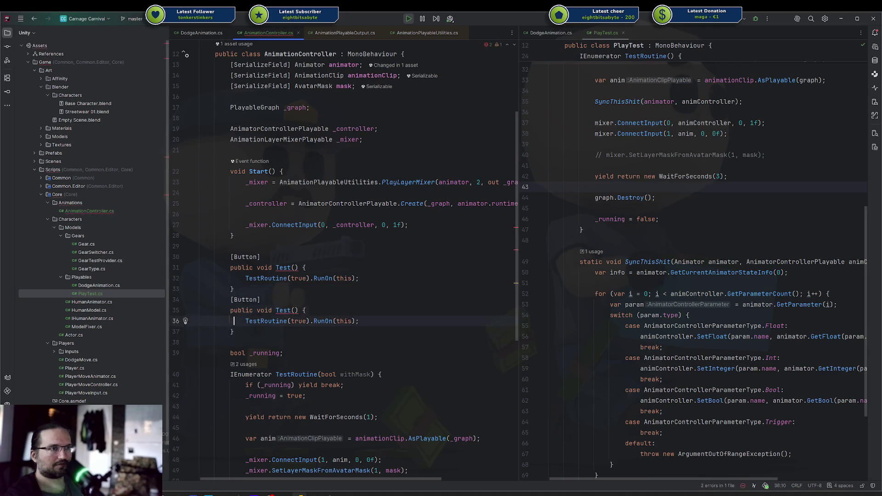
key(Return)
click(293, 321)
text(2)
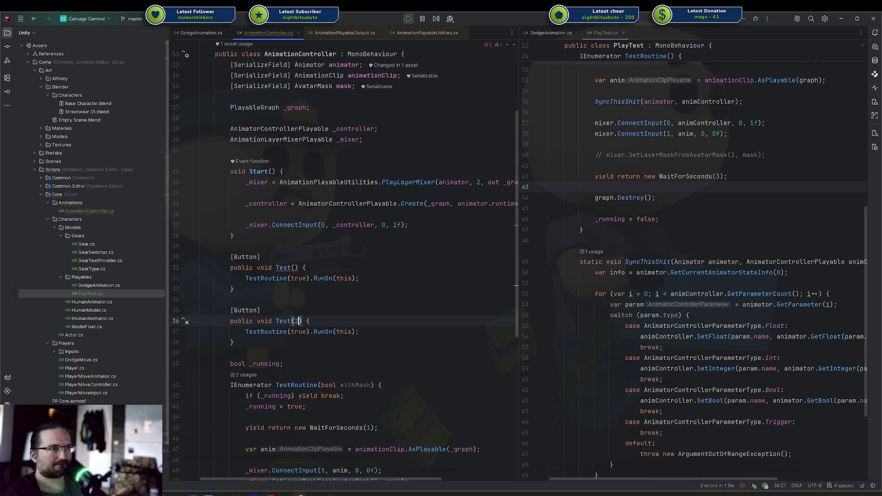
click(289, 321)
text(Without)
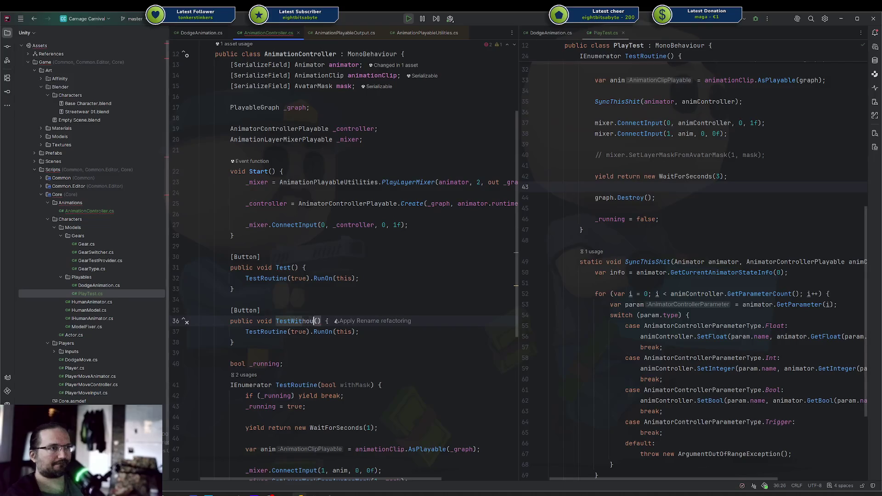
double_click(298, 332)
text(f)
key(Return)
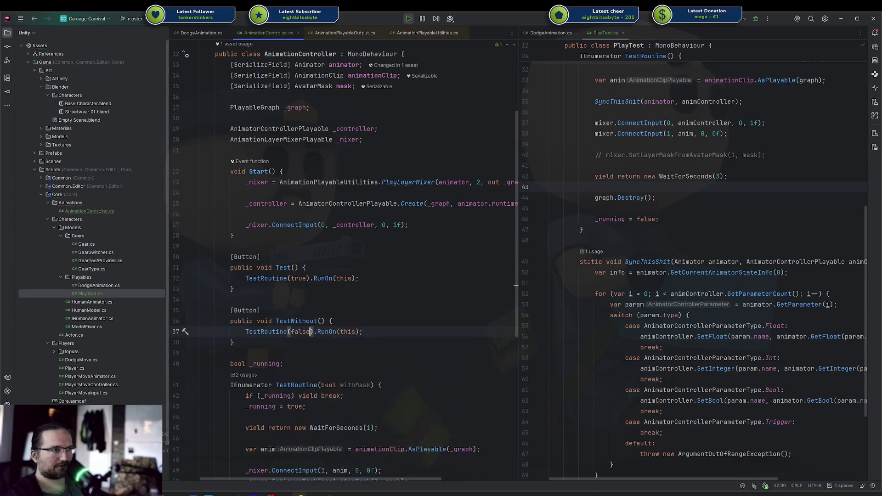
Wrap the SetLayerMaskFromAvatarMask call in an if (withMask) { } block.
scroll(291, 286, down, 5)
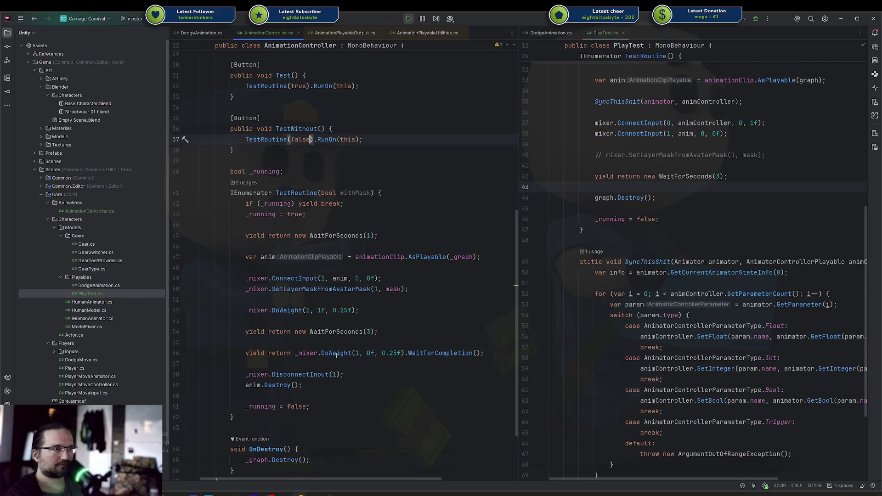
click(392, 278)
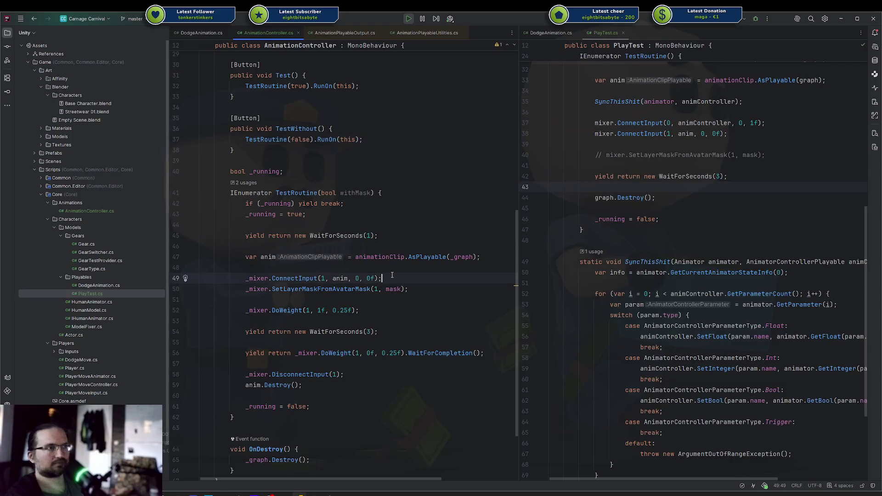
key(Return)
key(Return)
text(if (withMask)))
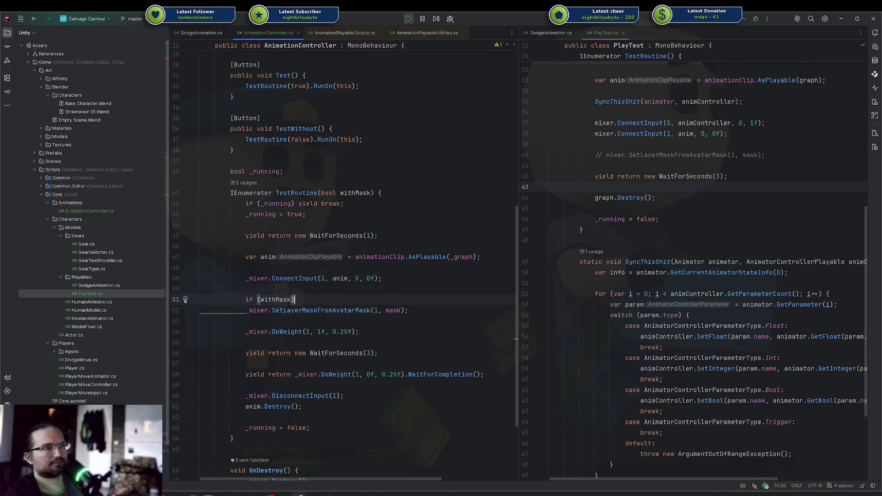
text({)
key(Down)
key(End)
key(Return)
text(})
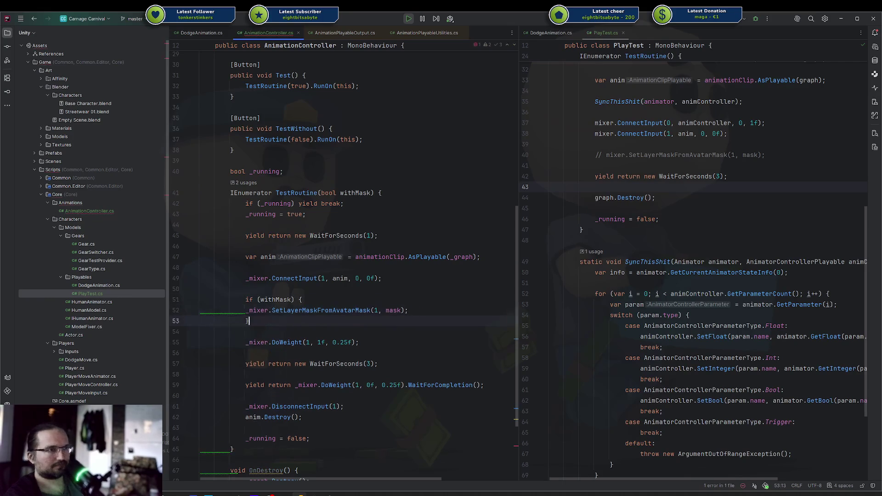
click(325, 293)
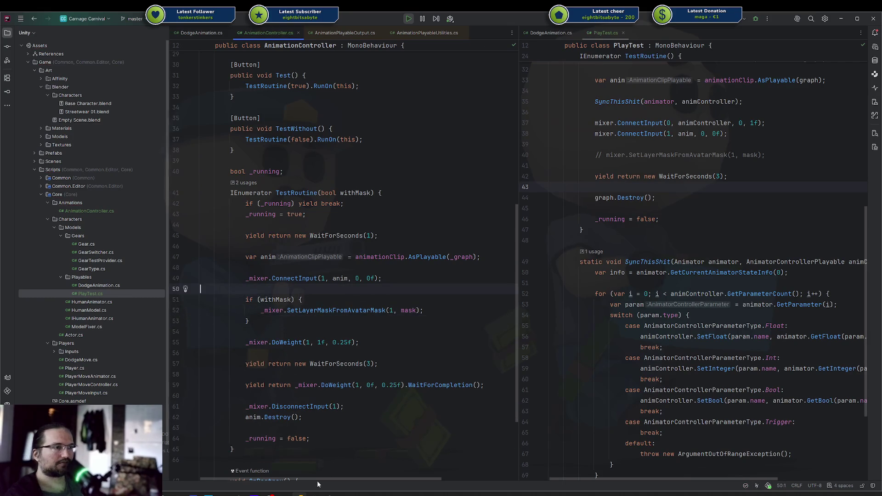
Stop the game, recompile the changed scripts via Hot Reload, and start play mode again.
click(330, 494)
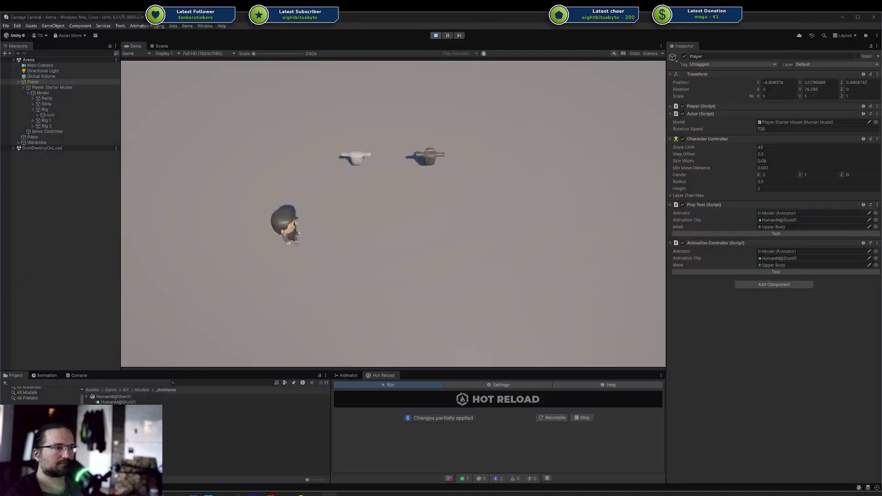
click(437, 38)
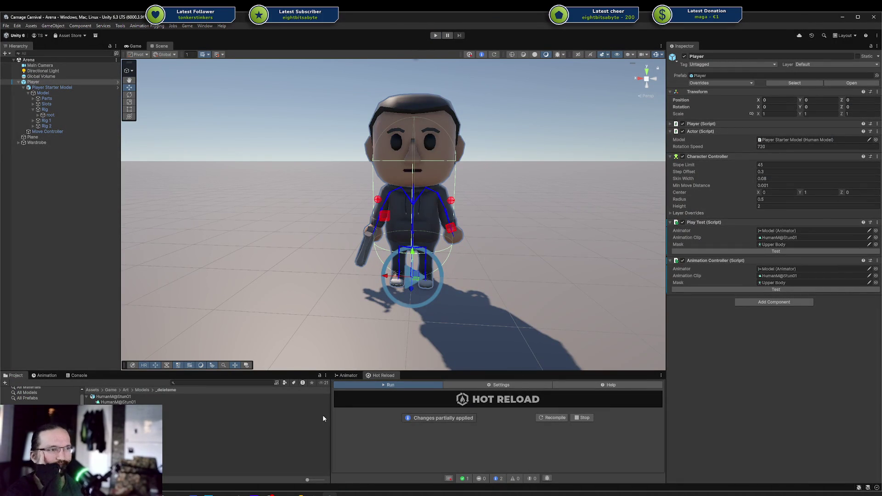
drag(330, 418, 527, 418)
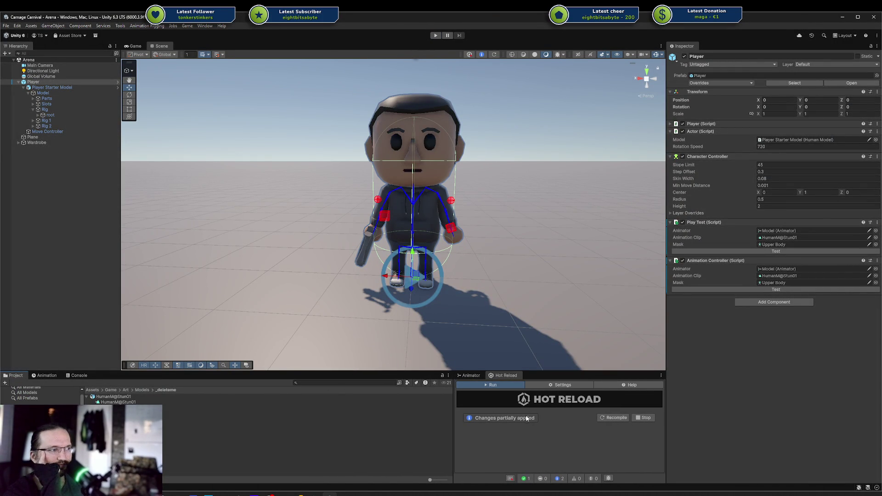
click(616, 417)
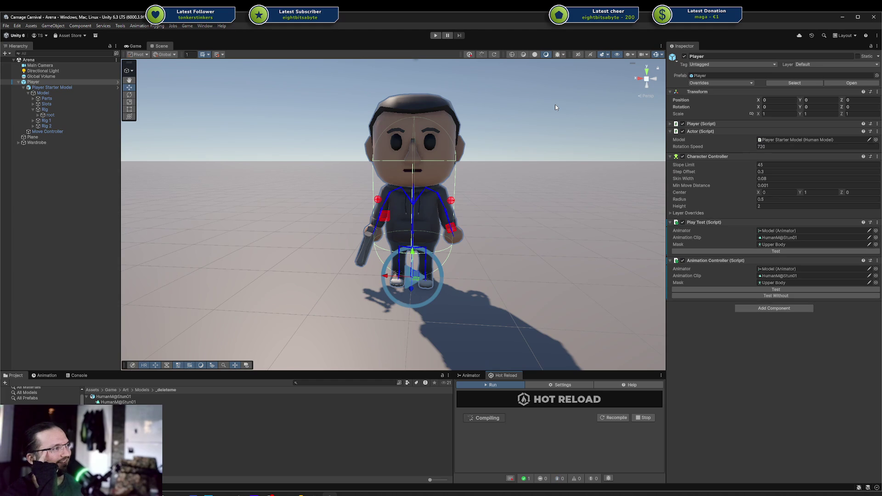
click(435, 36)
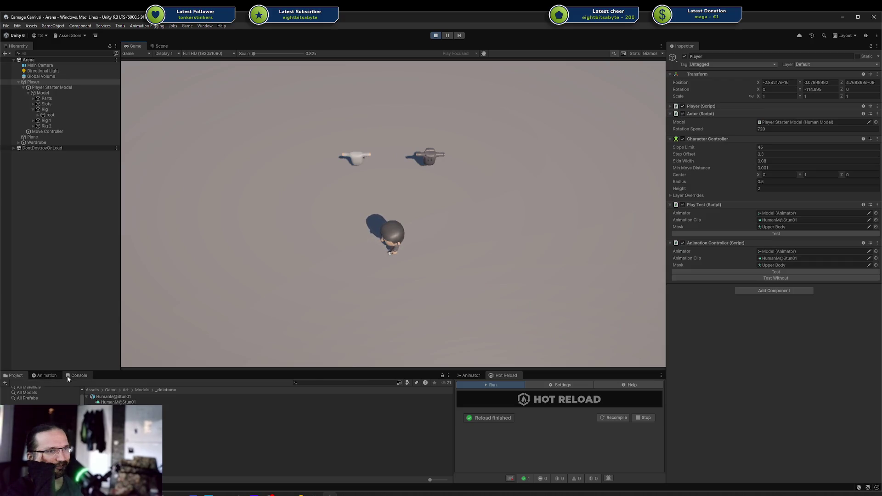
Run the masked stun clip Test while walking the player around with WASD.
click(15, 377)
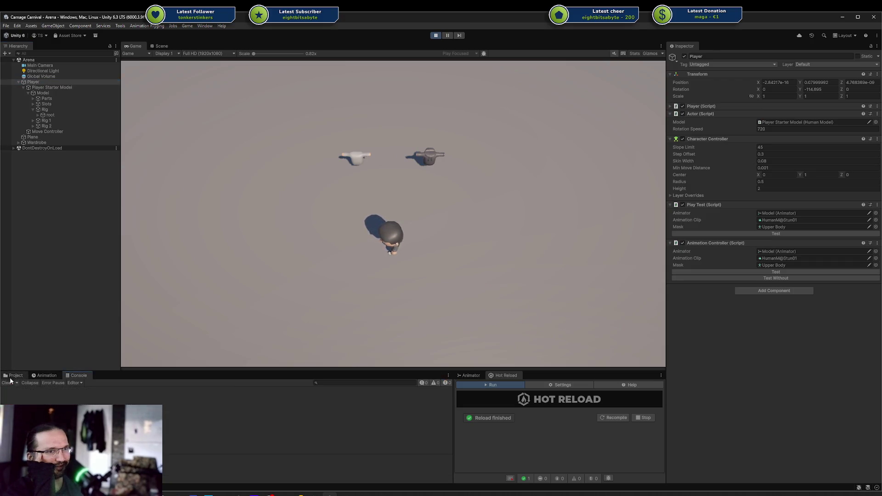
click(731, 272)
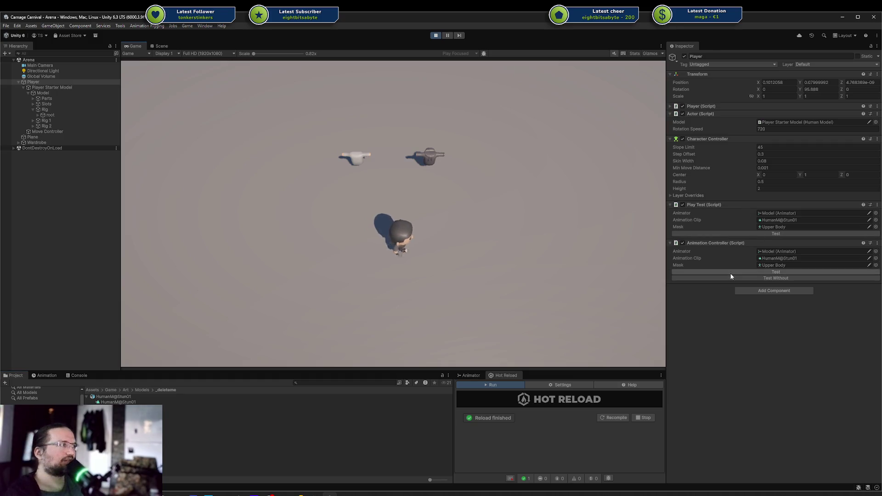
key(a)
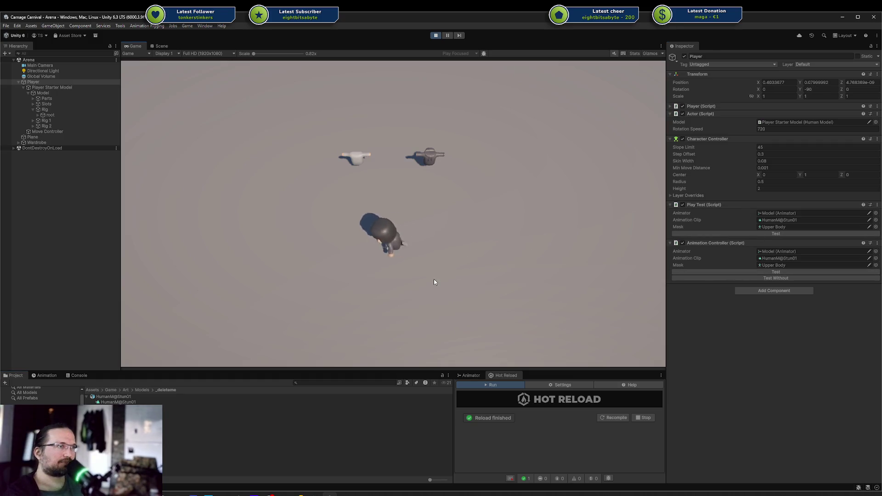
key(w)
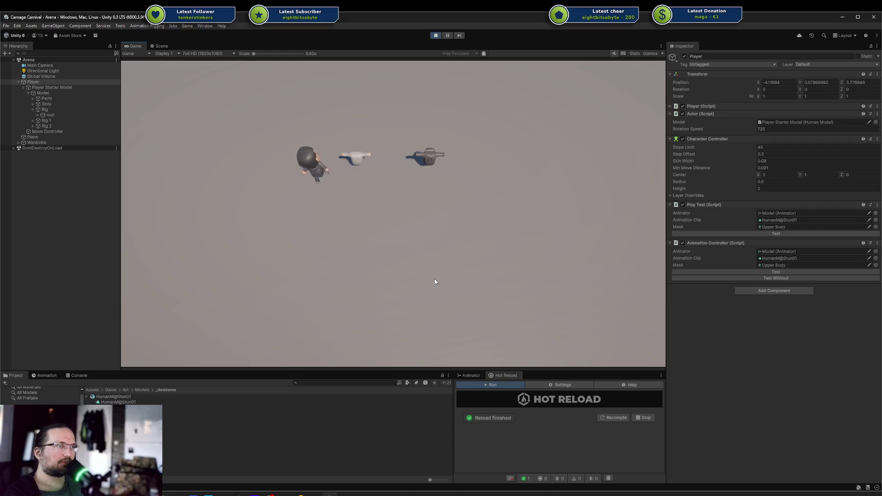
key(d)
key(s)
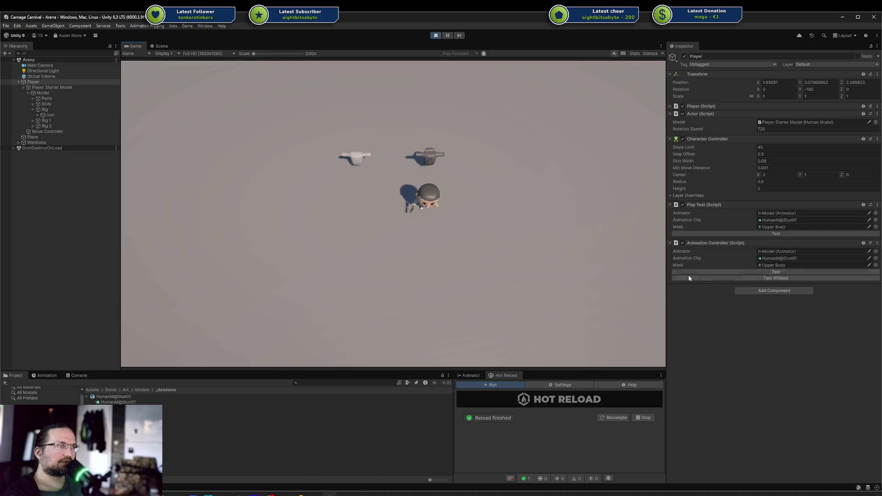
Run Test Without for the unmasked stun clip while walking, then stop play mode.
click(712, 278)
key(a)
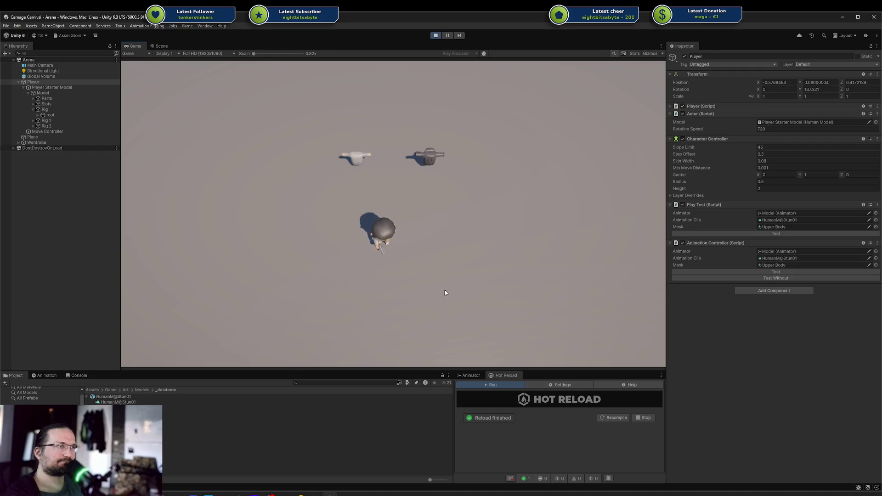
key(s)
key(d)
key(w)
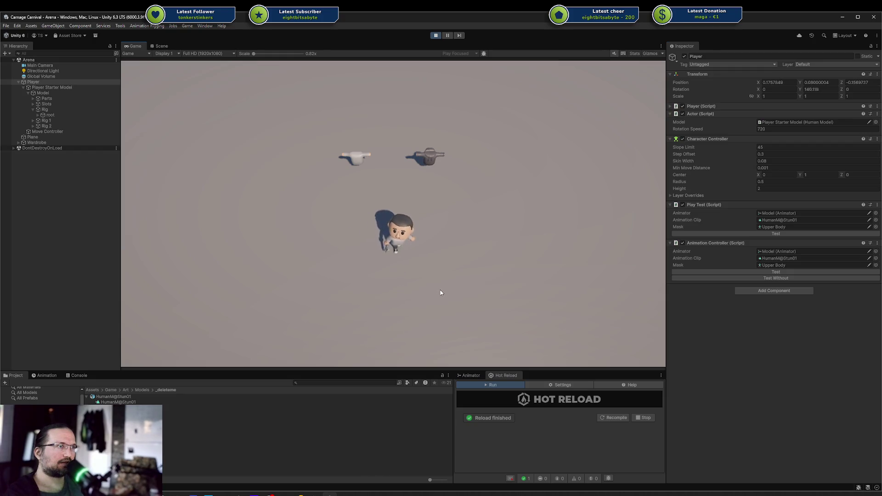
key(a)
key(w)
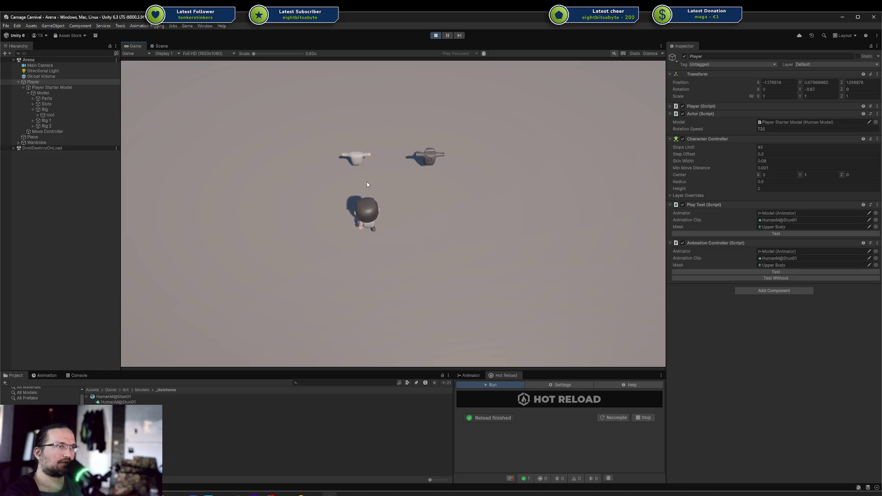
key(a)
key(s)
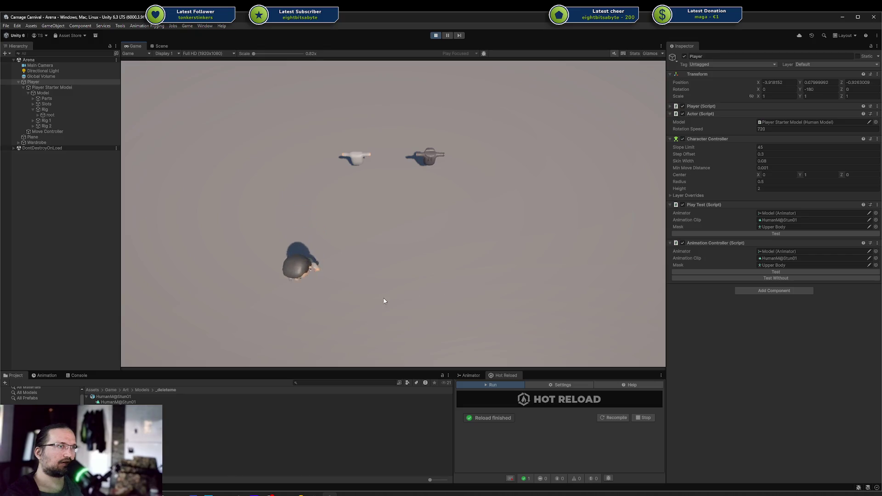
key(d)
key(w)
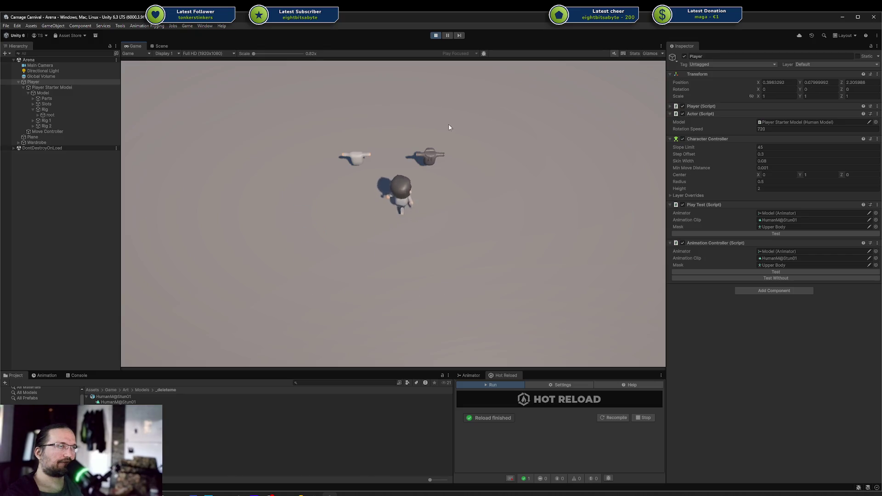
key(s)
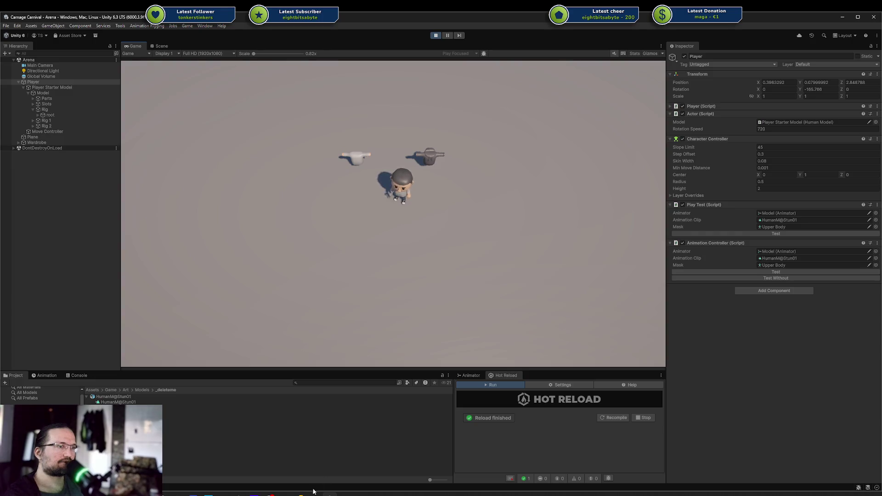
key(w)
click(436, 36)
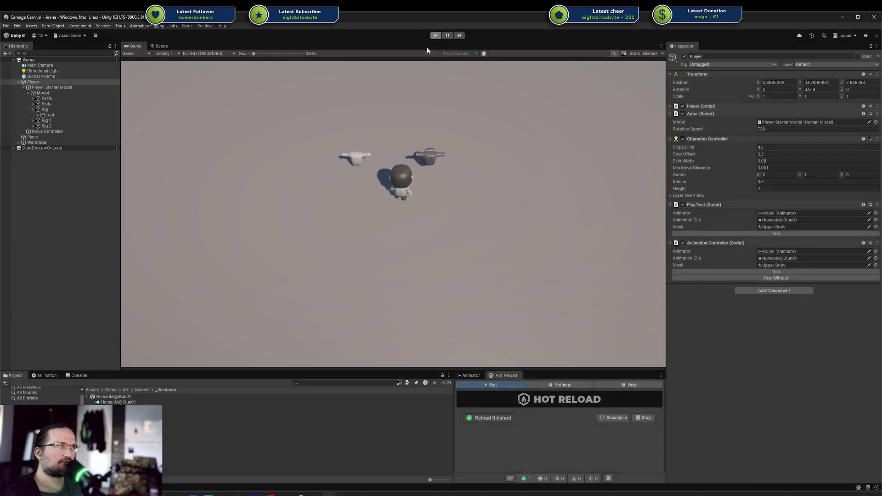
Back in Rider, locate the withMask if-block around the SetLayerMaskFromAvatarMask call in AnimationController.cs.
key(alt+Tab)
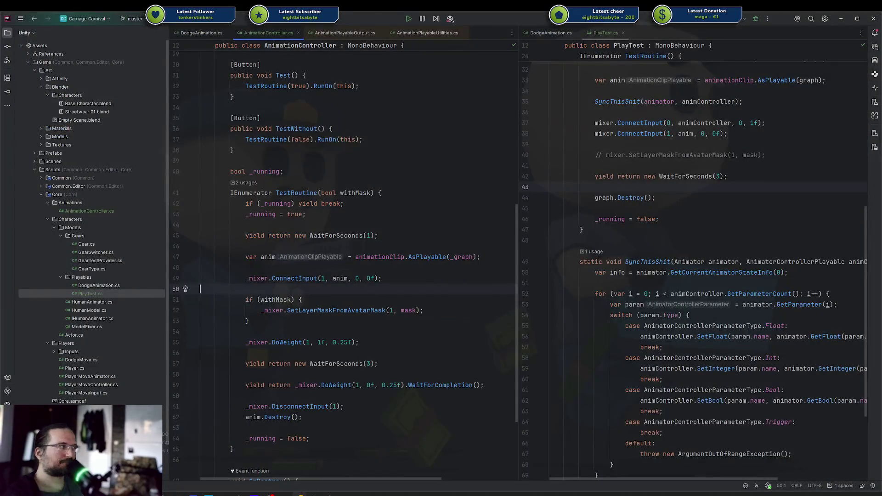
click(302, 318)
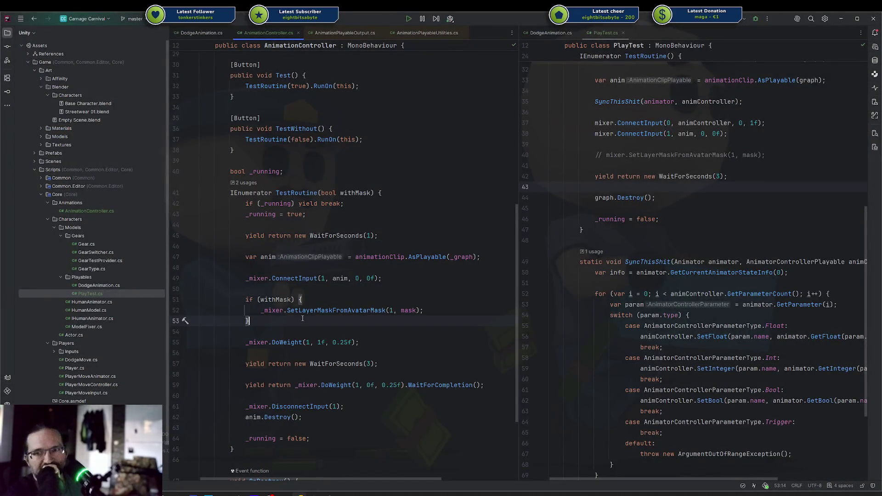
click(299, 315)
scroll(298, 314, down, 3)
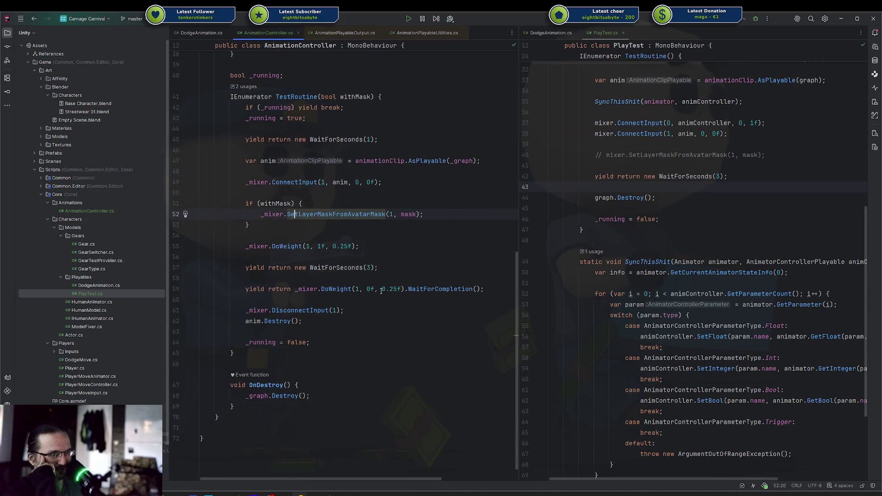
scroll(381, 291, down, 1)
scroll(381, 294, up, 1)
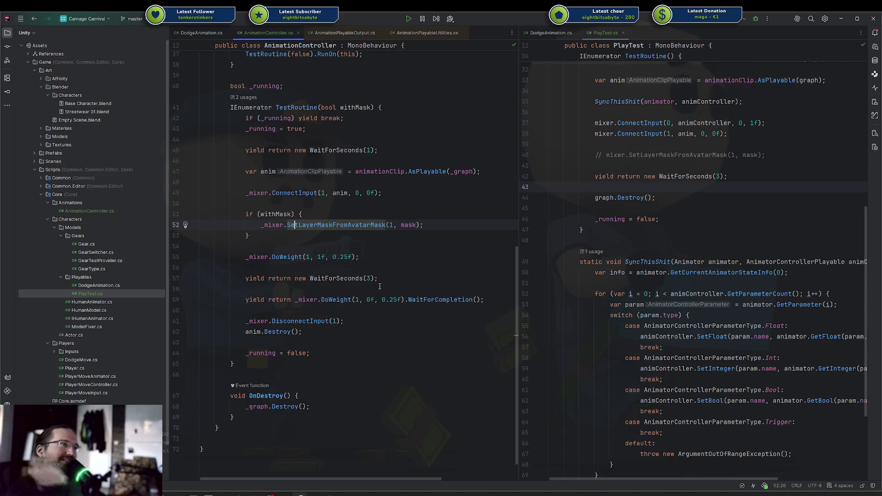
click(342, 232)
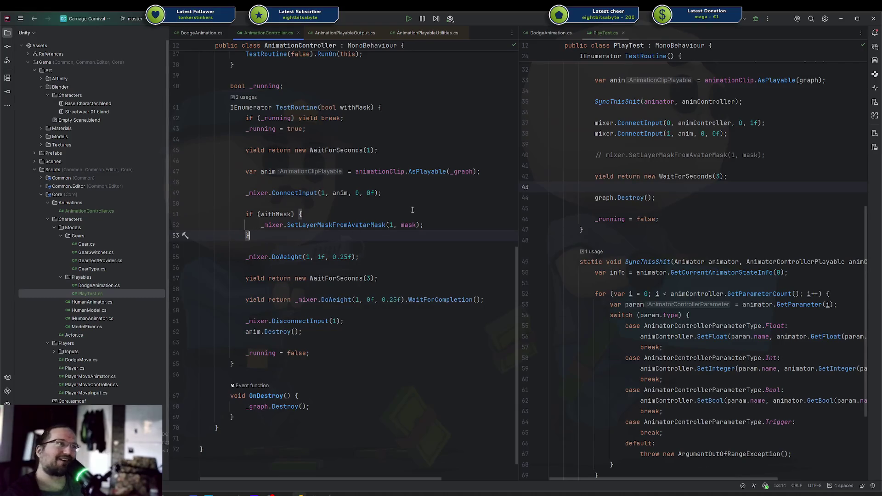
click(334, 244)
scroll(310, 253, up, 3)
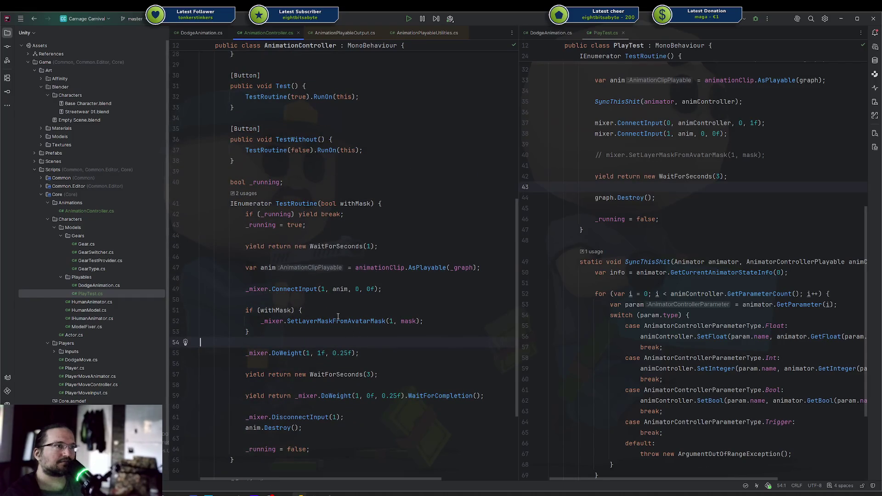
mouse_move(337, 320)
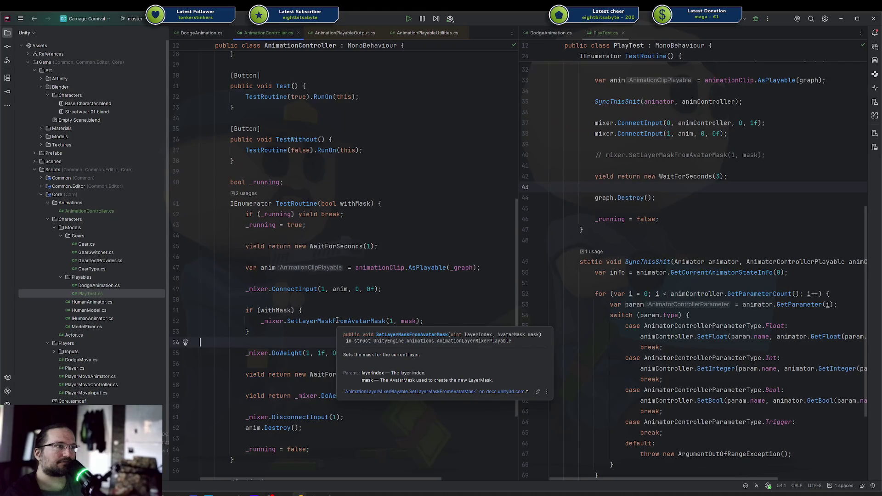
Try replacing the mask argument with null, then undo those edits and the half-written if condition.
double_click(410, 321)
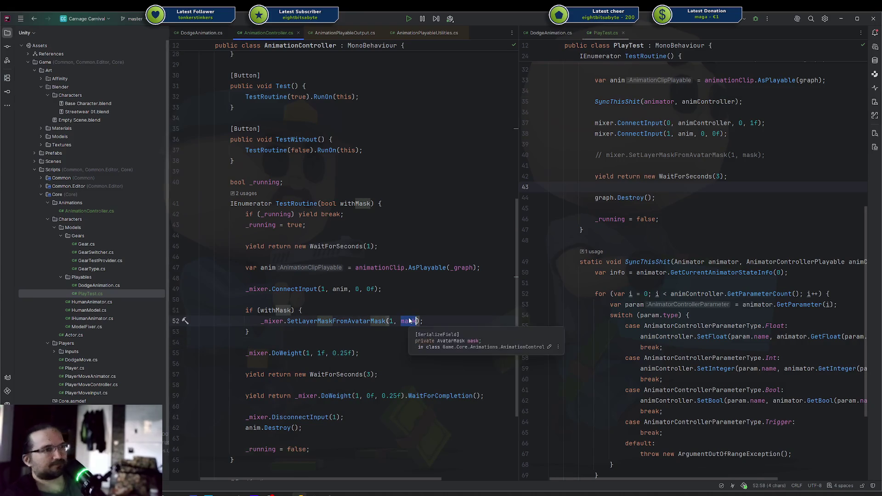
text(null)
key(Escape)
key(ctrl+z)
key(ctrl+z)
key(ctrl+z)
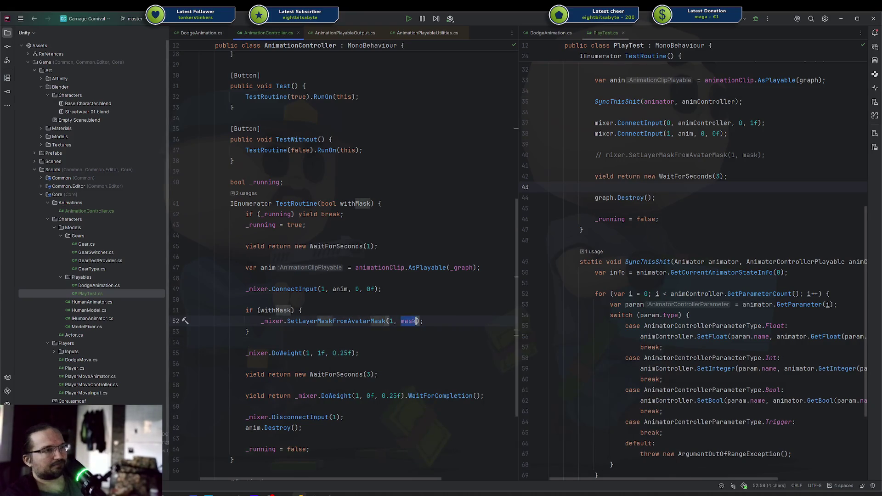
key(ctrl+z)
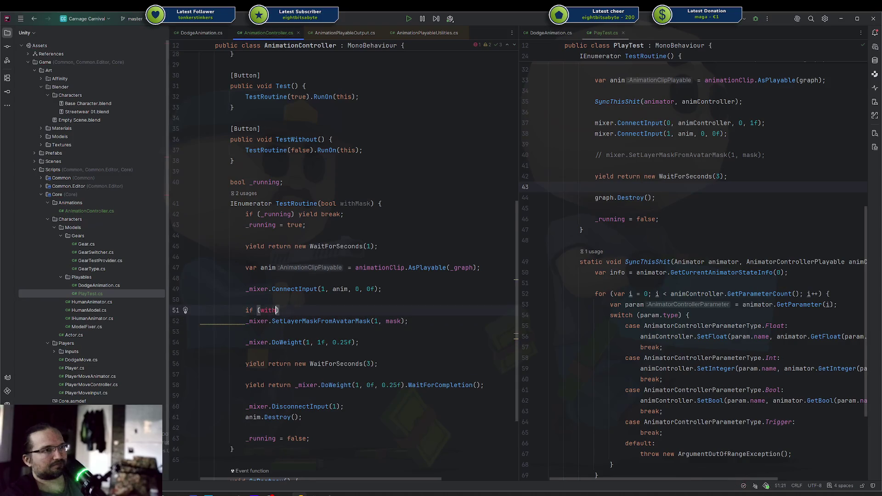
key(ctrl+z)
Rewrite the line as _mixer.SetLayerMaskFromAvatarMask(1, withMask ? mask : null).
key(Return)
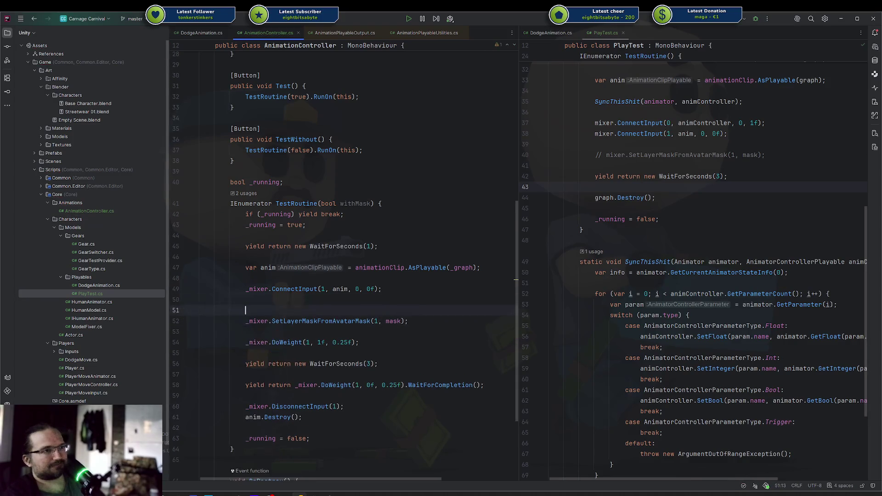
text(_mixer.setL)
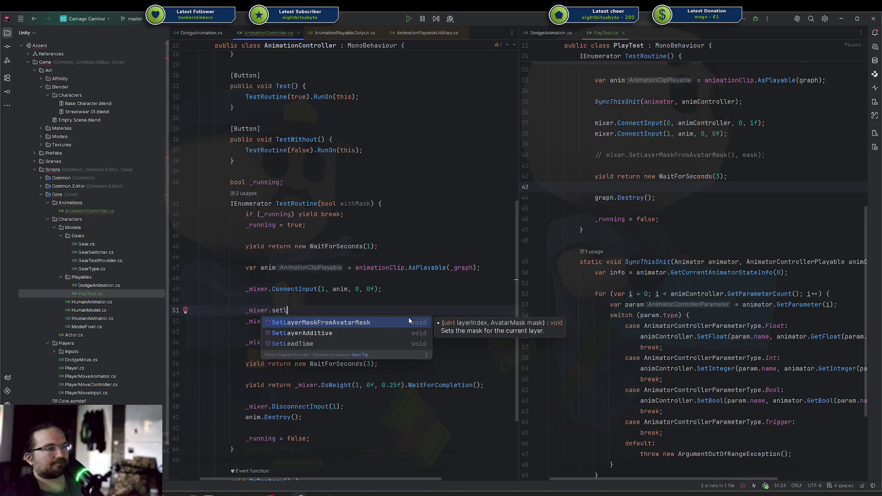
key(ctrl+z)
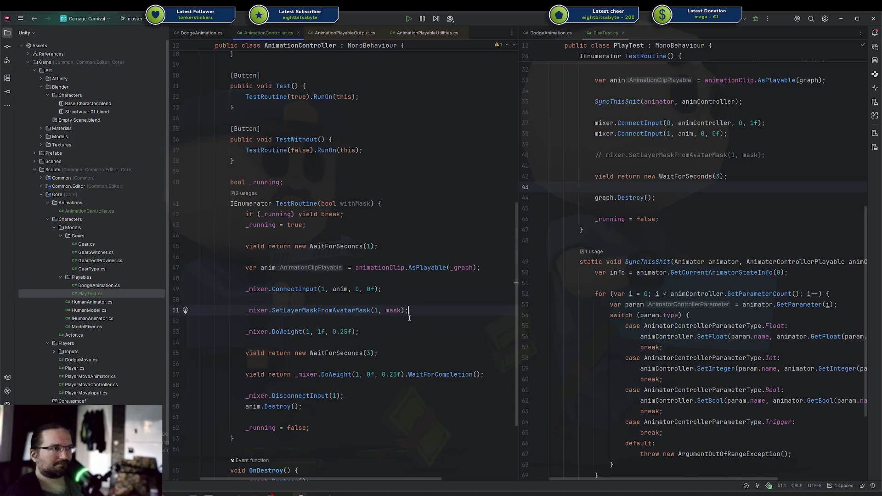
key(ctrl+Left)
key(ctrl+Left)
text(withMask )
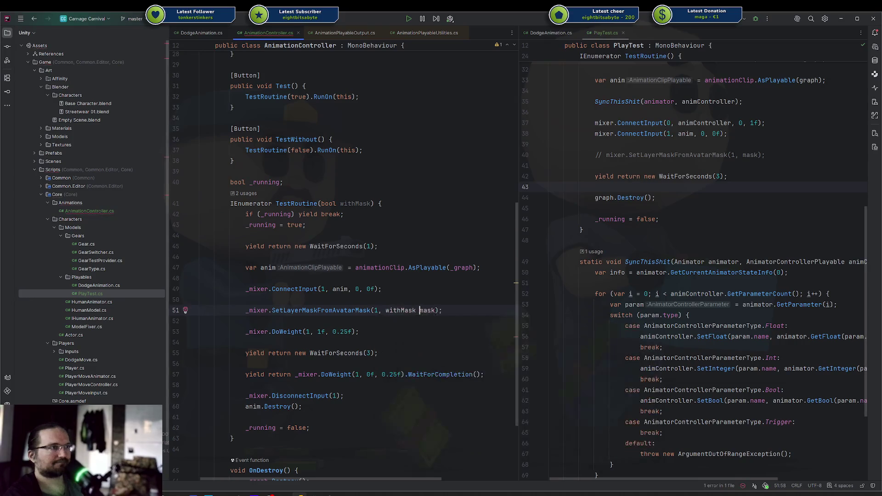
text(?)
key(ctrl+Right)
text(: nu)
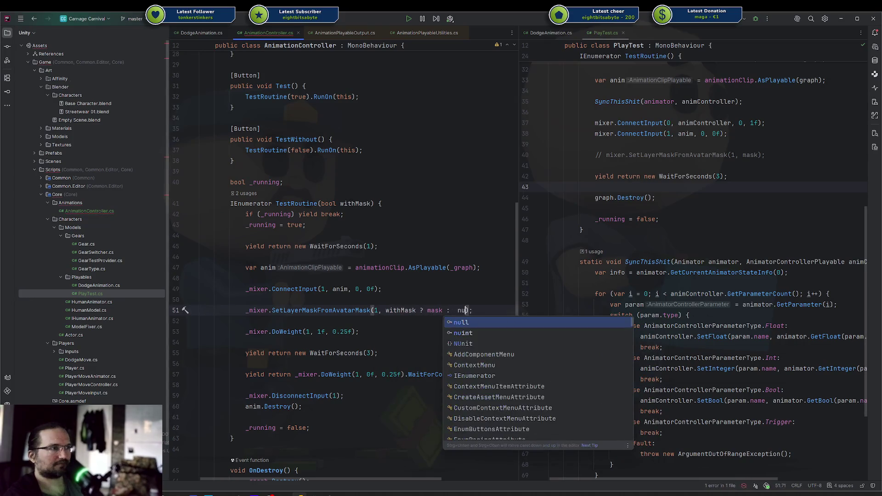
text(ll)
key(Return)
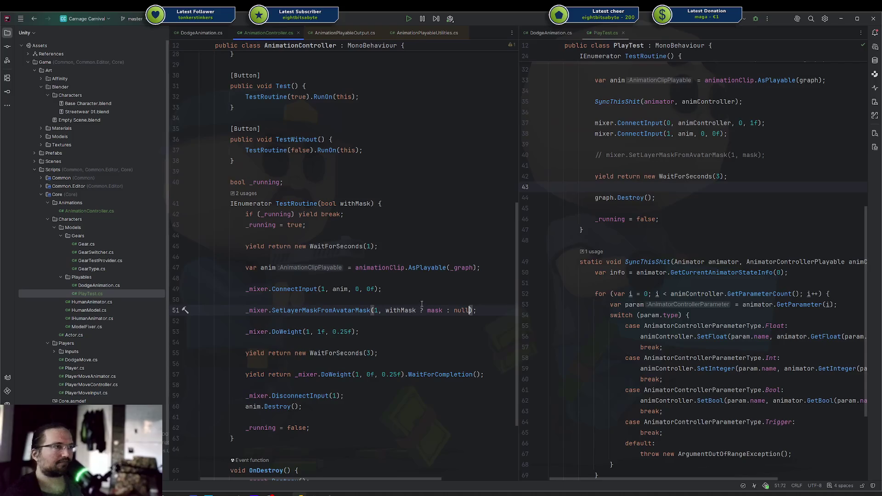
click(330, 494)
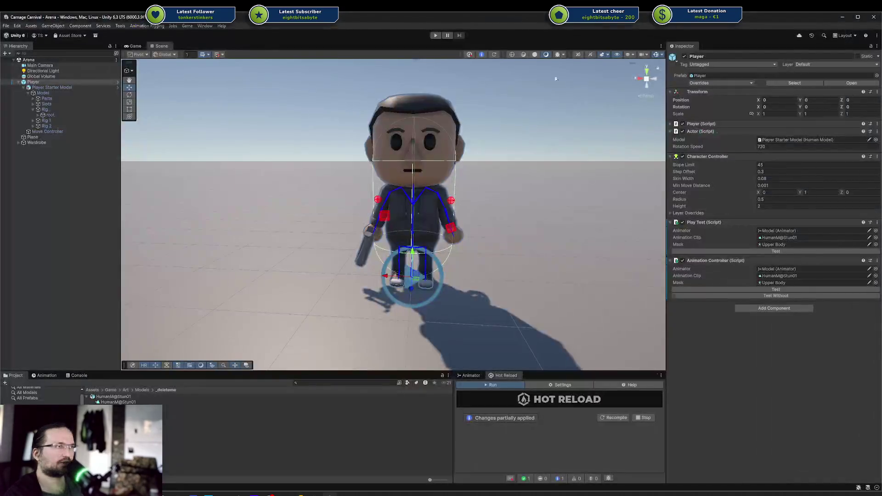
Play the arena, check the Console, walk the player around with W, A, S, D, then stop.
click(435, 36)
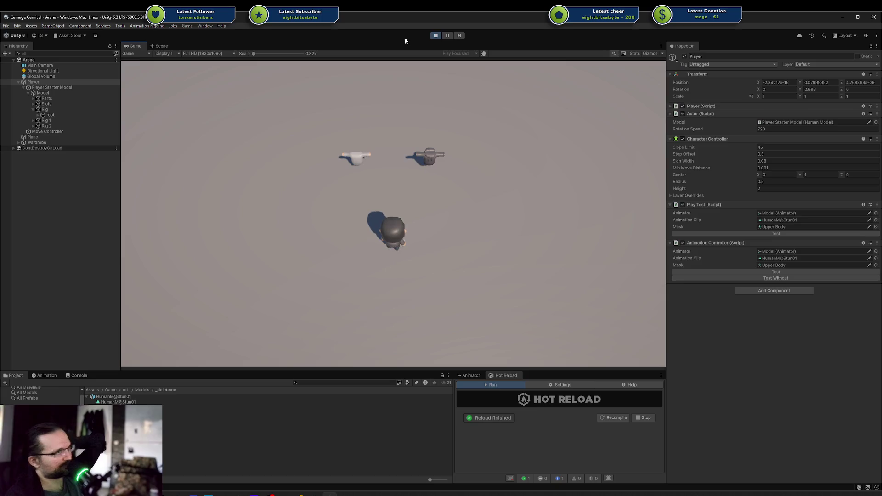
click(77, 375)
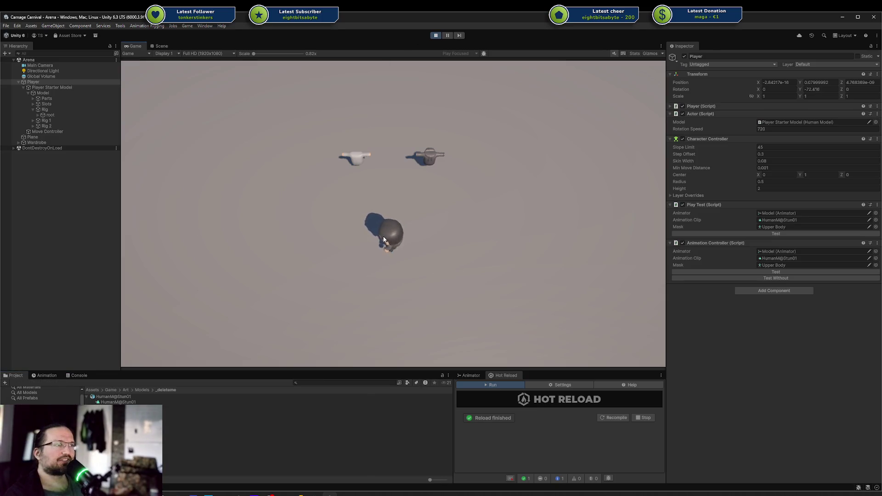
key(a)
key(d)
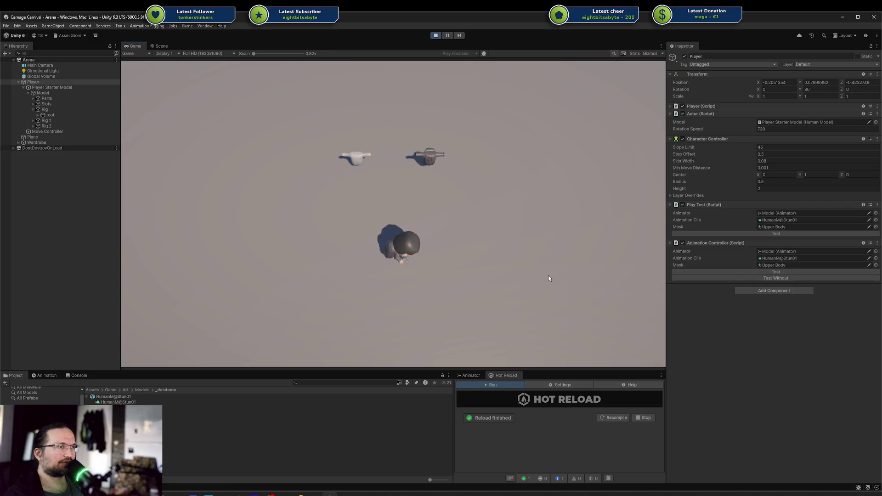
key(w)
key(d)
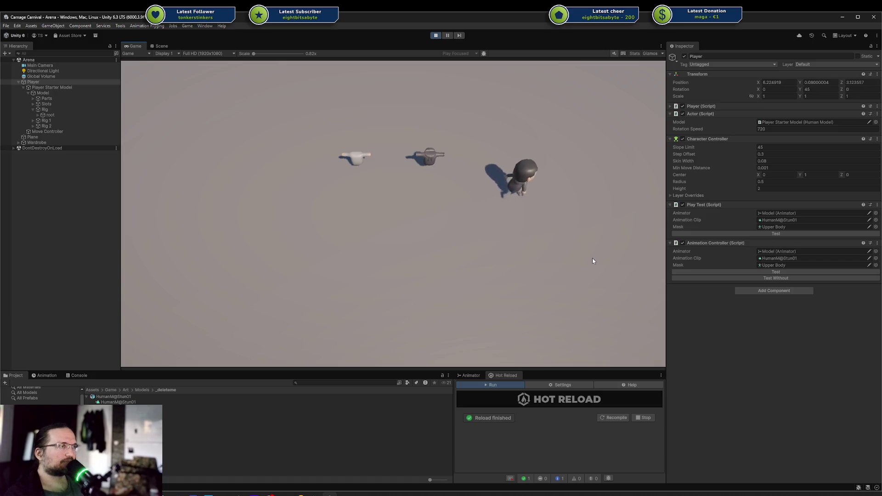
key(a)
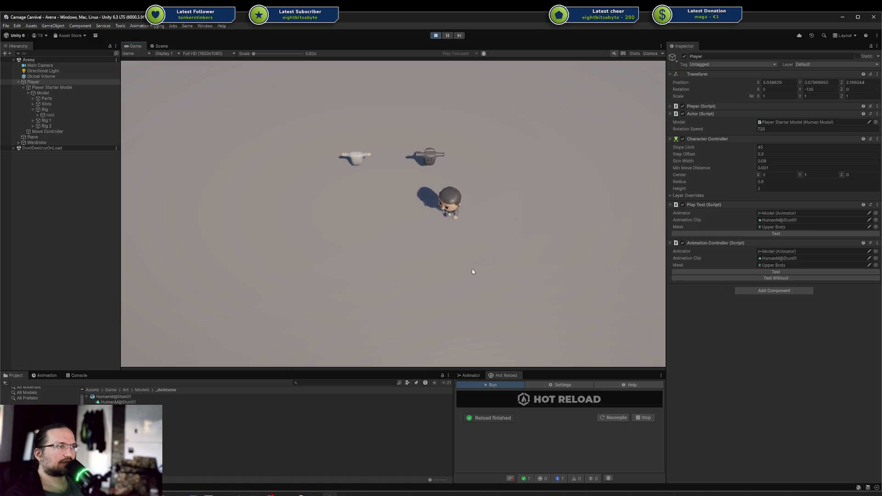
key(s)
key(a)
key(w)
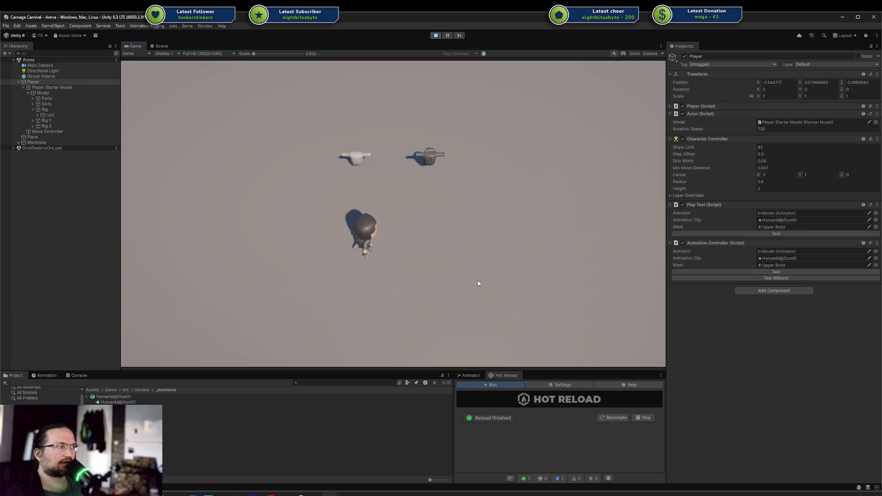
key(d)
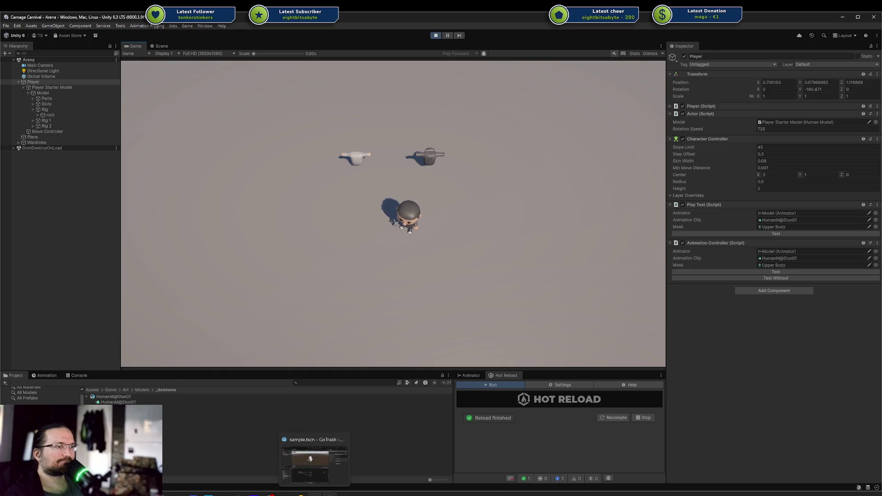
click(435, 36)
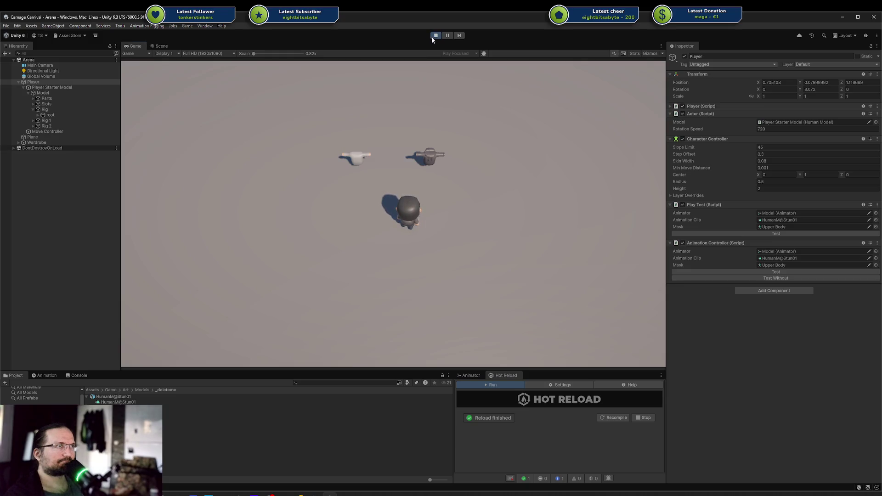
Type _mixer.mask on a new line above the mask call, then discard it.
key(alt+Tab)
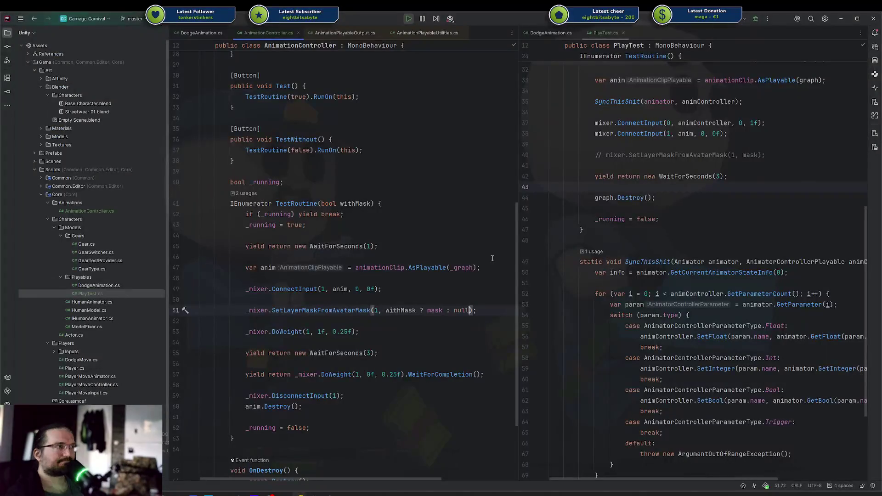
double_click(458, 310)
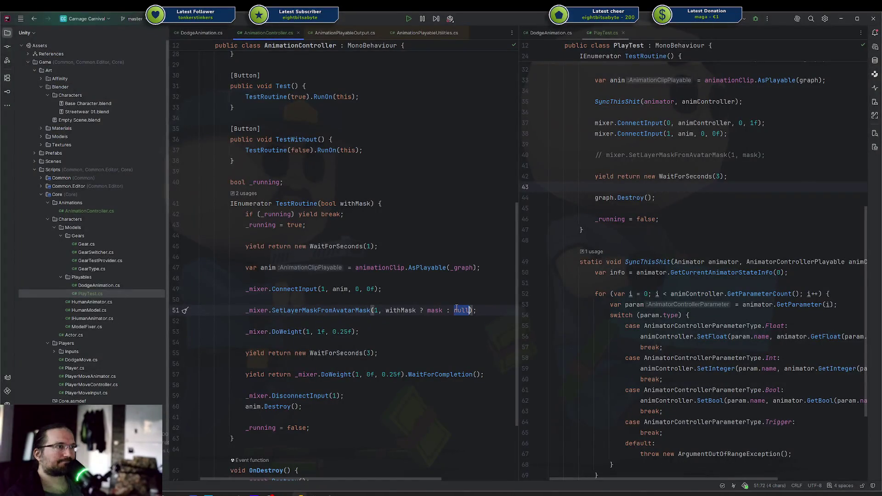
click(345, 297)
key(Return)
text(_mixer.)
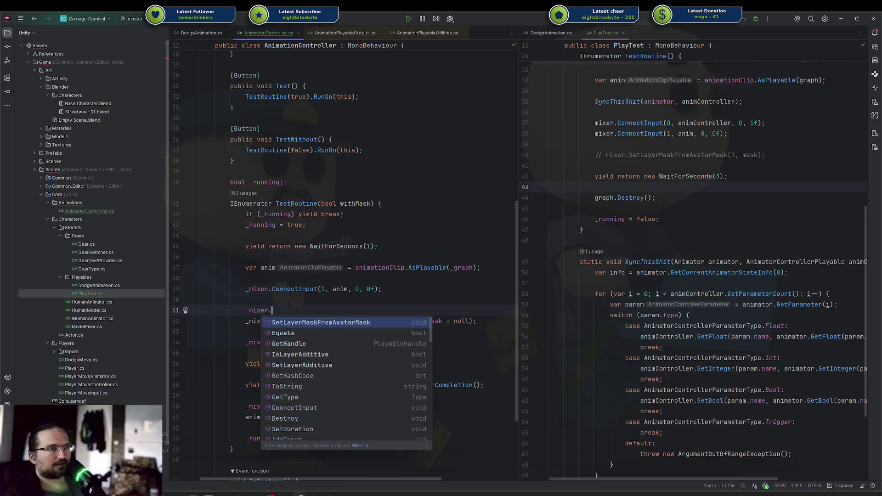
text(mask)
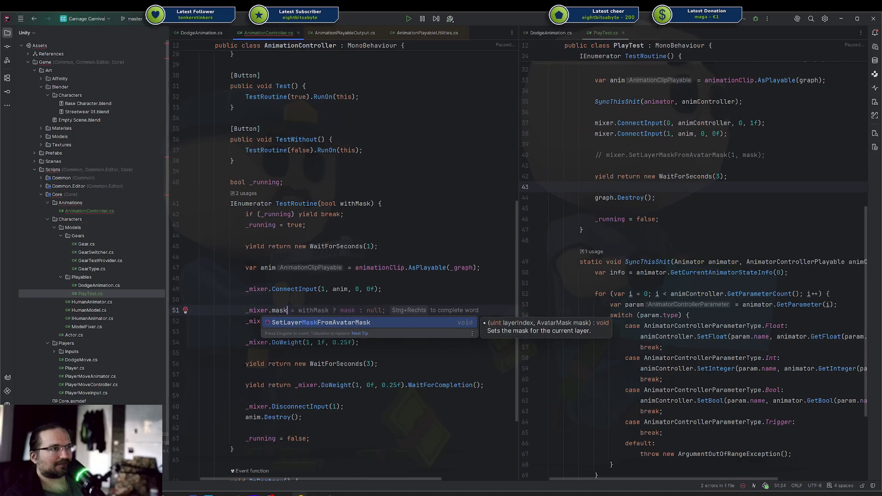
key(Escape)
key(ctrl+z)
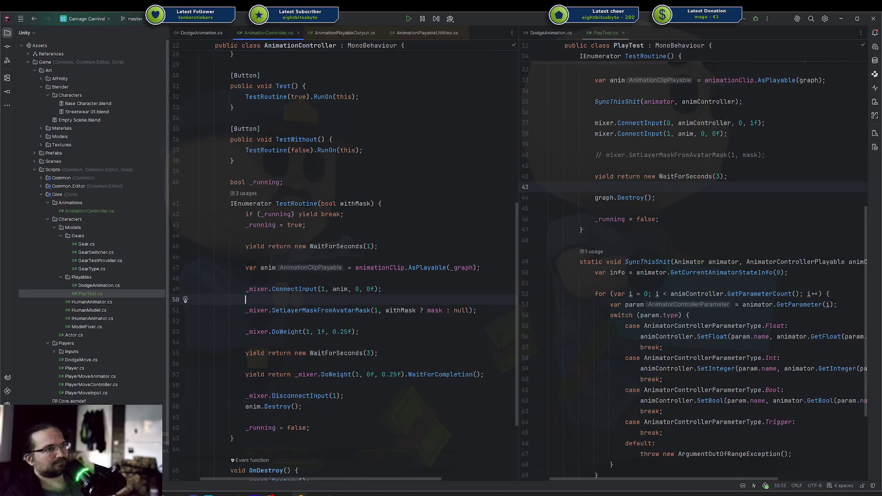
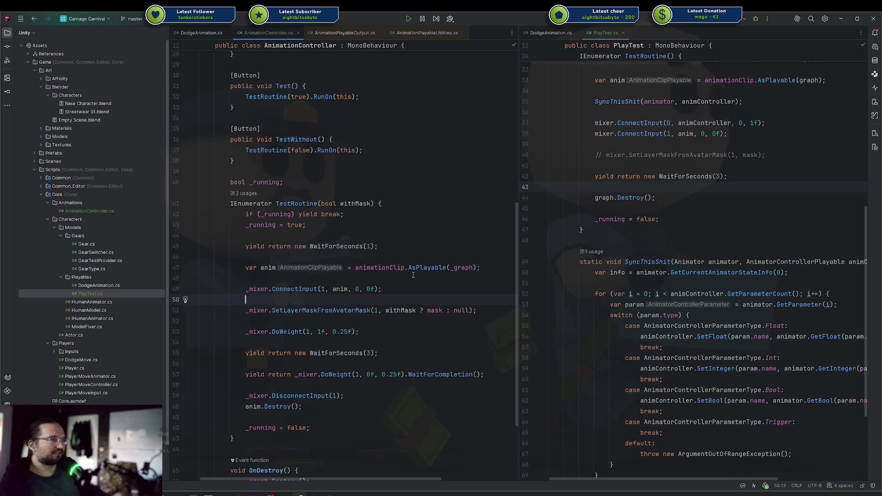
Replace the null mask fallback on line 51 with new AvatarMask(), abandoning an object-initializer attempt.
double_click(461, 310)
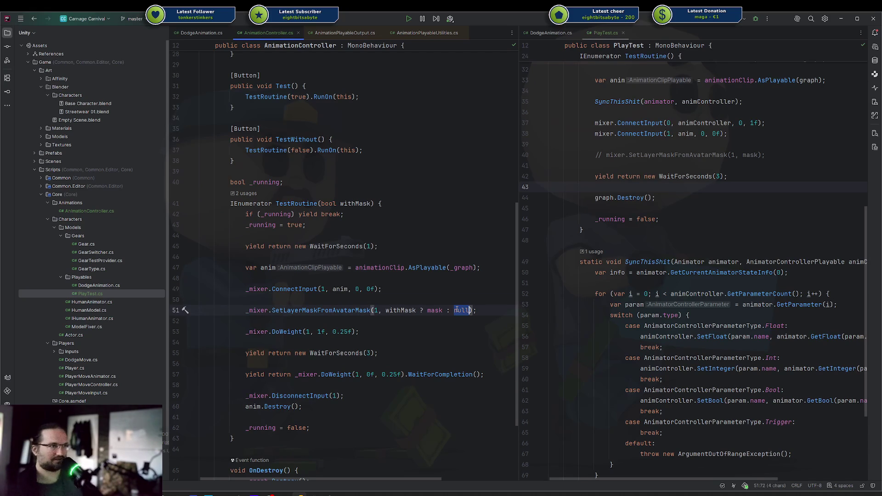
text(new A)
key(Return)
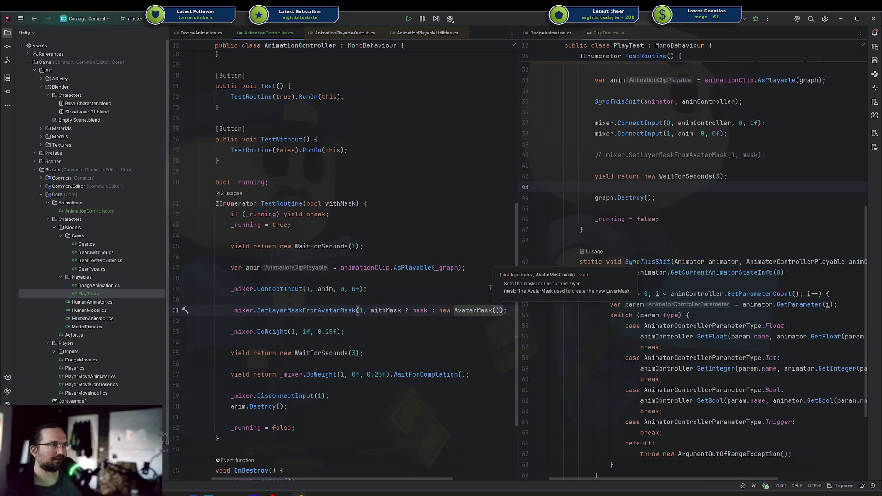
key(alt+Tab)
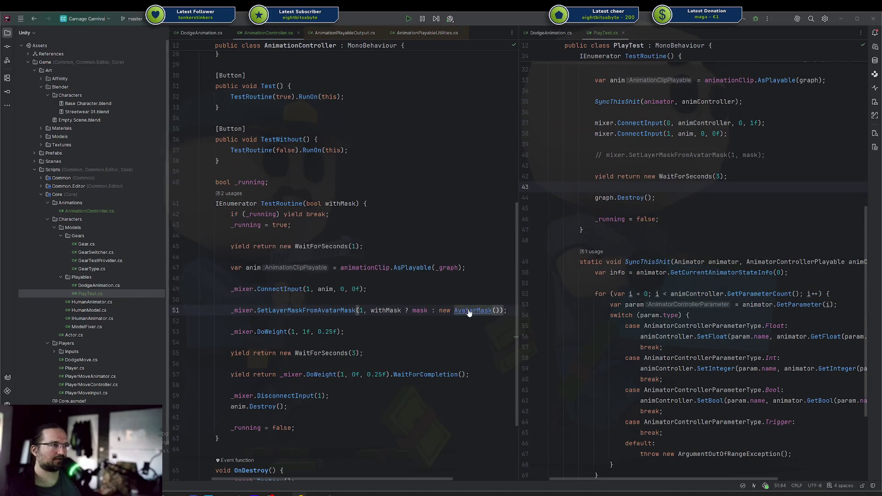
click(496, 310)
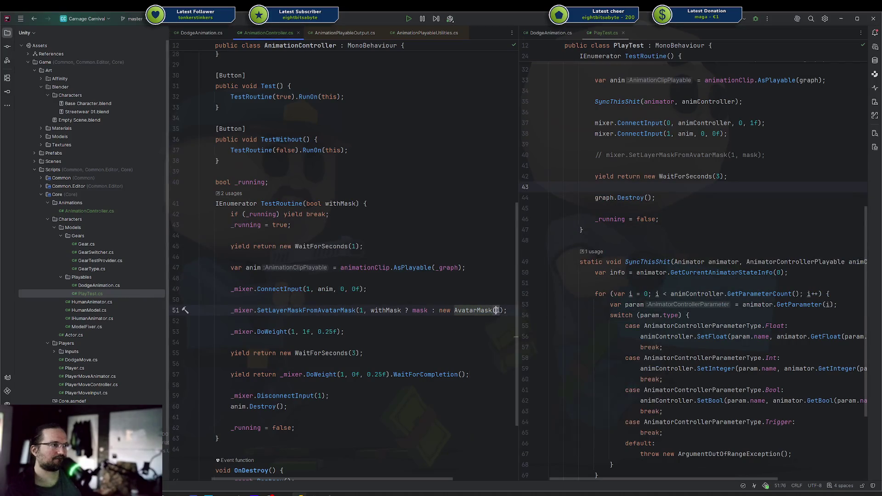
key(BackSpace)
text({)
key(Return)
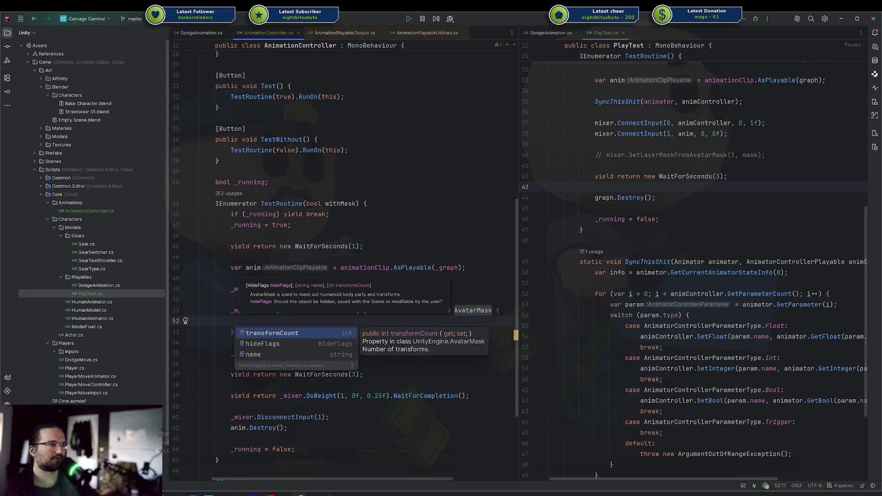
key(ctrl+z)
key(ctrl+z)
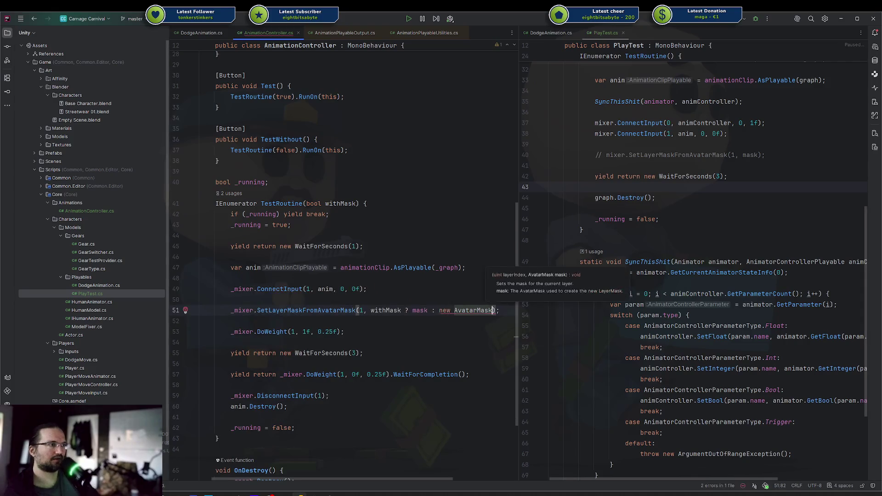
Chain a member access onto new AvatarMask() and browse members like Get/SetHumanoidBodyPartActive.
text().)
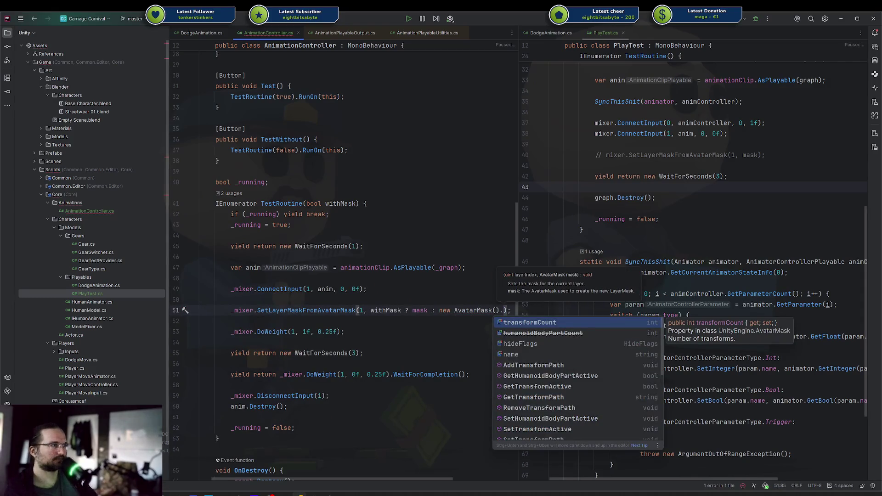
key(Down)
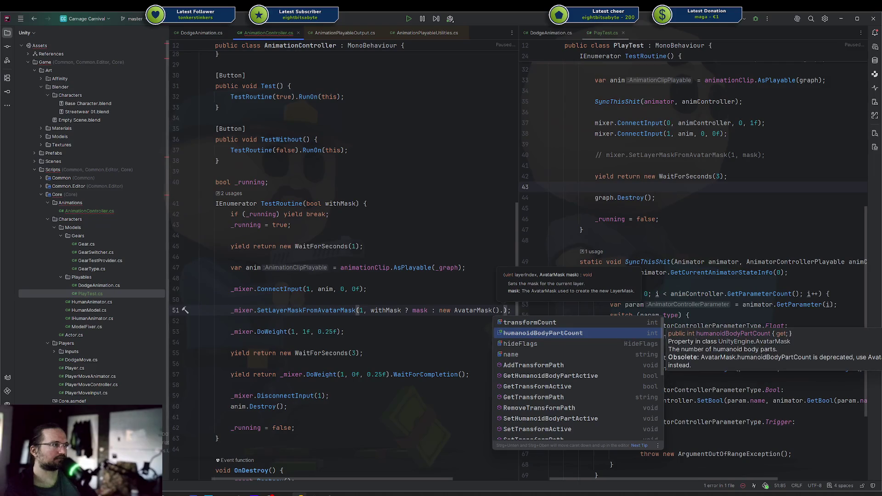
key(Down)
key(Down)
key(Down)
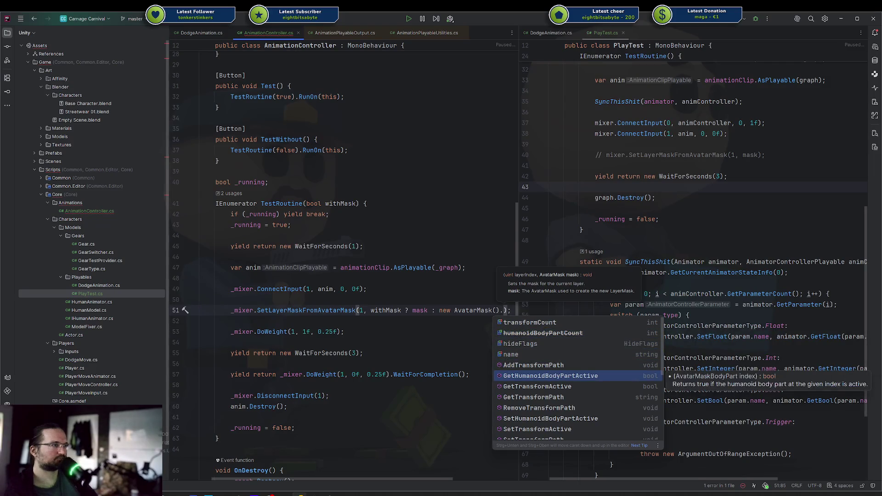
key(Down)
key(Down)
key(Down)
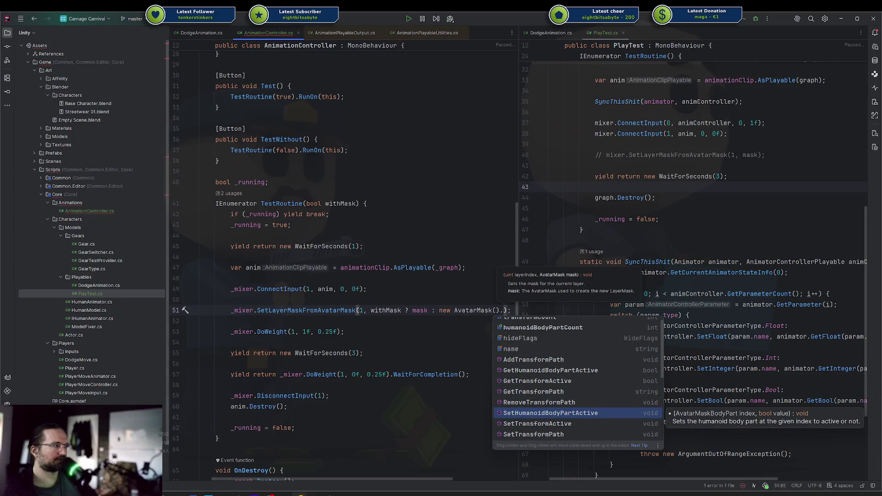
key(Down)
key(Down)
key(Down)
key(Up)
key(Up)
key(Up)
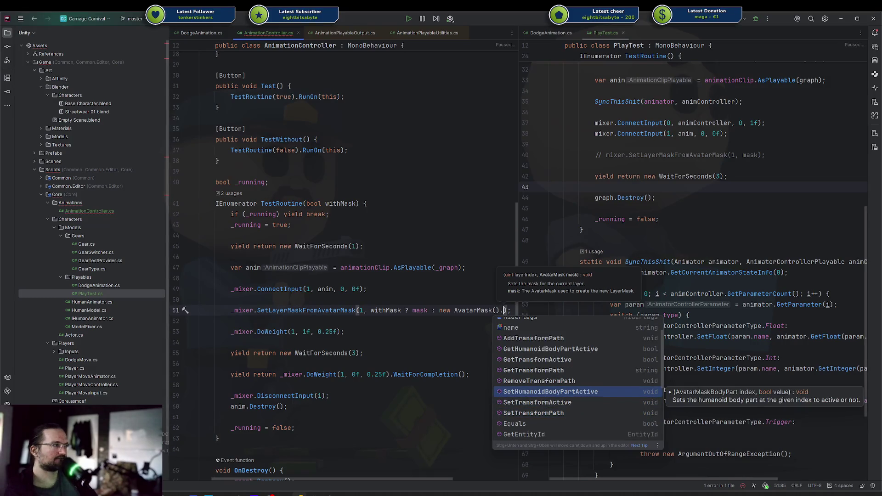
Try a SetHumanoidBodyPartActive call with AvatarMaskBodyPart.Hips, then remove it, leaving plain new AvatarMask().
key(Return)
text(Avata)
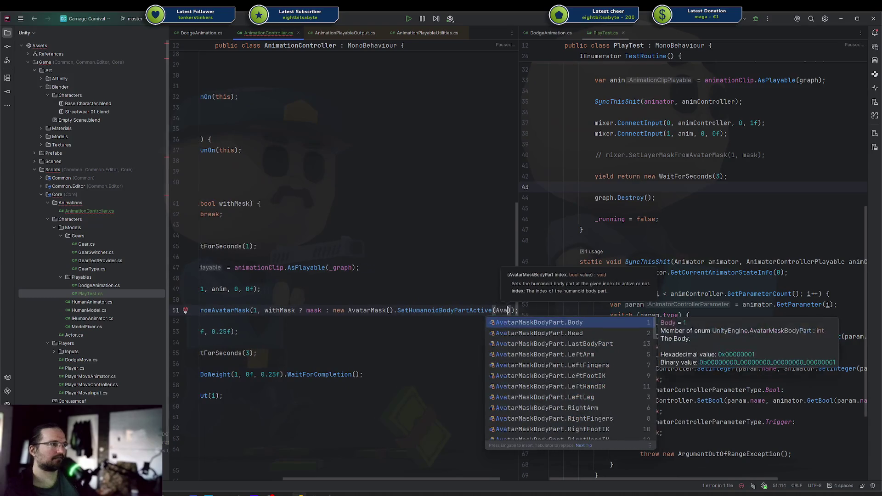
text(rMaskBodyPart.)
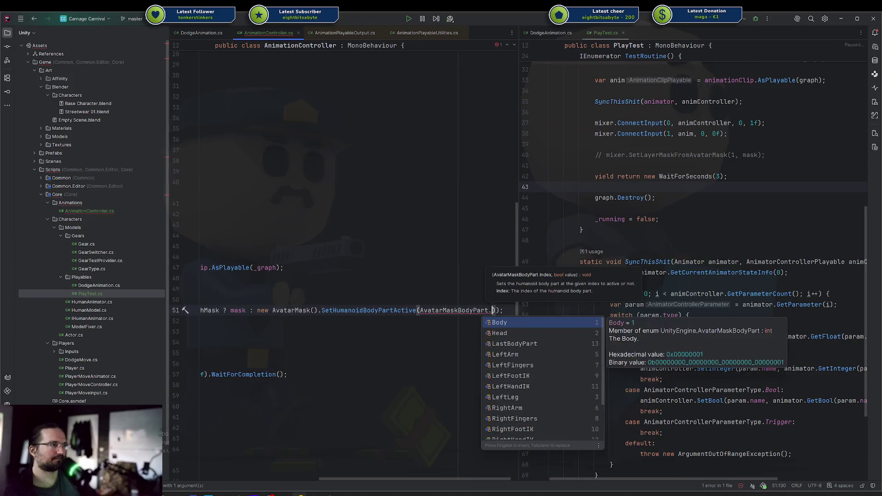
key(Down)
key(Down)
text(Hips)
key(BackSpace)
key(BackSpace)
key(BackSpace)
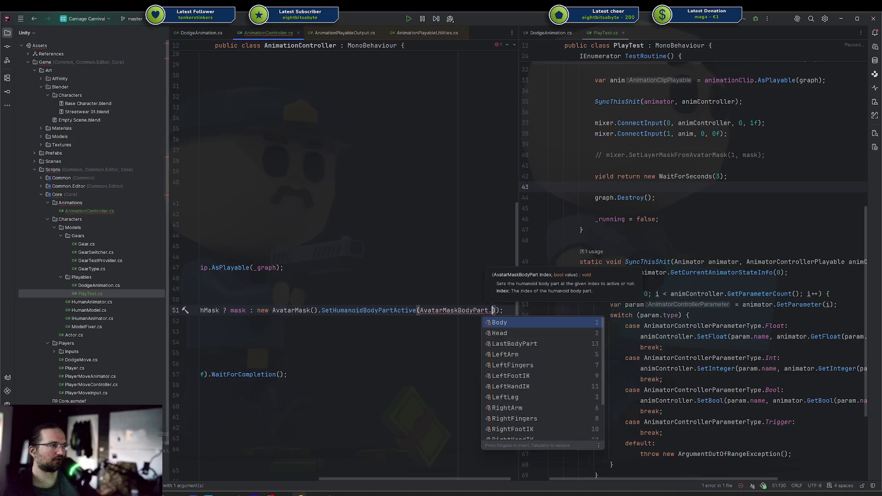
scroll(501, 381, down, 3)
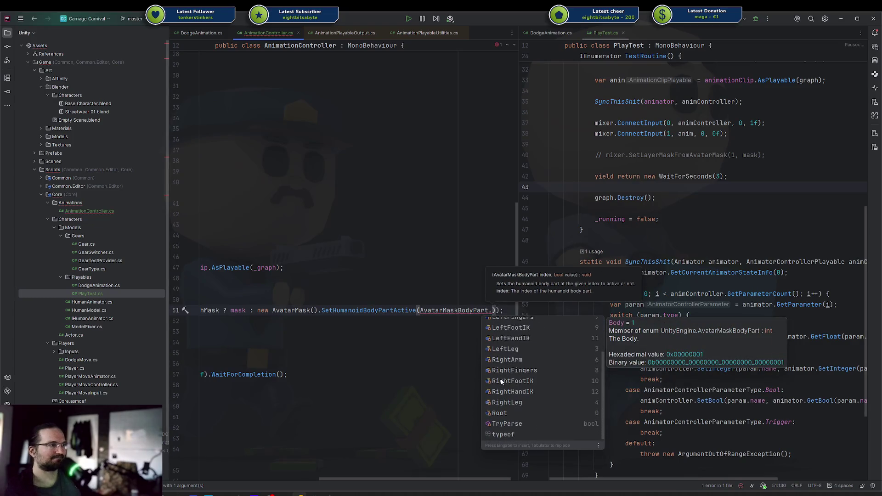
scroll(501, 381, up, 3)
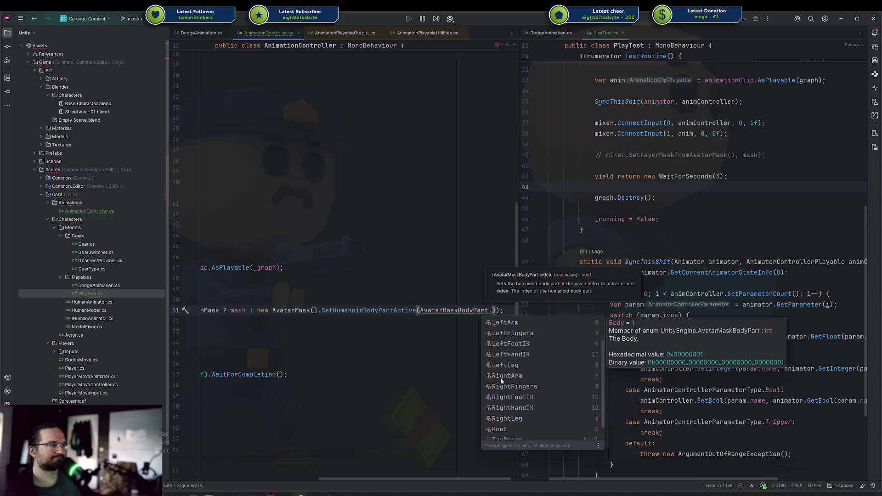
key(Escape)
key(ctrl+BackSpace)
key(ctrl+BackSpace)
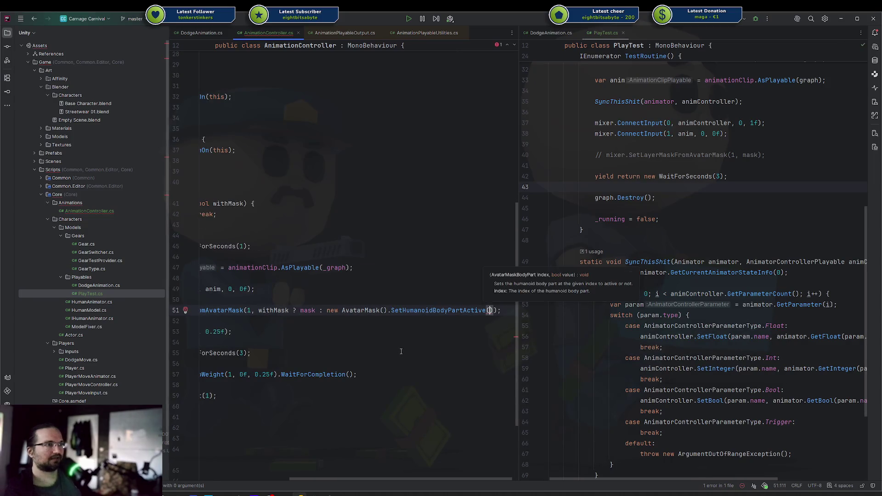
key(ctrl+BackSpace)
key(ctrl+BackSpace)
Inspect the AvatarMask source definition, close it, and switch back to the Unity Editor.
click(408, 344)
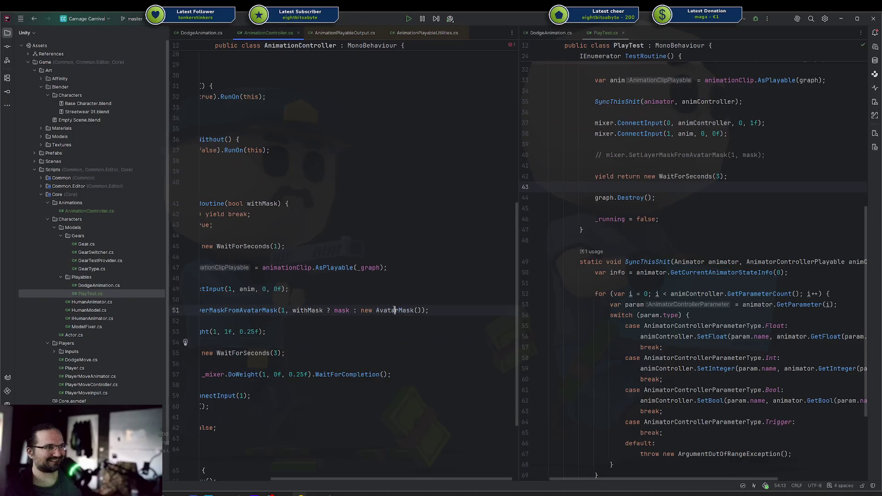
ctrl+click(398, 316)
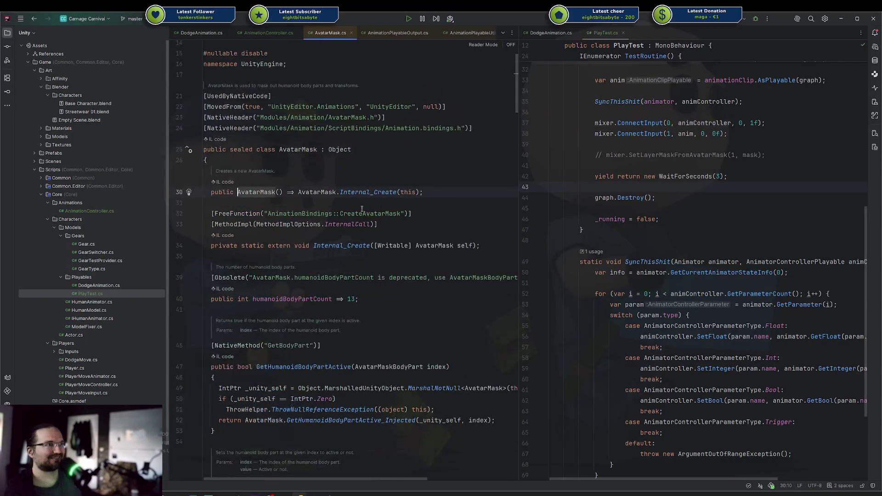
middle_click(327, 31)
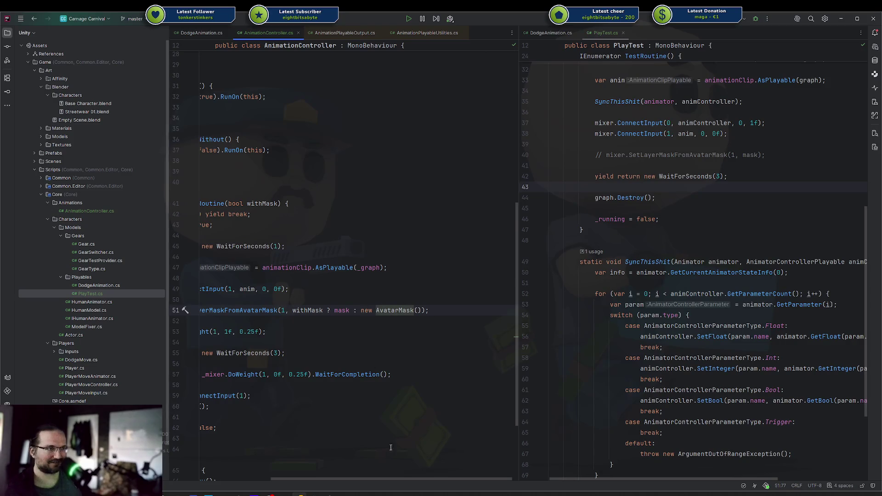
drag(363, 481, 303, 480)
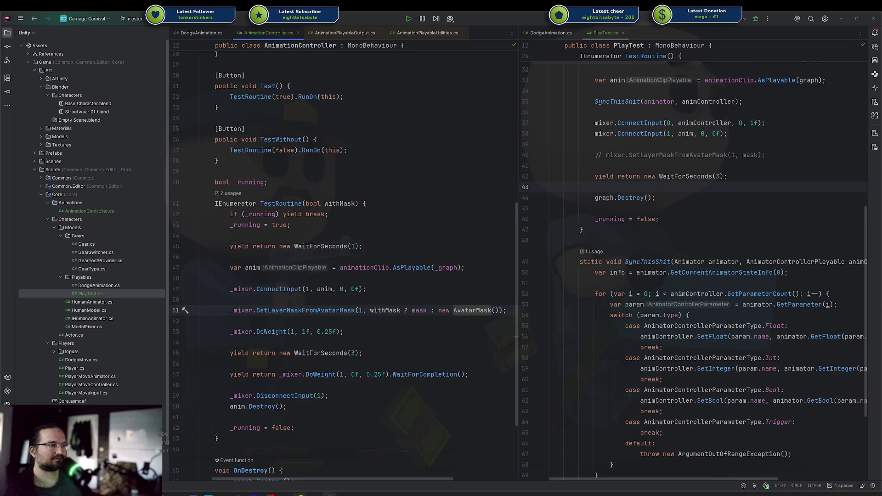
key(alt+Tab)
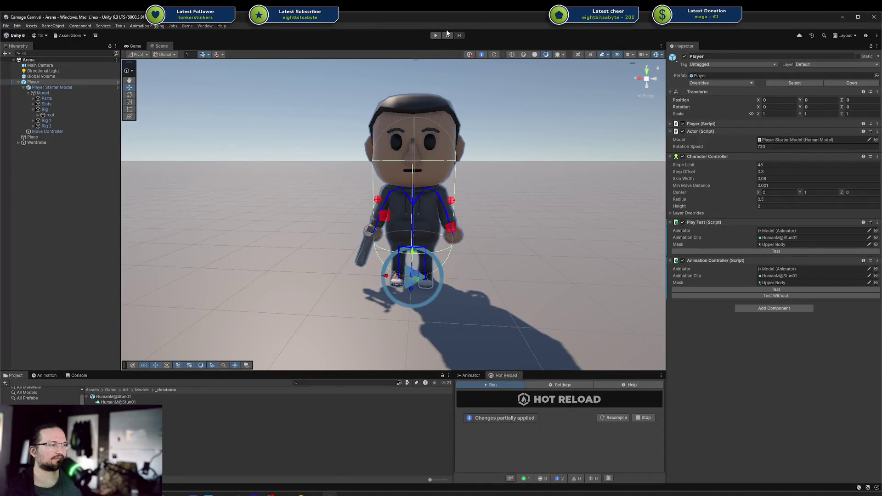
Recompile the scripts, enter Play mode, clear the console, and trigger the animation mask test.
click(605, 416)
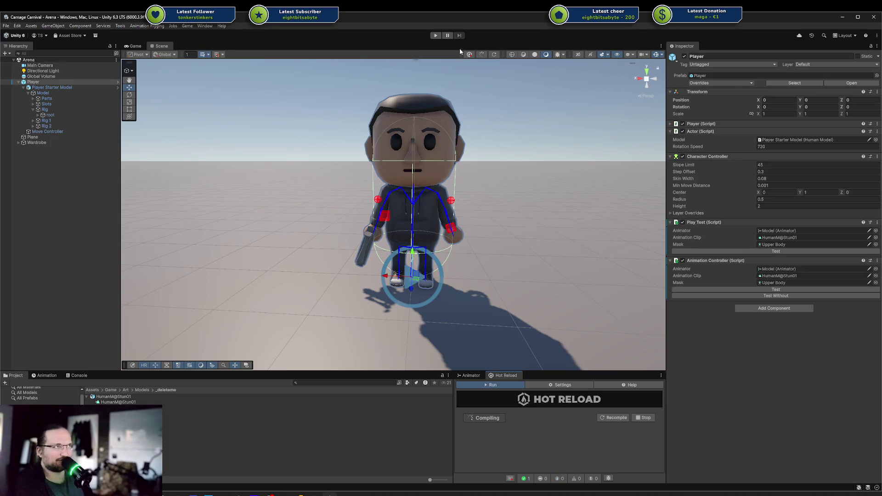
click(436, 37)
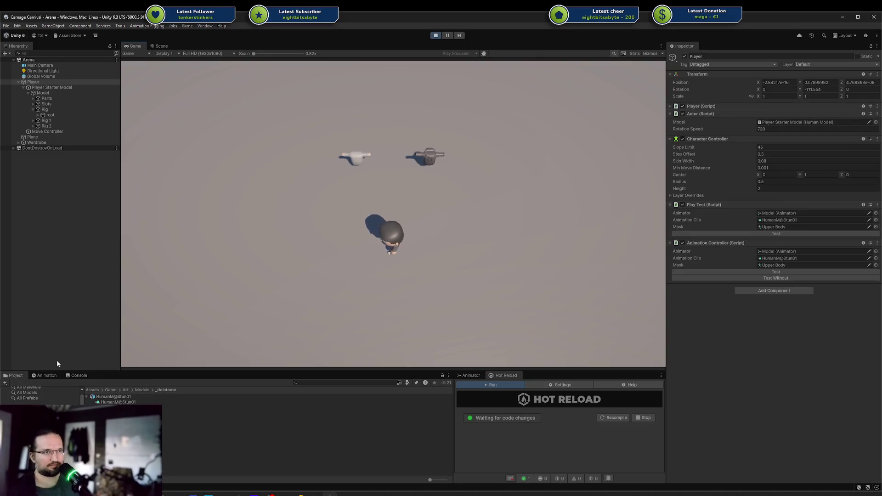
click(77, 375)
click(7, 383)
click(14, 375)
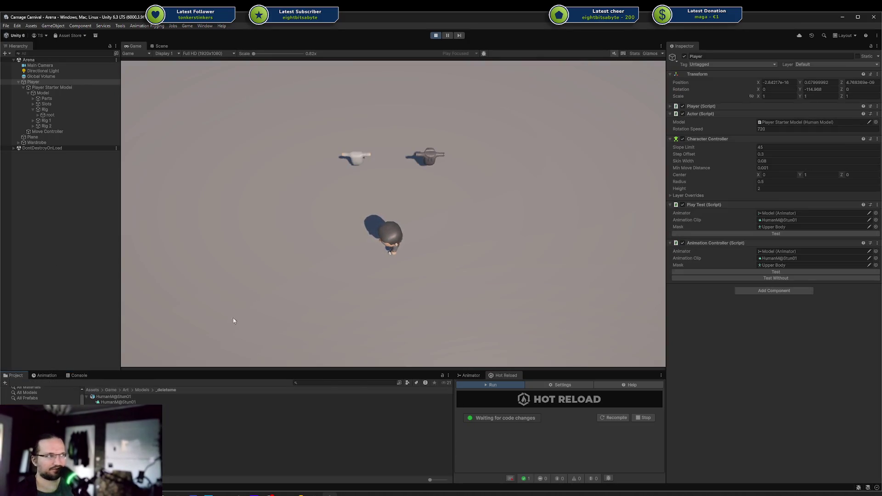
click(762, 272)
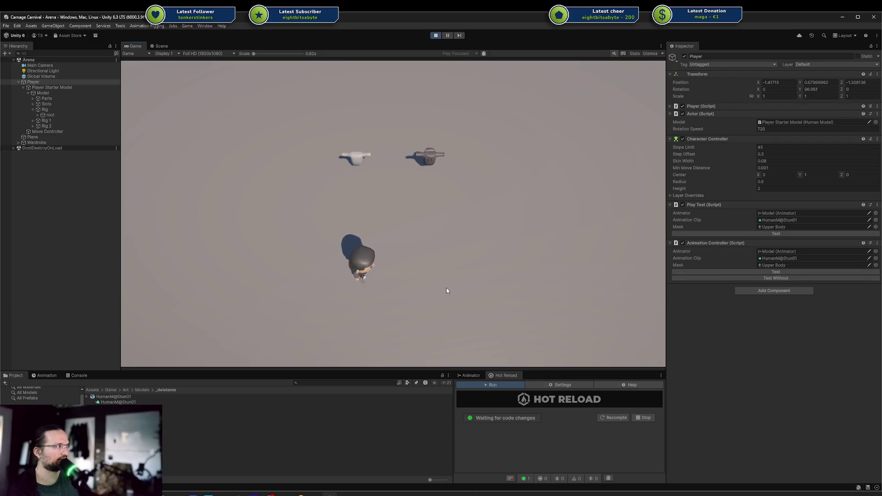
Walk the player around the arena with WASD, turning in all directions, then stop Play mode.
key(a)
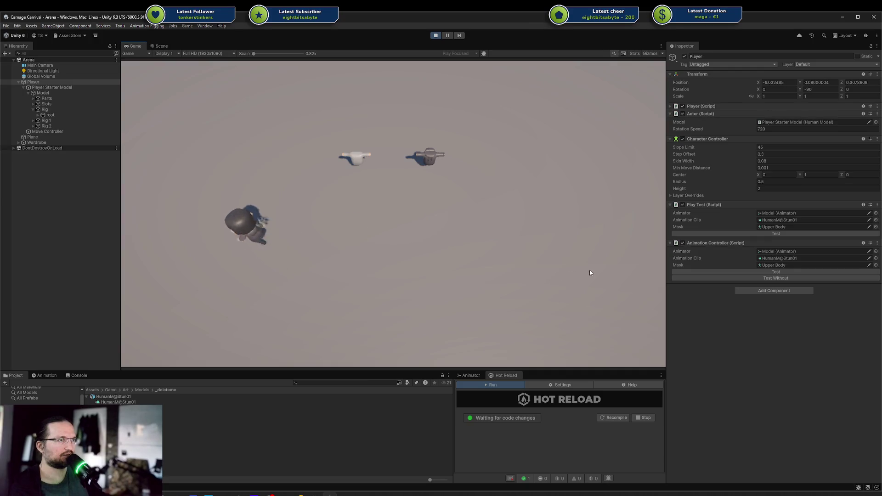
key(w)
key(d)
key(s)
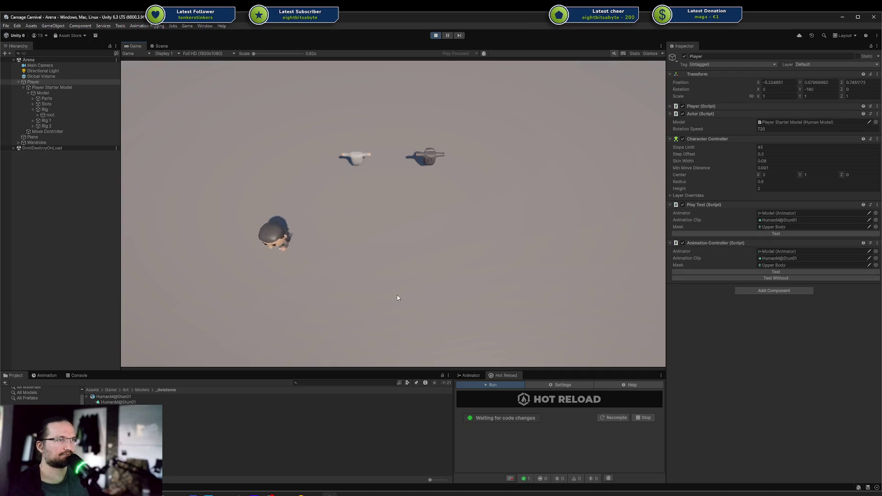
key(d)
key(a)
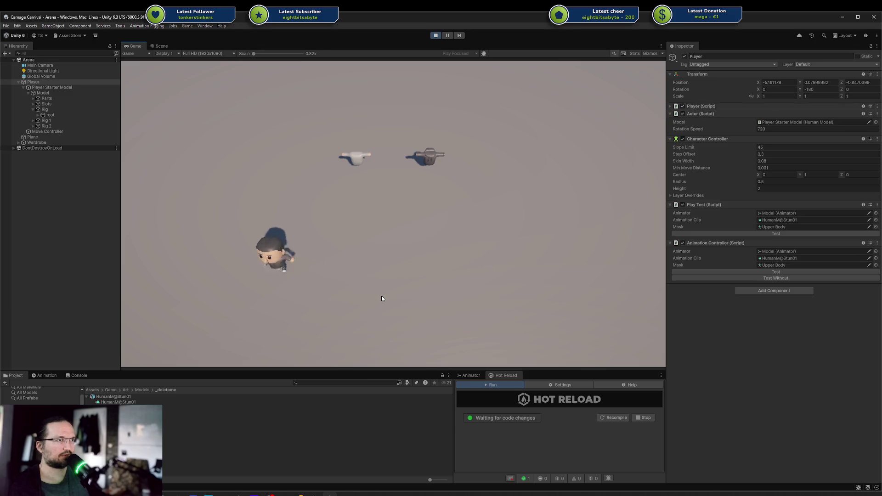
key(d)
key(s)
key(w)
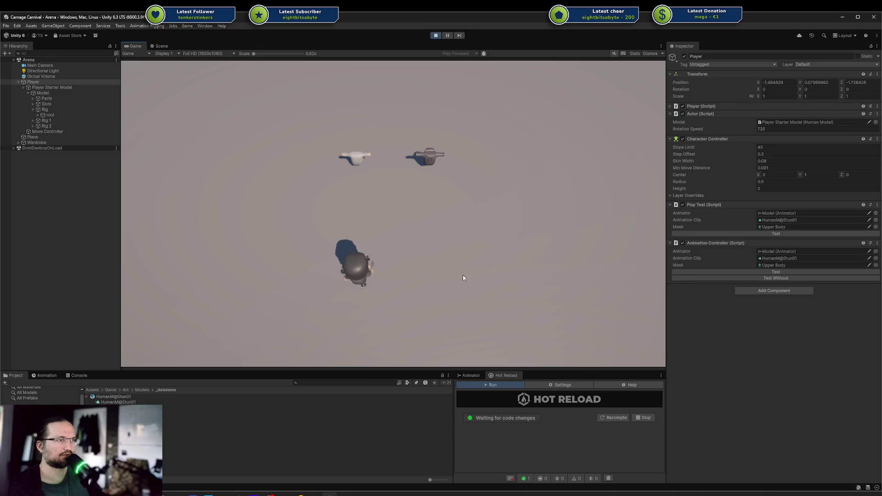
key(w)
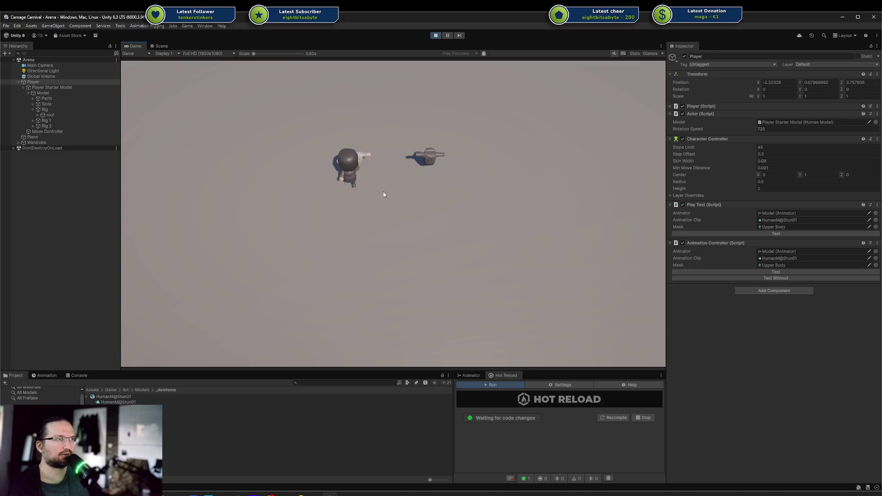
key(a)
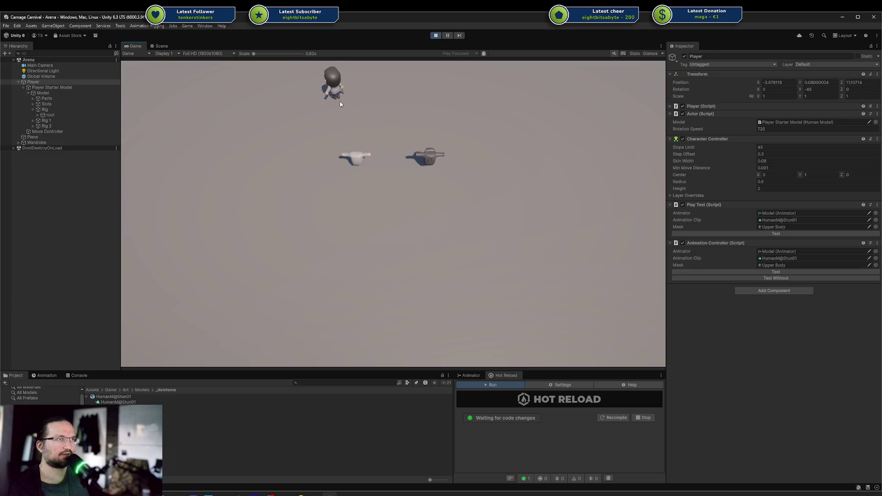
key(s)
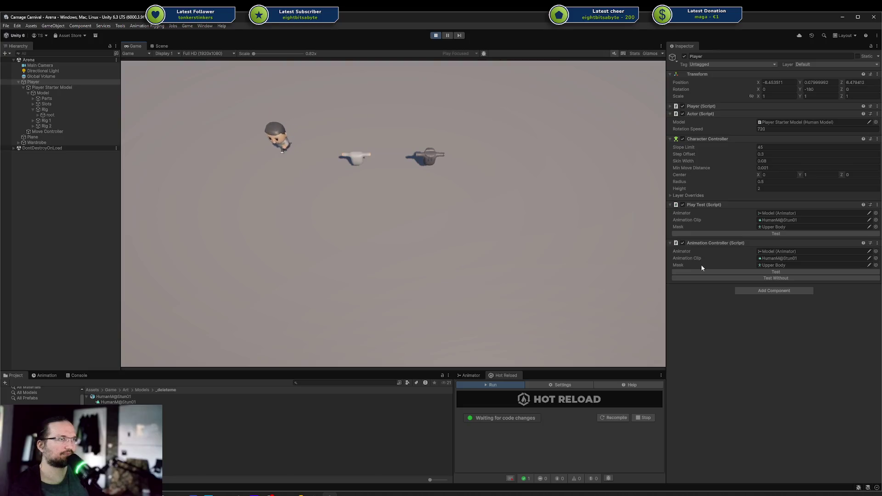
key(d)
key(d)
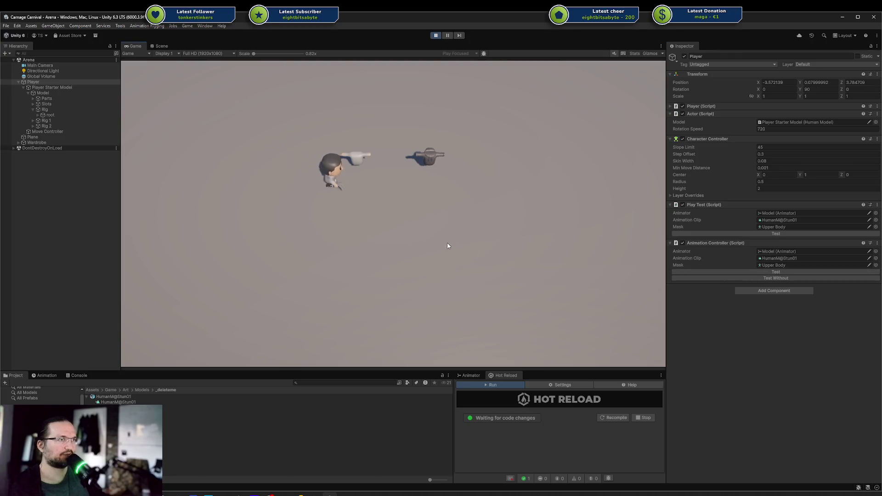
key(w)
key(d)
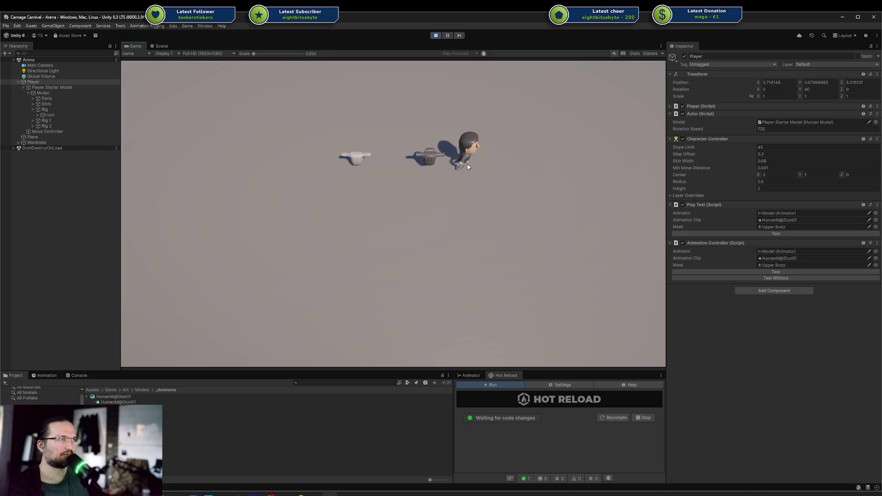
key(s)
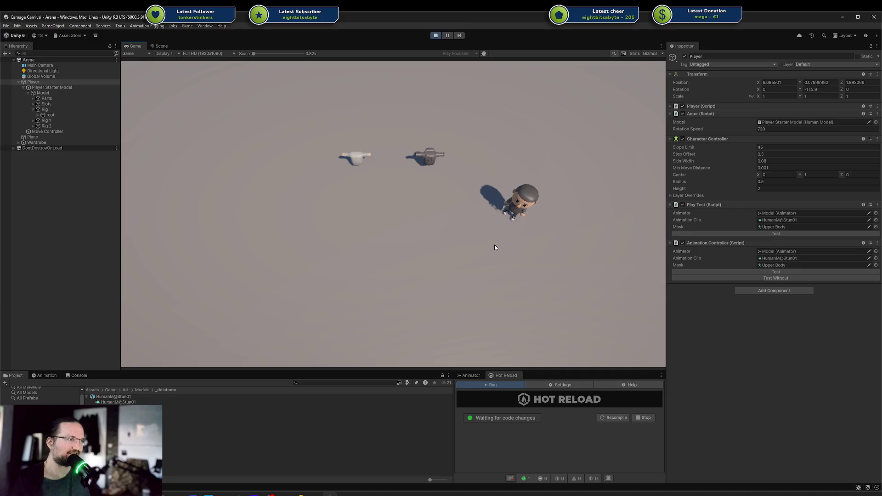
click(436, 36)
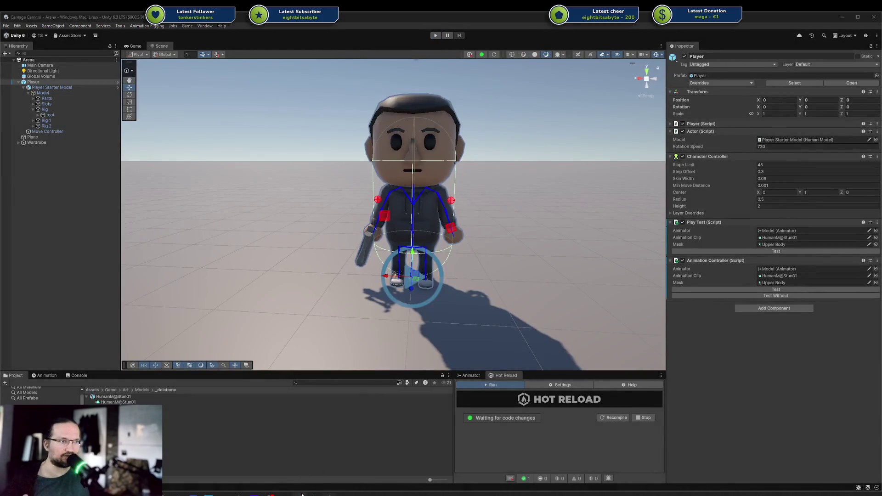
Write TestRoutine: ConnectInput(1, anim, 0, 0f), apply the mask, DoWeight fade, then DisconnectInput and anim.Destroy().
click(302, 495)
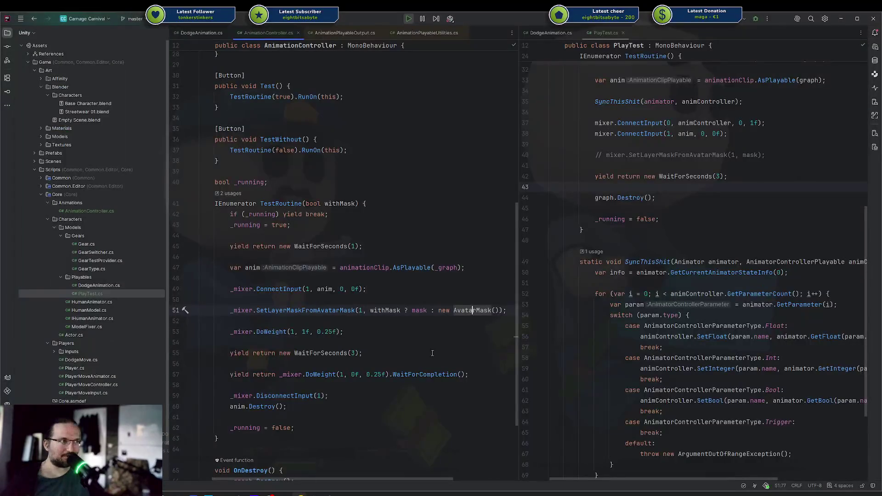
scroll(446, 313, down, 3)
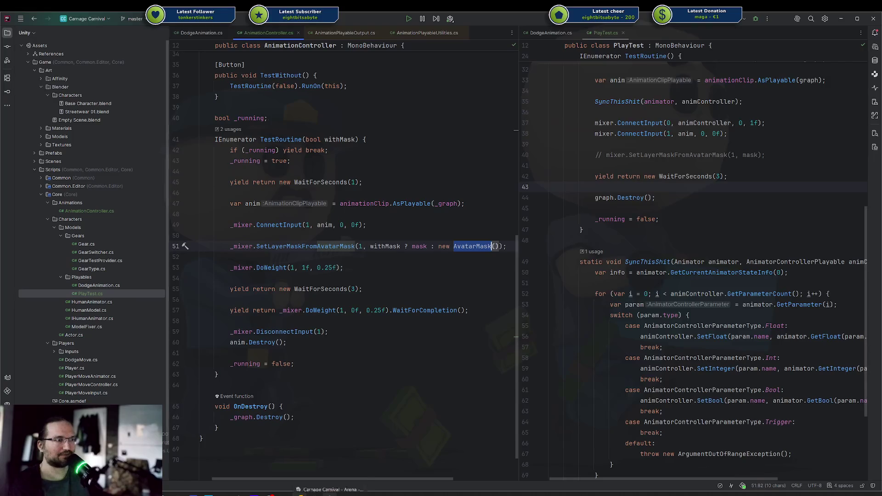
scroll(329, 96, up, 3)
scroll(330, 95, down, 5)
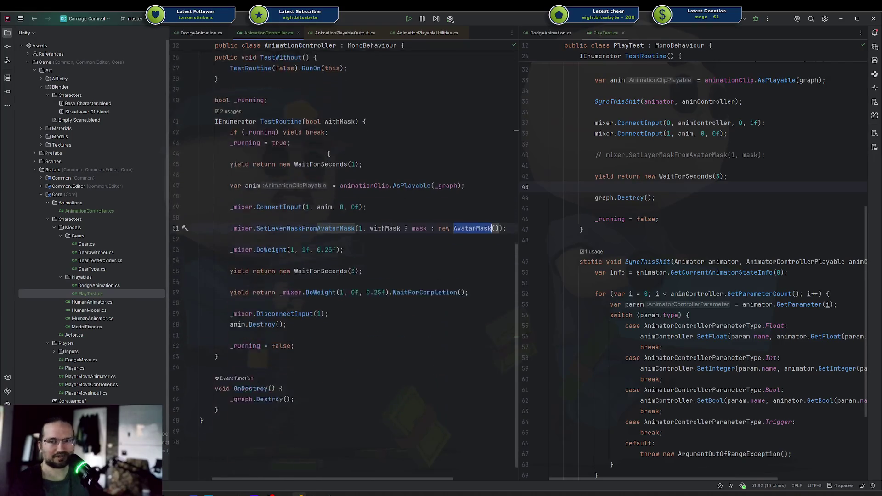
click(416, 239)
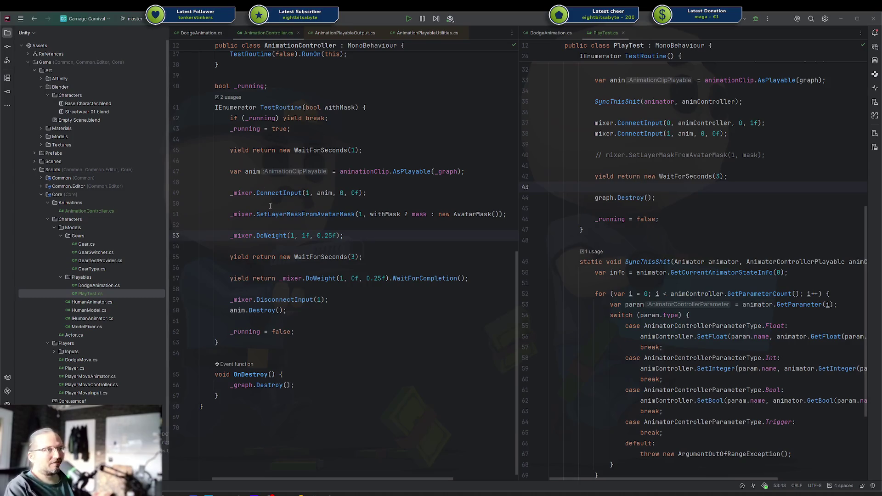
scroll(271, 206, up, 12)
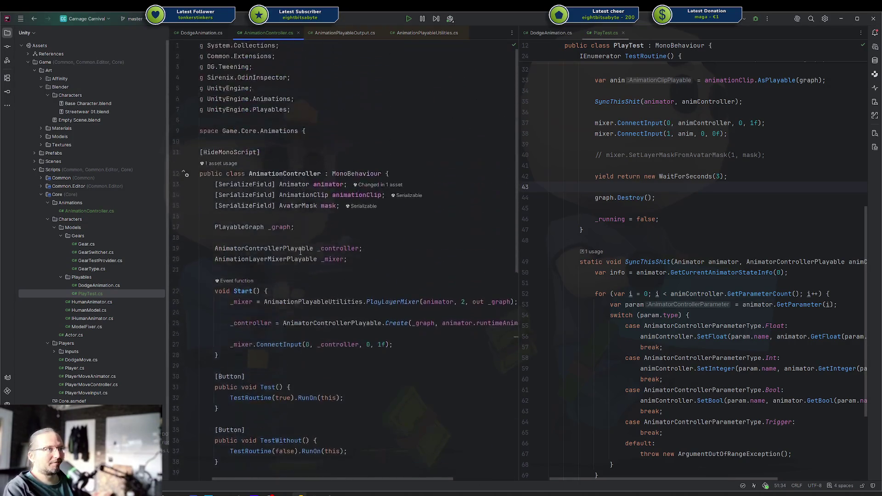
Review AnimationController.cs, place the caret on blank line 24 in Start(), and switch to Unity.
scroll(308, 477, left, 2)
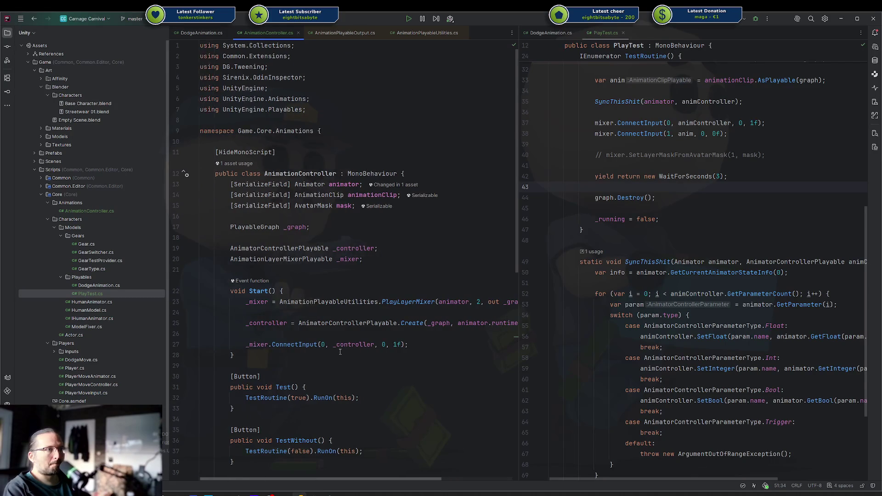
scroll(340, 352, down, 8)
scroll(434, 243, up, 5)
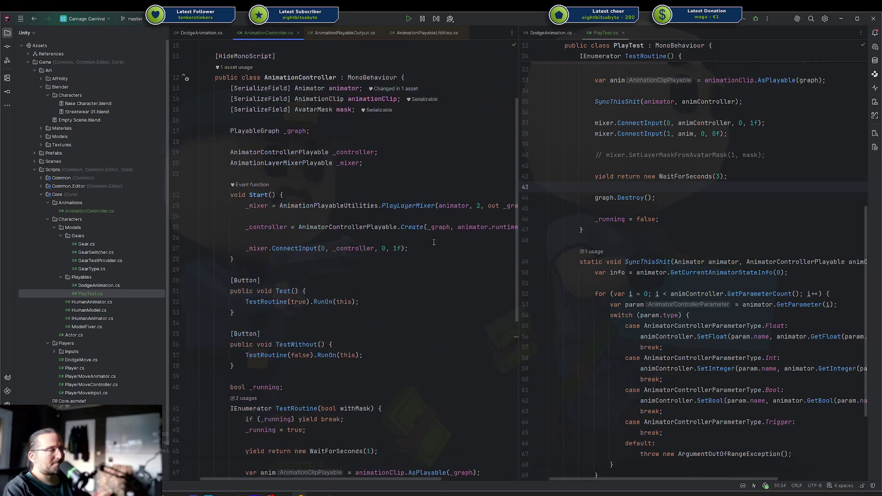
scroll(321, 242, down, 1)
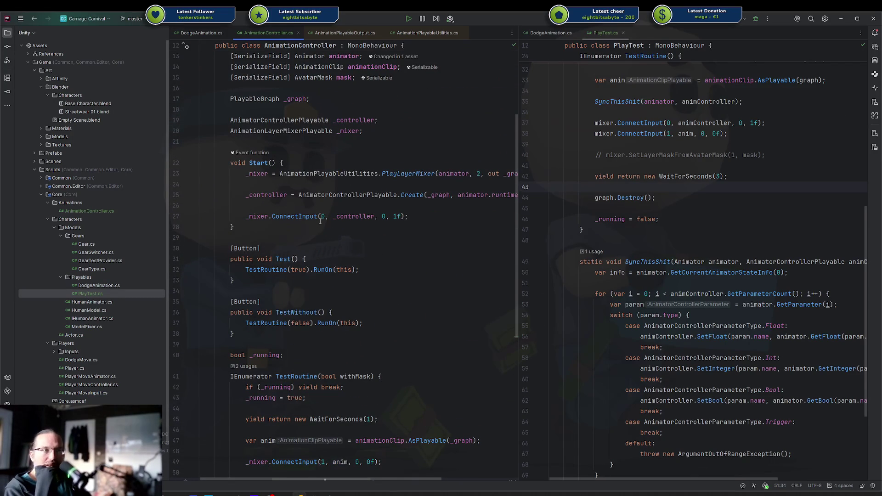
scroll(320, 221, down, 3)
scroll(320, 222, up, 5)
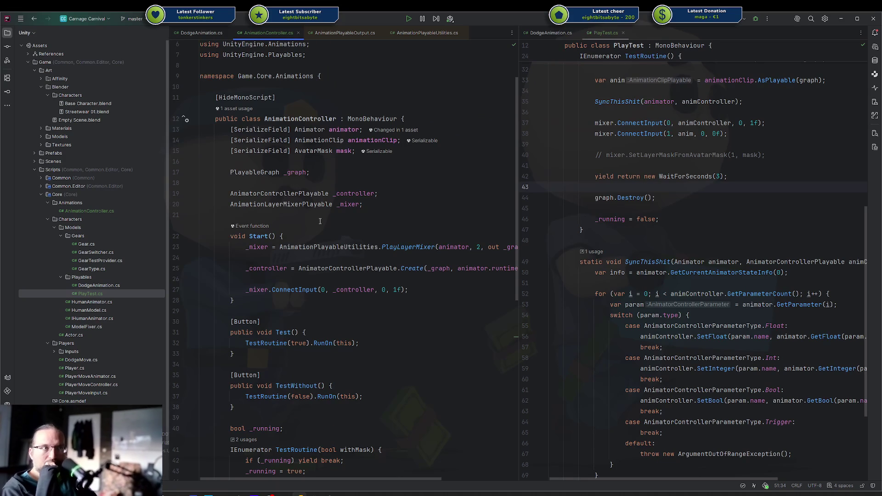
scroll(299, 273, down, 4)
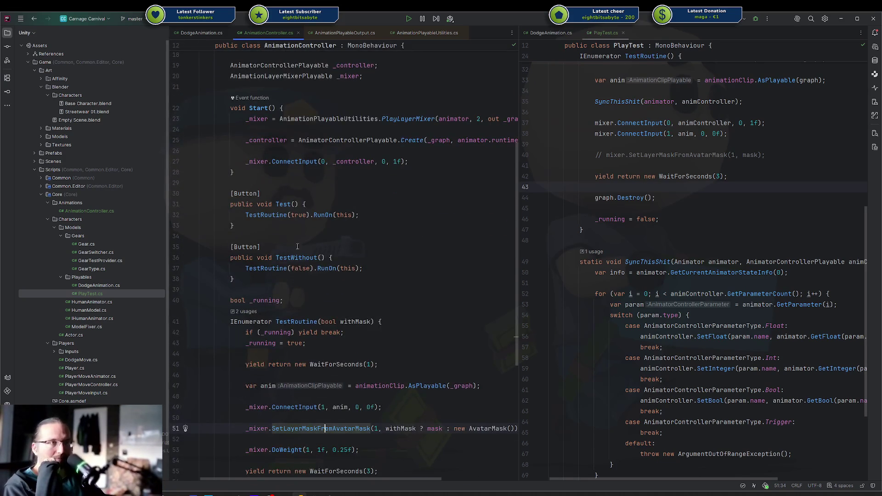
click(248, 130)
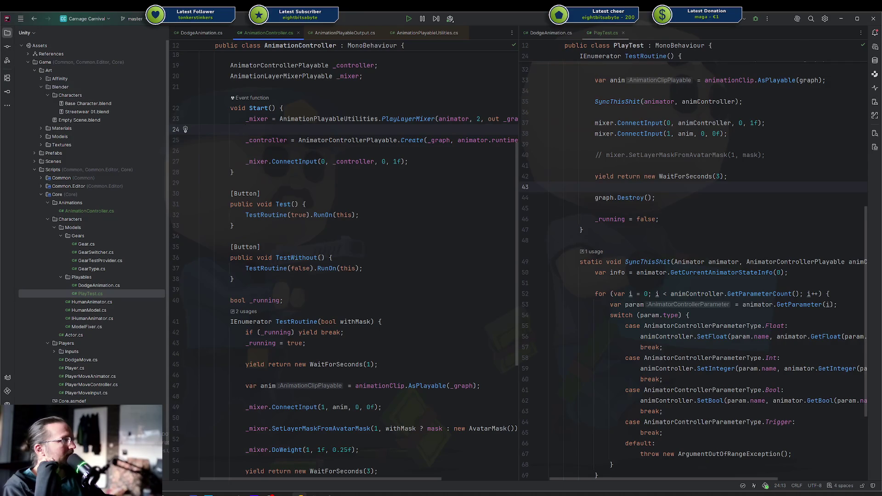
key(alt+Tab)
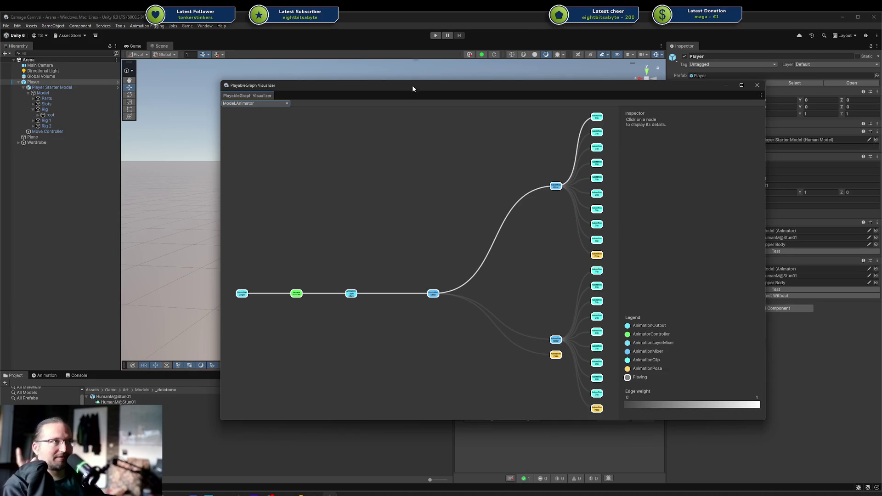
Close the PlayableGraph Visualizer, pan the Animator to the Run state, and remove the Play Test component.
click(470, 376)
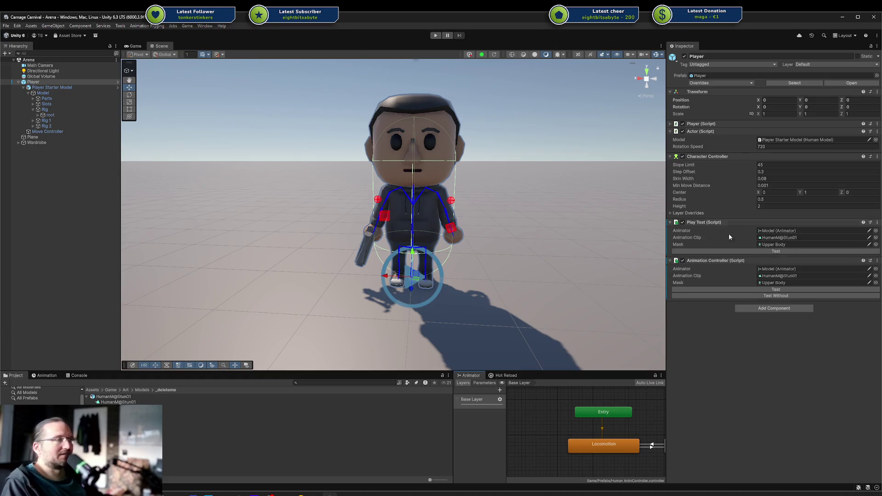
mouse_move(576, 425)
mouse_down()
mouse_move(521, 423)
mouse_move(539, 429)
mouse_up()
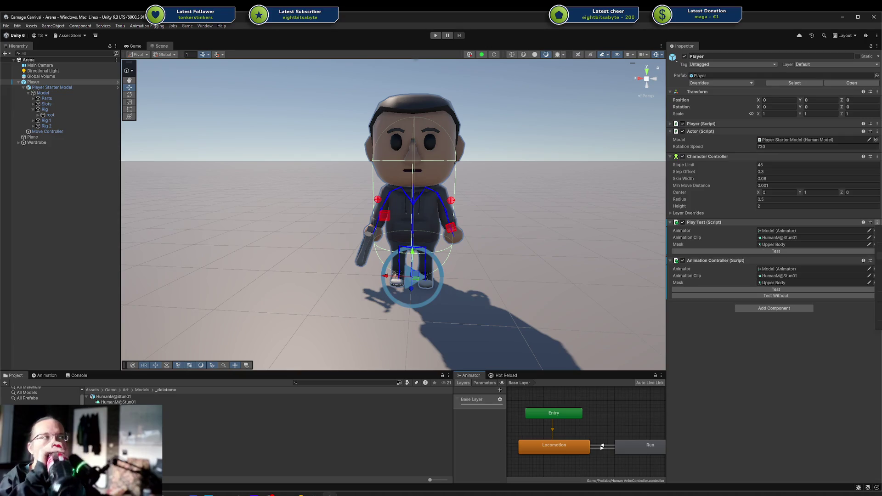
click(846, 241)
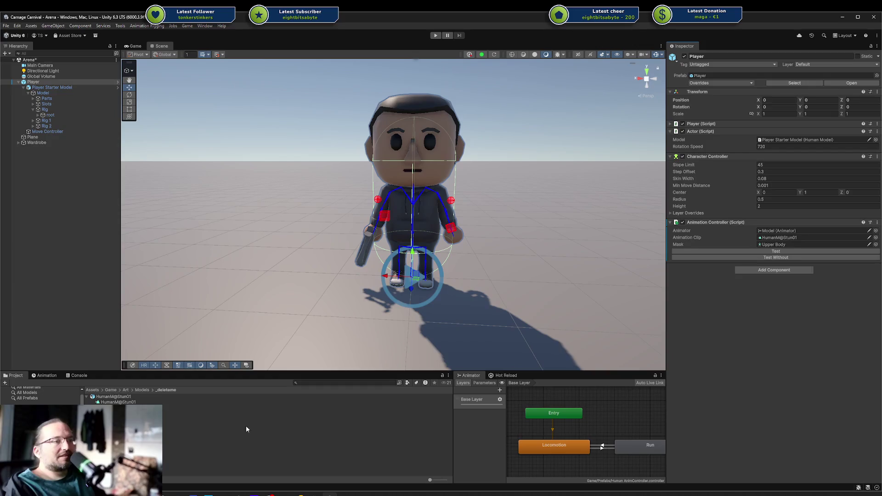
click(297, 495)
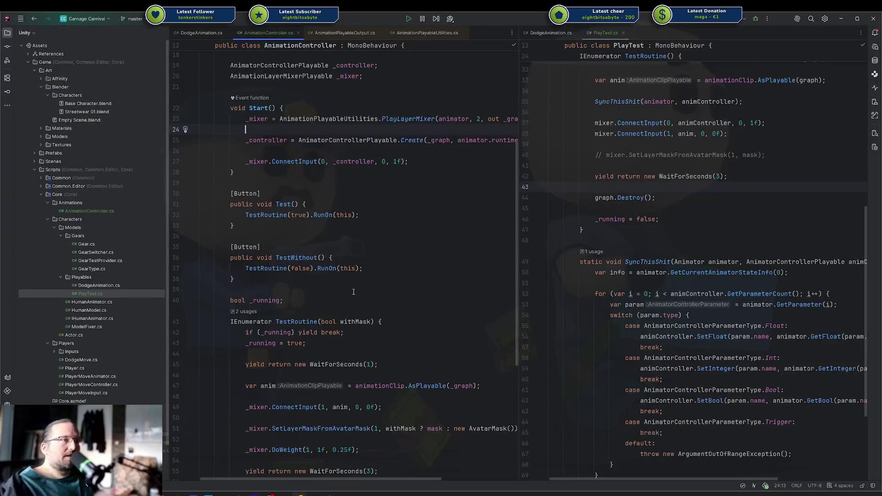
Check the AnimationOutput node in the graph view, then place the caret on empty line 61 in Rider.
scroll(337, 296, down, 5)
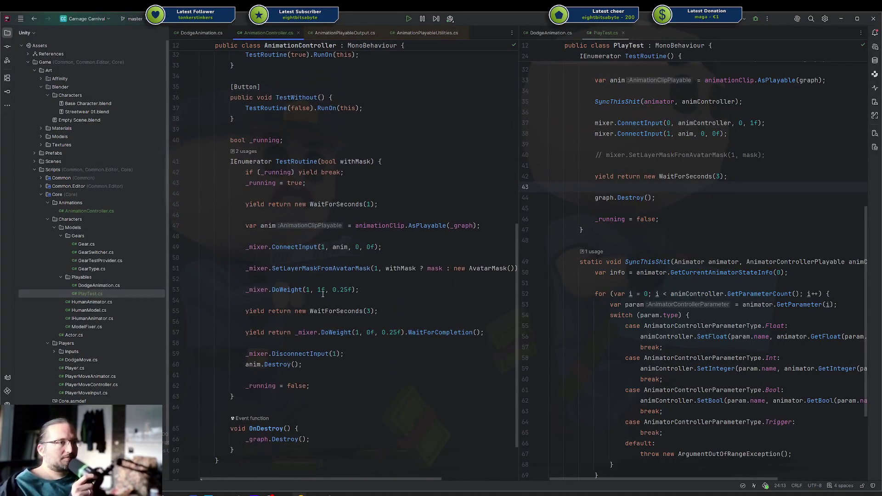
key(alt+Tab)
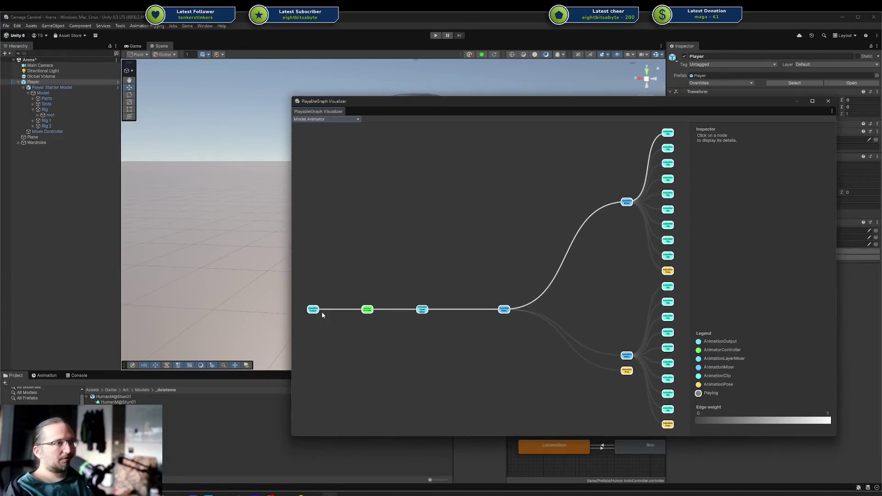
click(319, 310)
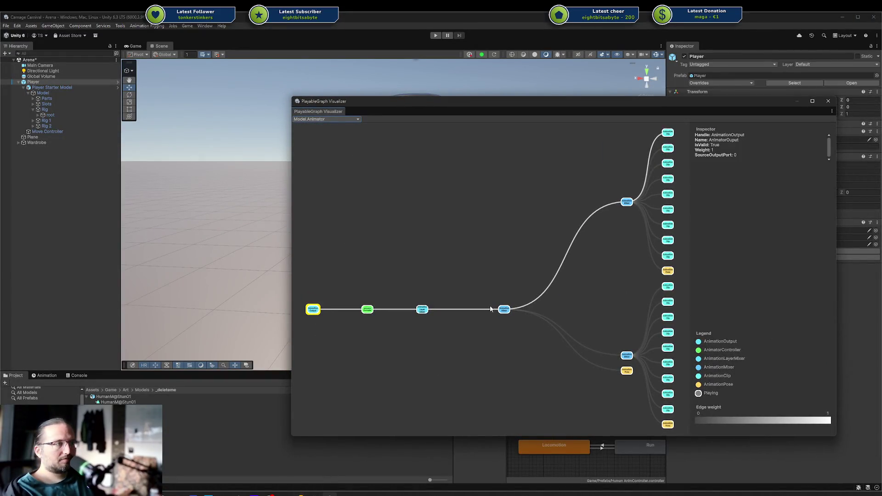
key(alt+Tab)
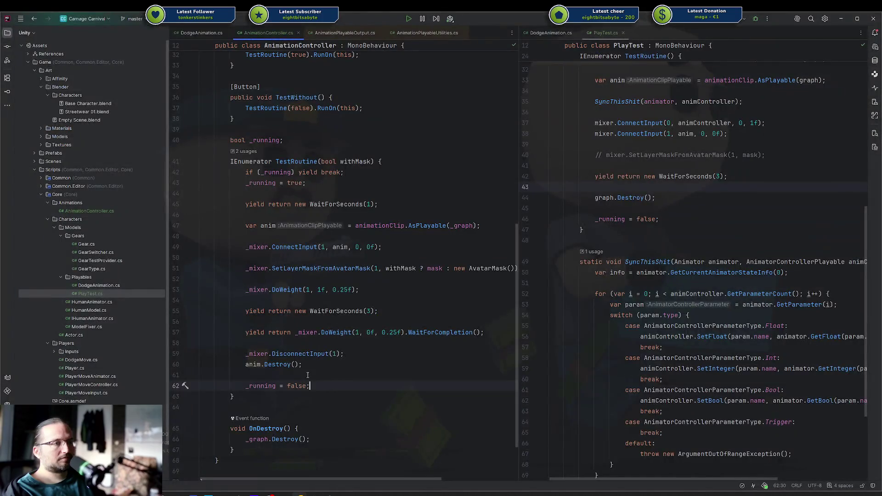
click(308, 375)
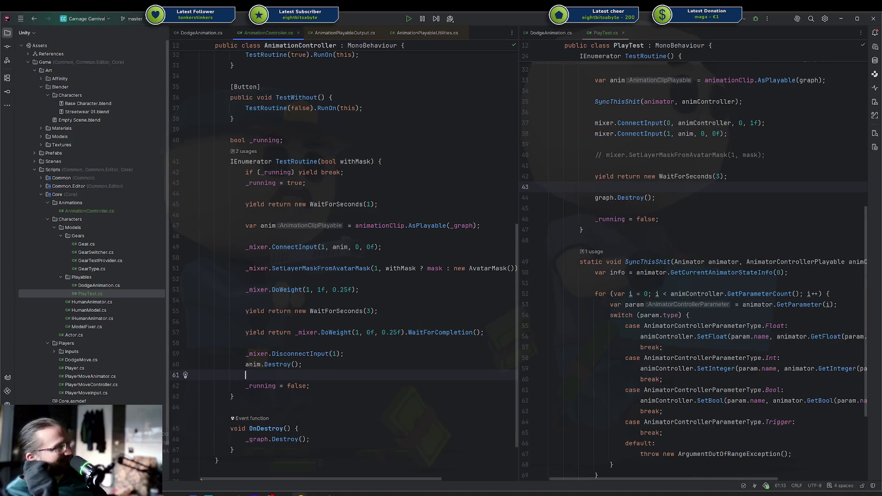
Reload the Model.Animator graph in the PlayableGraph Visualizer and inspect its AnimationOutput node details.
key(alt+Tab)
click(237, 147)
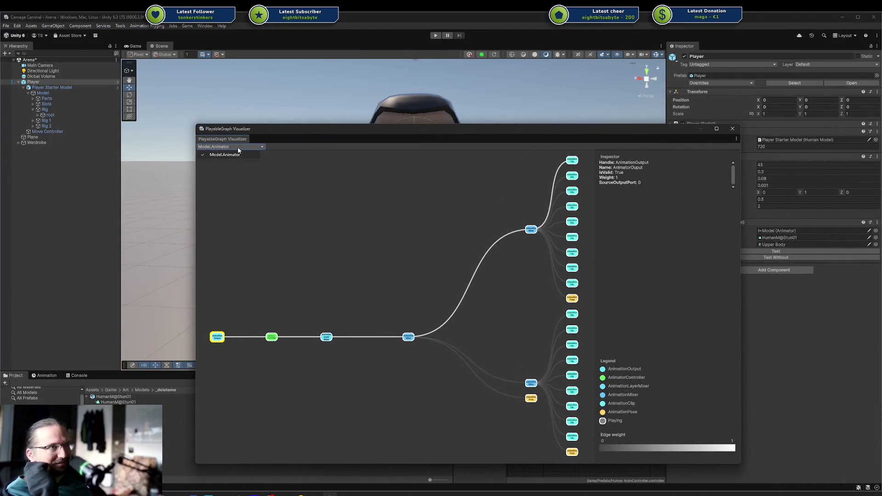
click(238, 155)
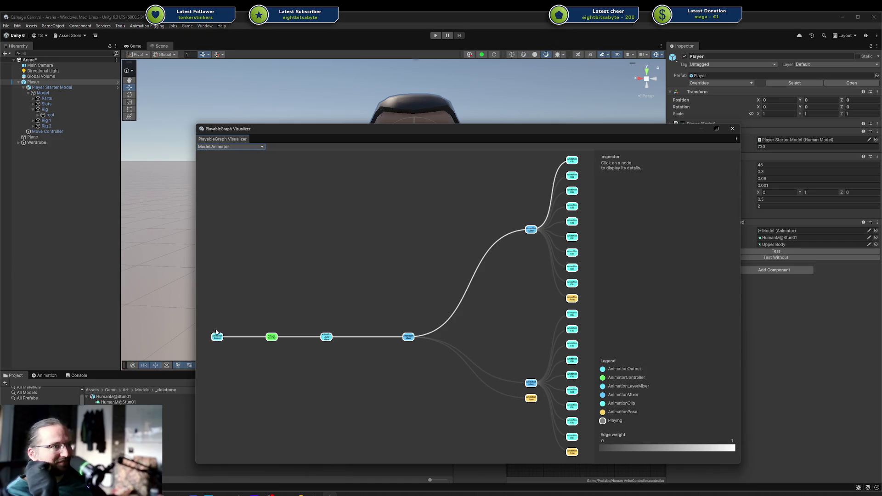
click(217, 338)
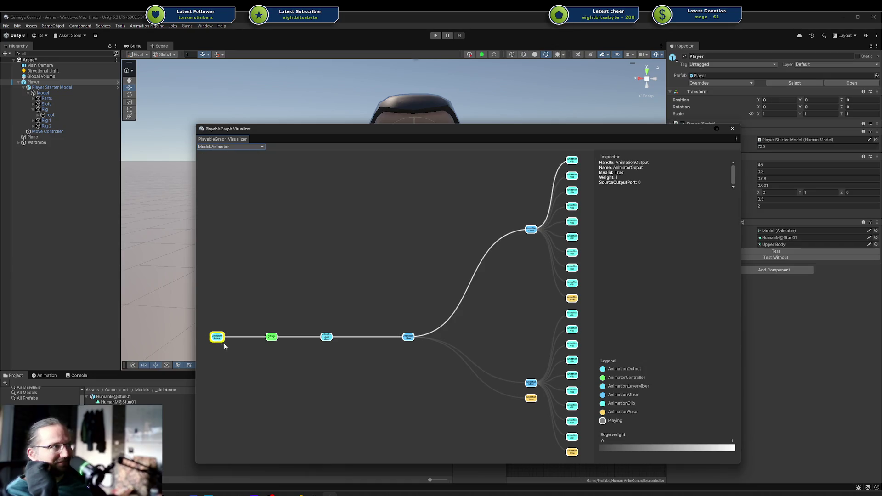
click(226, 346)
click(220, 340)
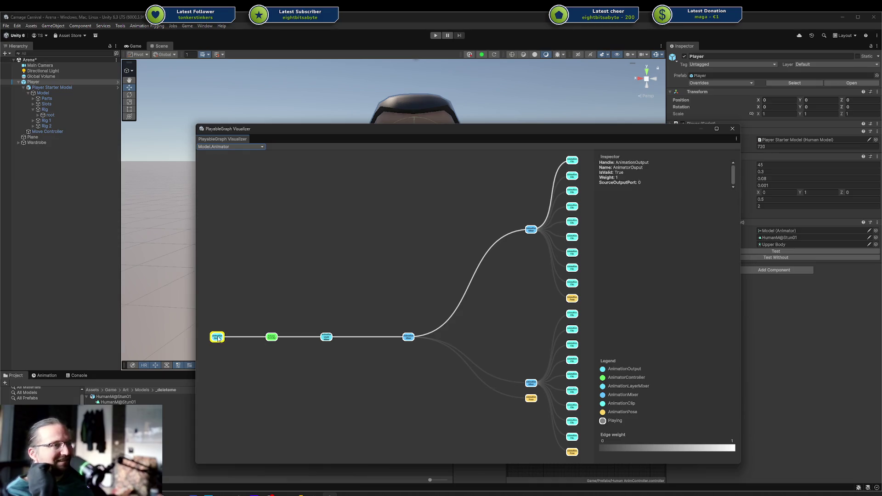
click(251, 310)
click(220, 340)
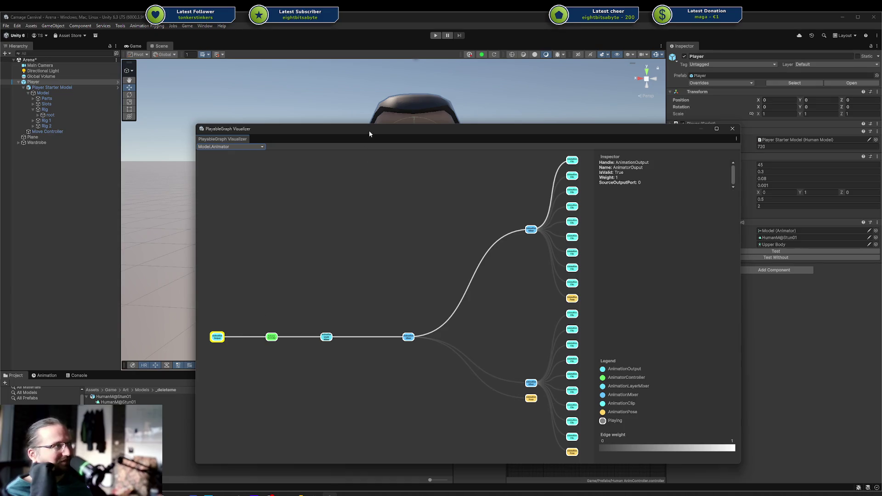
key(alt+F4)
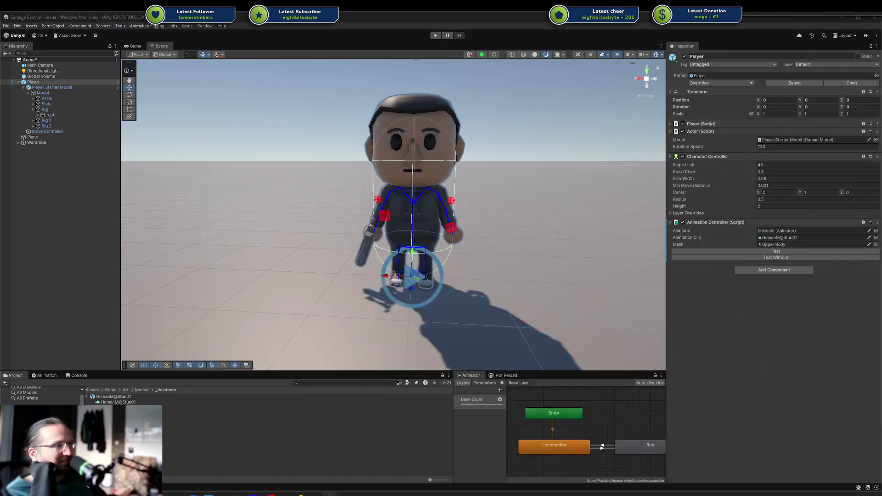
key(alt+Tab)
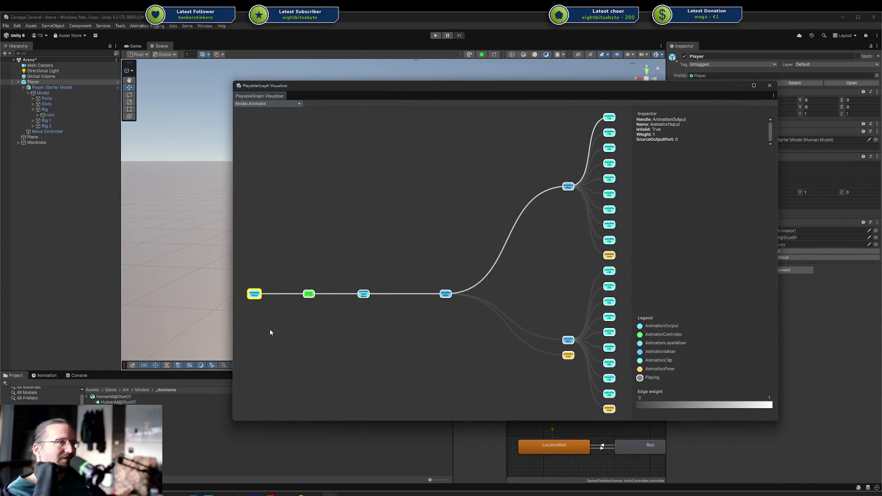
click(251, 317)
click(257, 295)
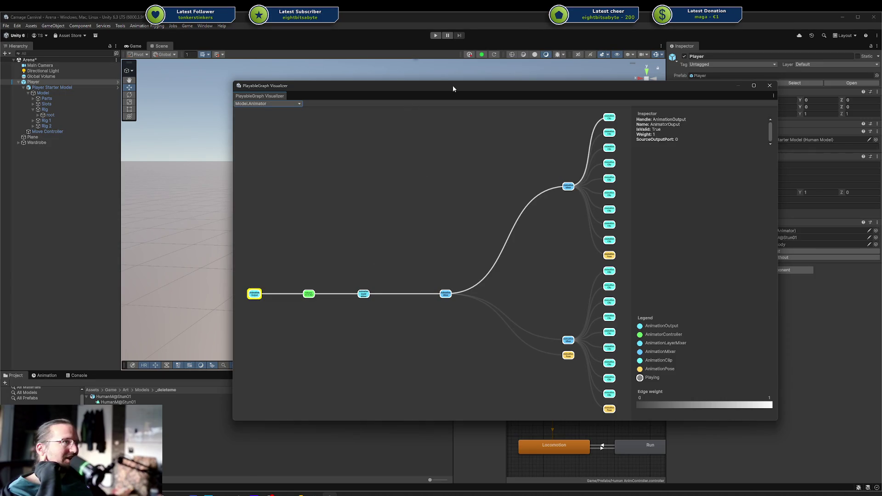
key(super+shift+Right)
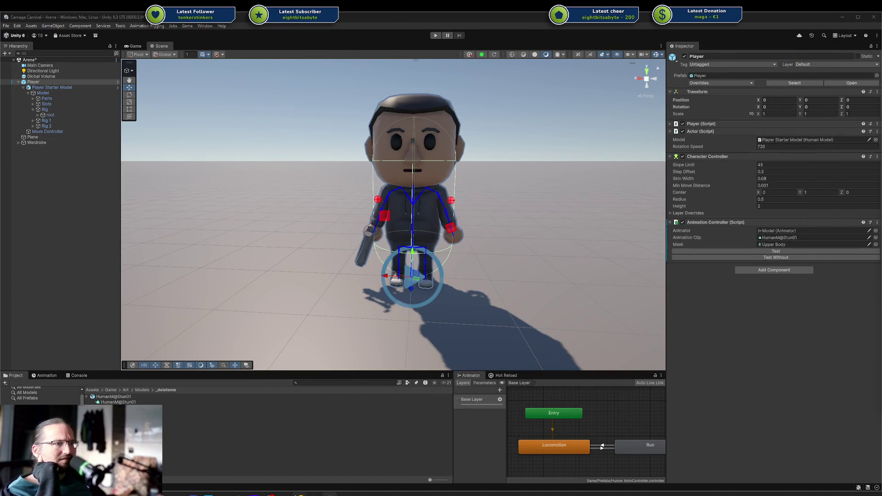
click(330, 495)
click(877, 49)
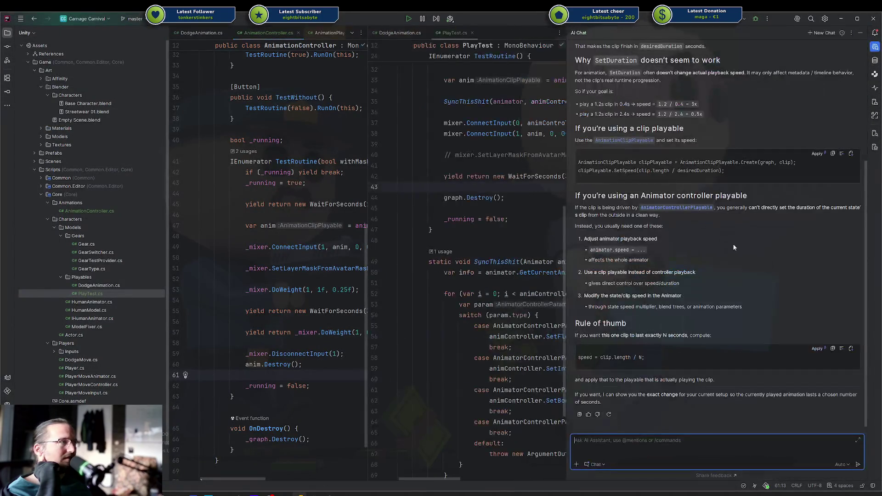
Ask the AI assistant 'can I somehow get the PlayableGraph from an animator?'.
text(can I somehow get)
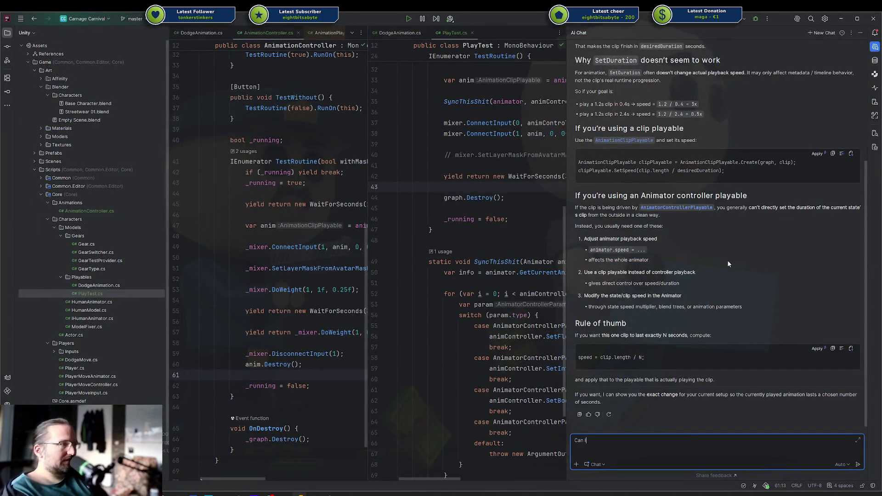
text( th)
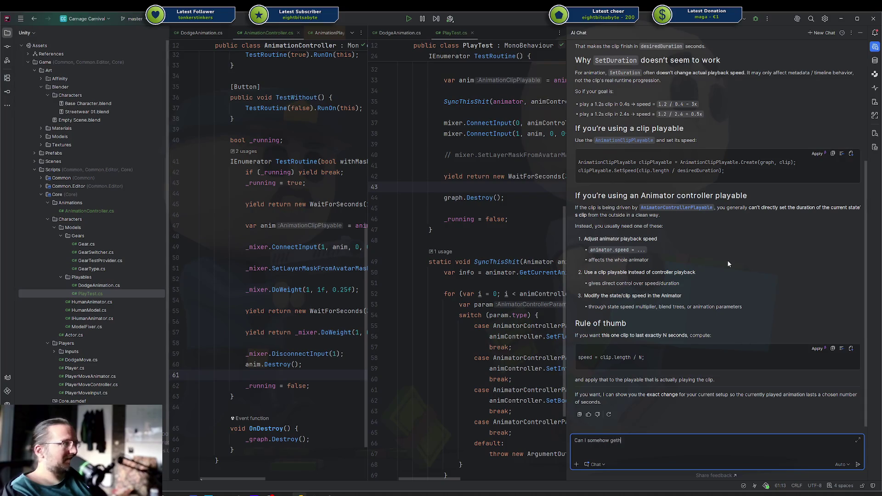
key(BackSpace)
text( the )
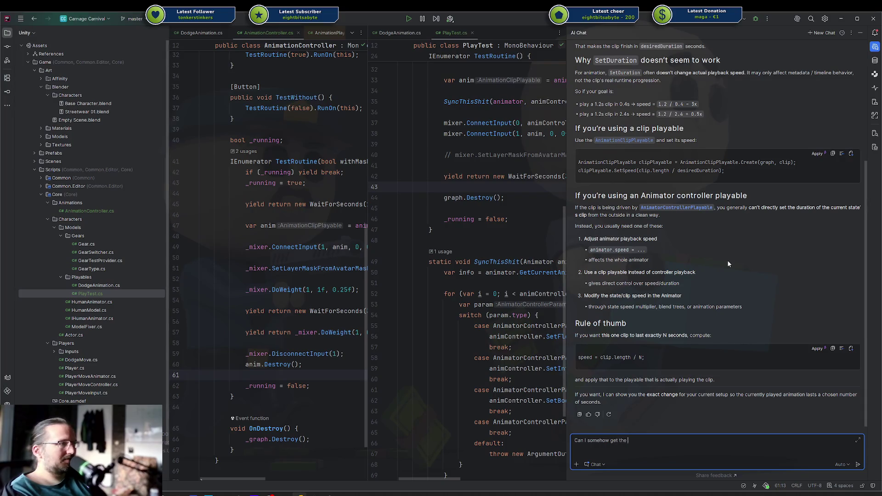
text(PlayableOutput)
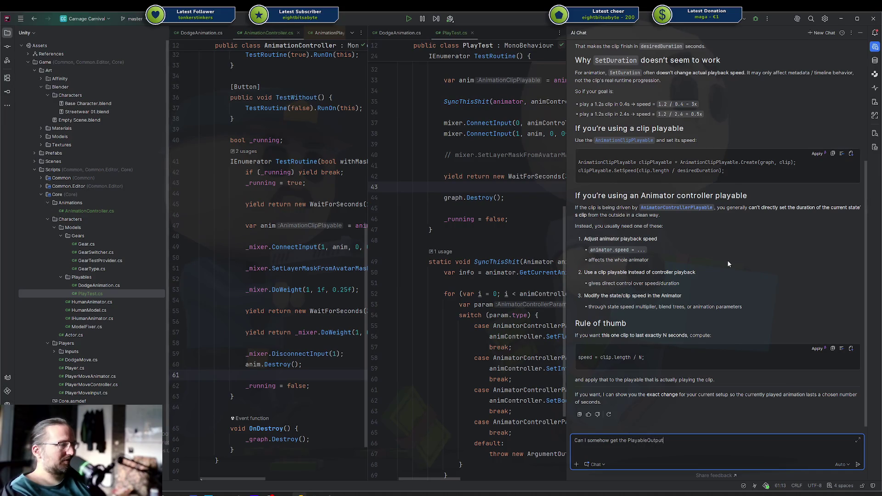
text(/Grap)
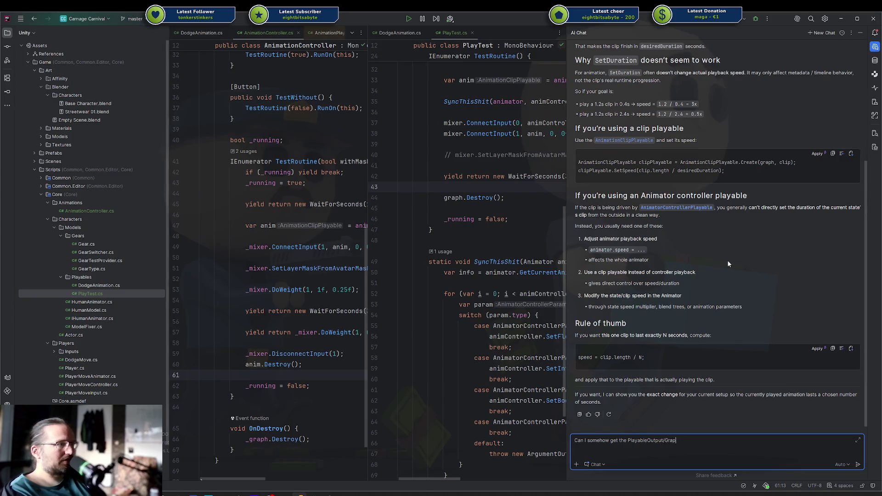
text(h from an animator?)
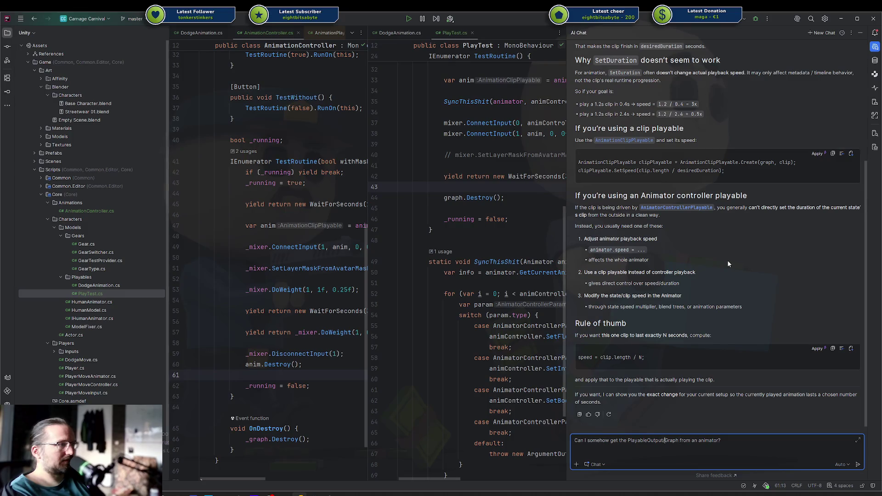
key(BackSpace)
key(BackSpace)
key(BackSpace)
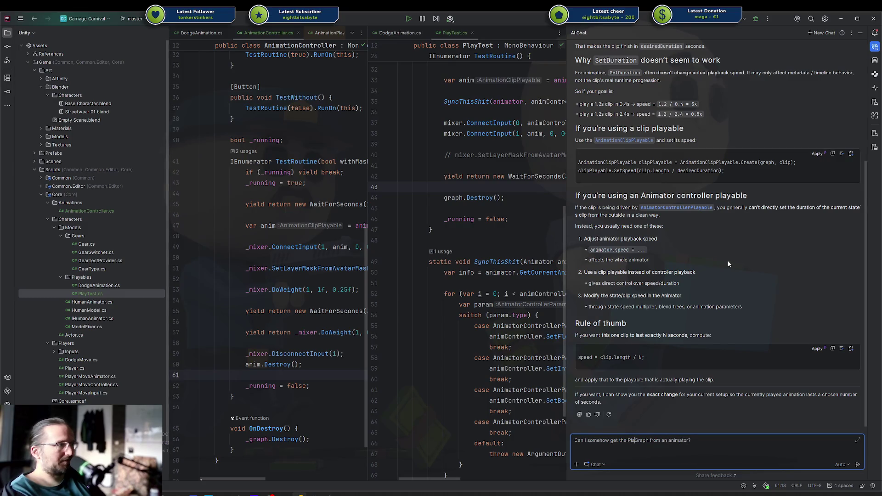
text(yable)
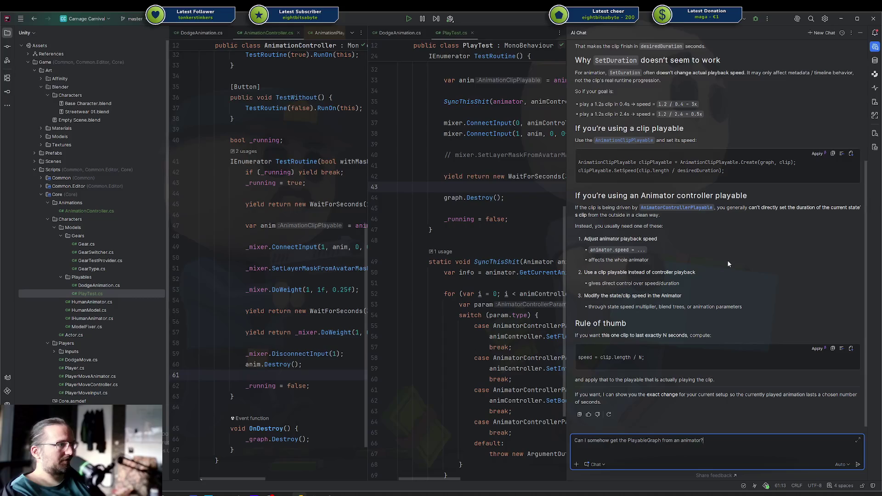
key(Return)
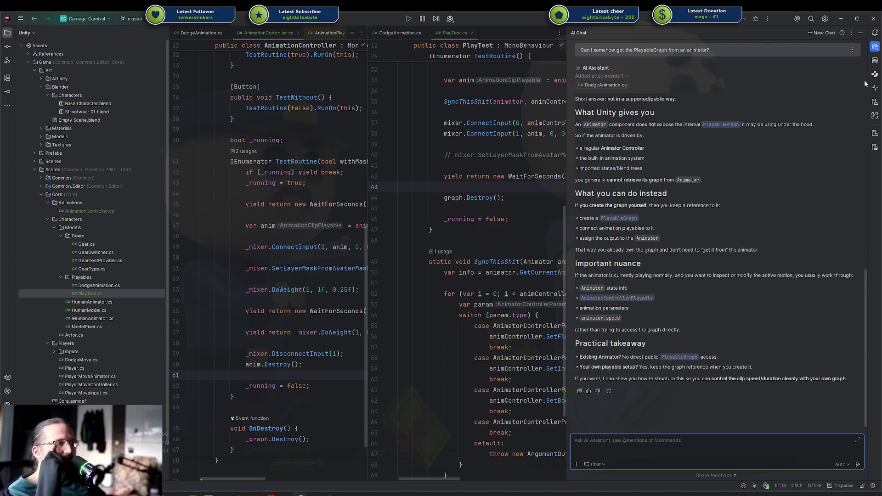
Close the AI chat panel and open the decompiled Animator class source.
click(879, 51)
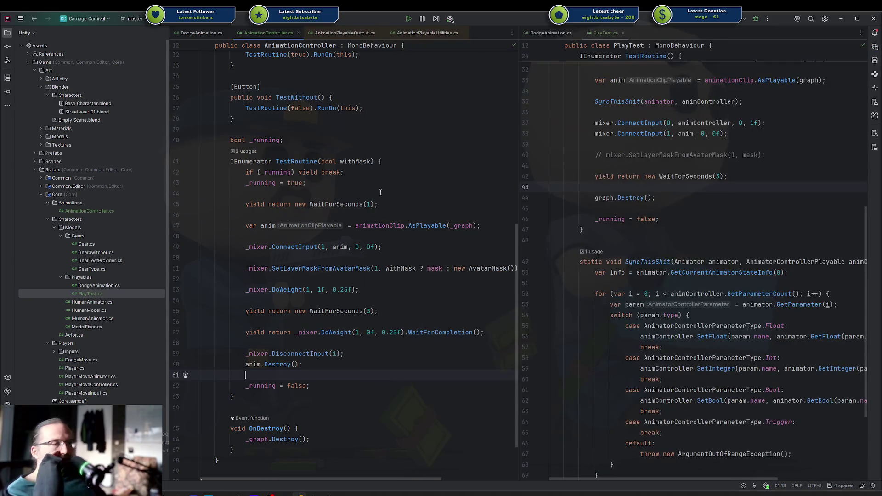
scroll(329, 250, up, 8)
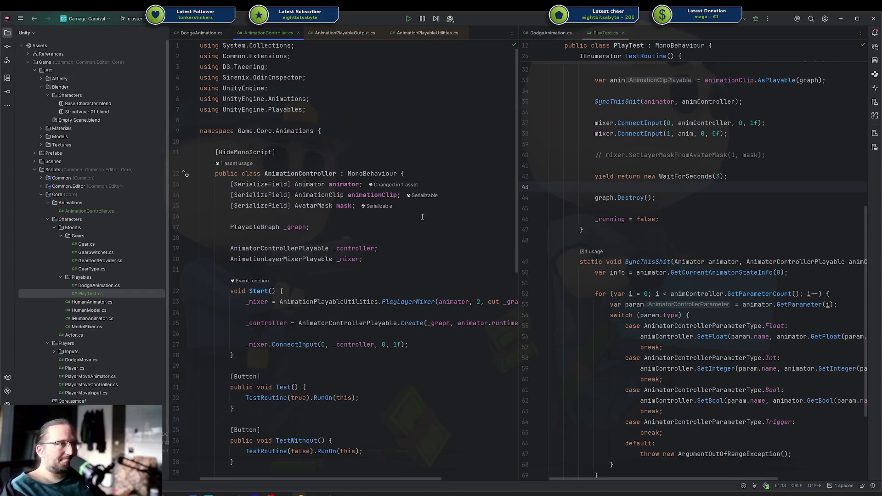
ctrl+click(307, 184)
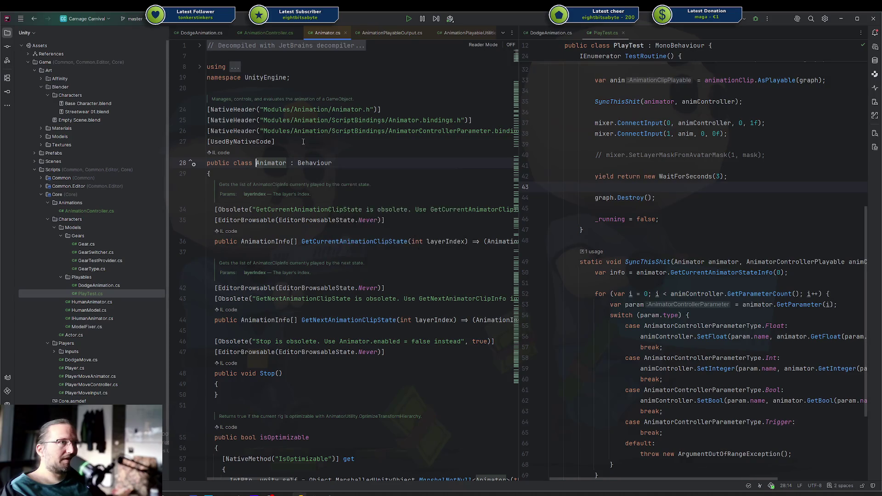
Search Animator.cs for 'Playable' to reach the playableGraph property, then go to AnimationController.cs.
scroll(299, 135, down, 5)
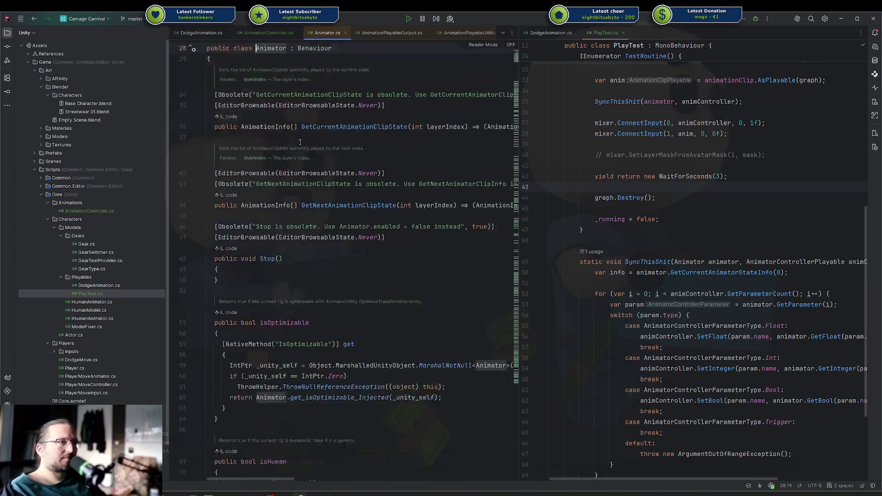
click(322, 254)
key(ctrl+f)
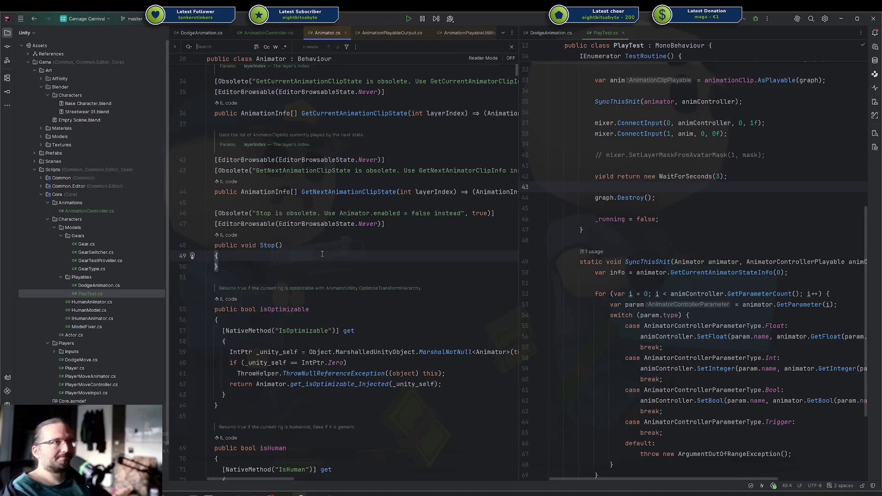
text(Playable)
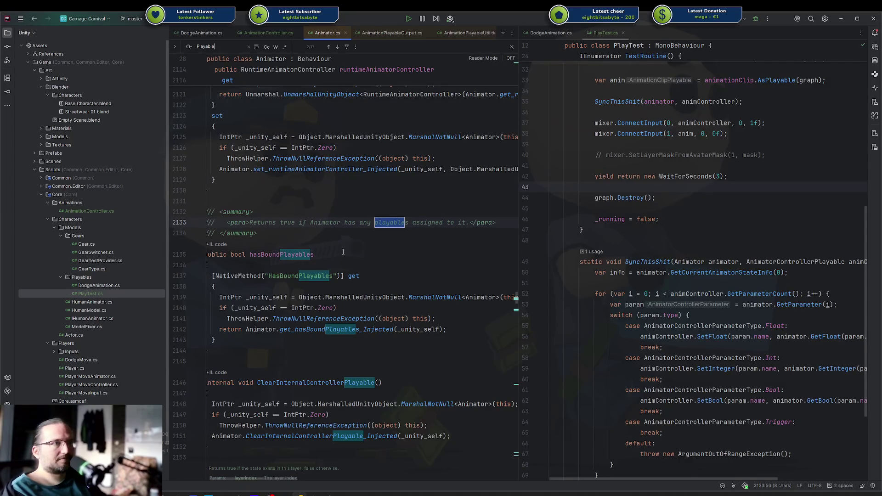
key(Return)
key(Return)
key(Return)
key(Return)
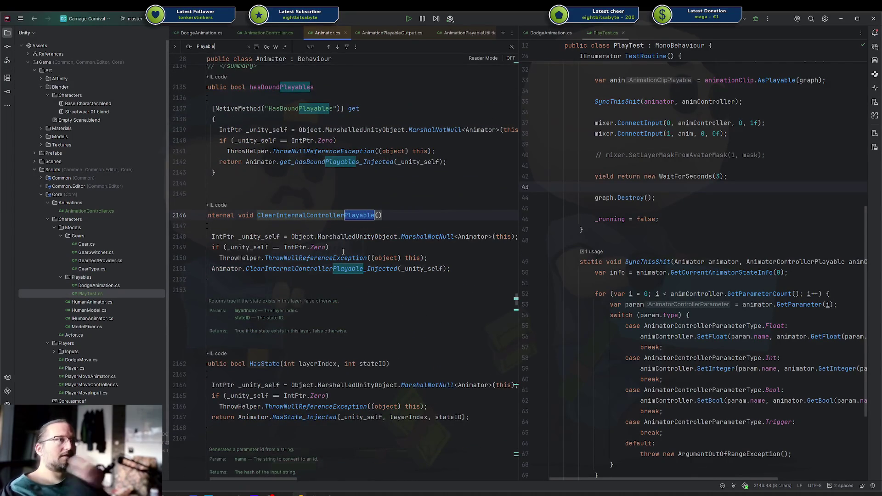
key(Return)
key(Return)
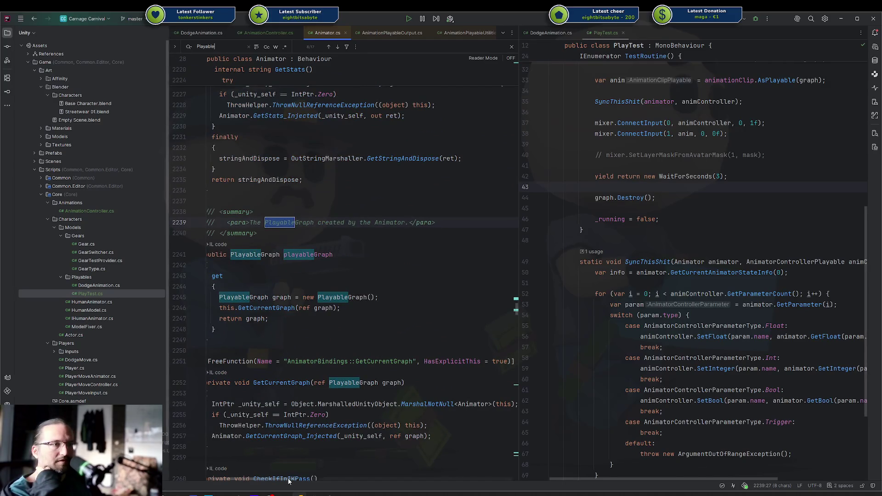
drag(287, 480, 216, 480)
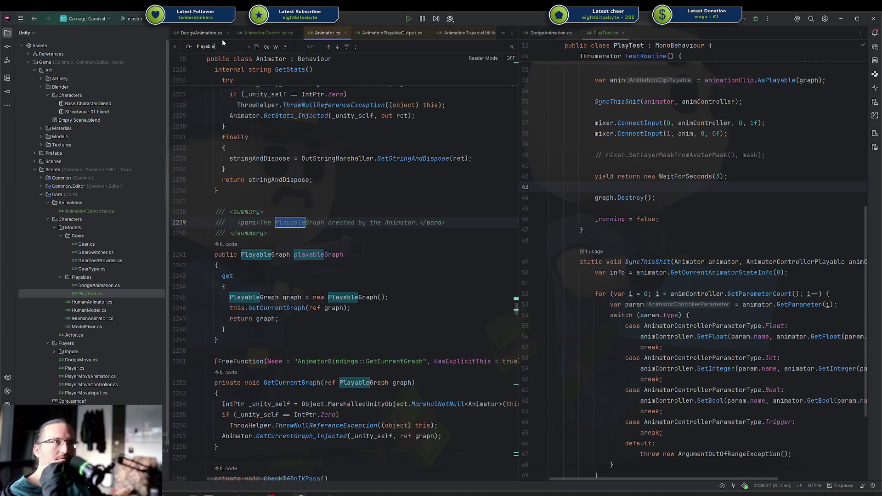
click(268, 33)
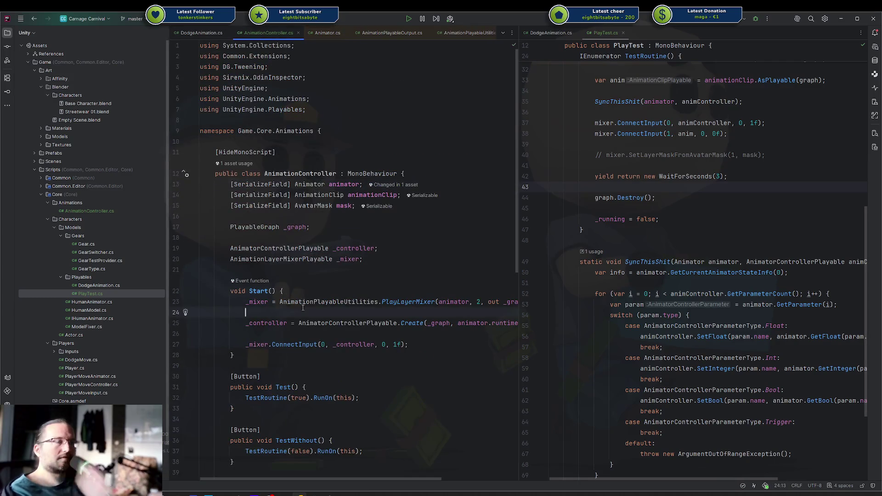
text(animator.pla)
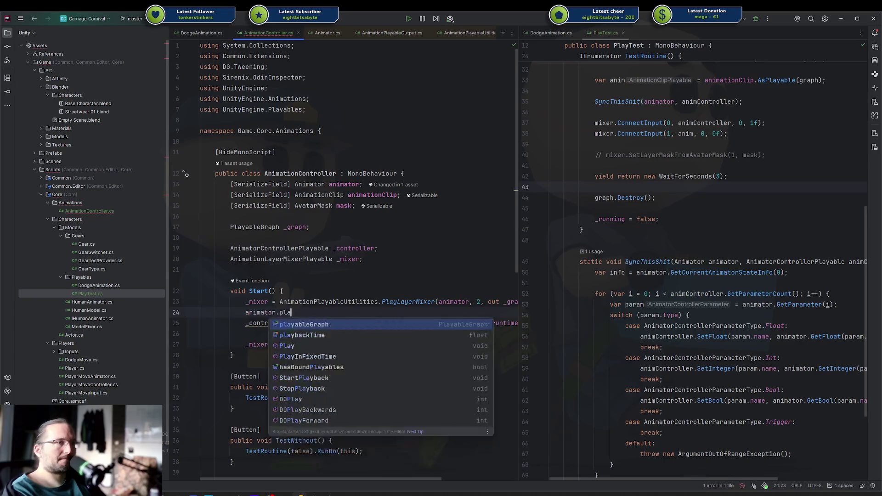
text(y)
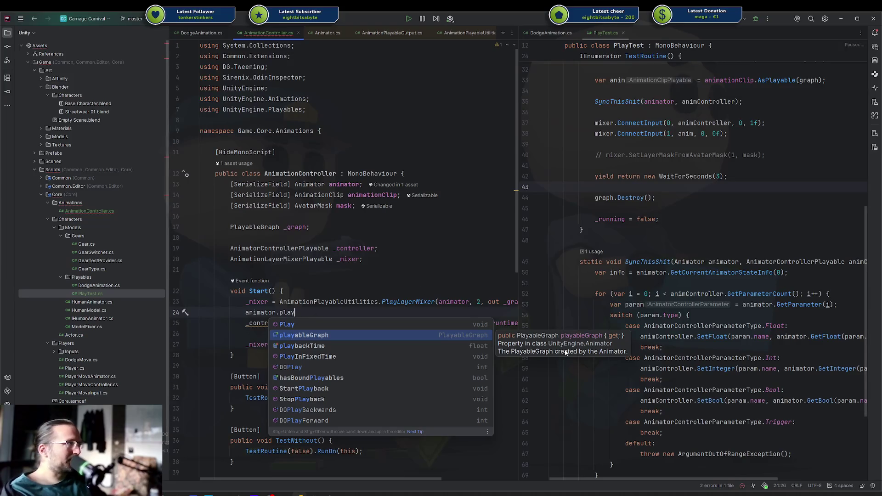
key(Return)
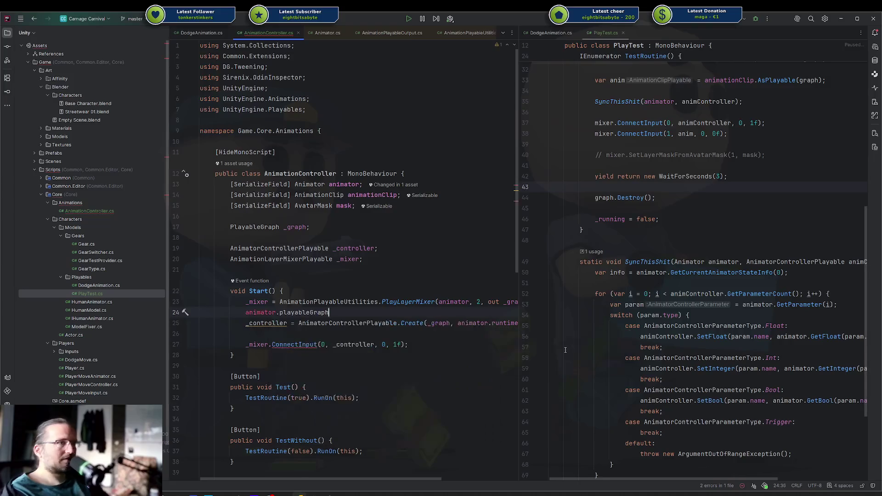
text(.getout)
key(shift+Home)
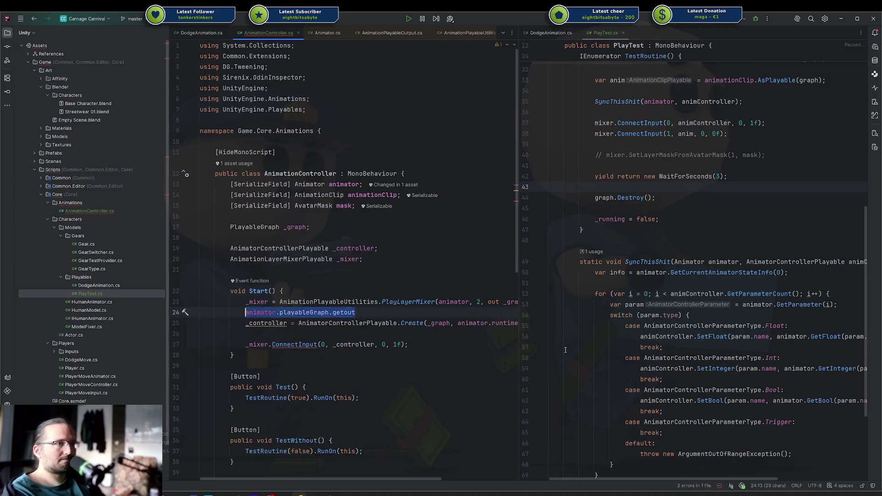
key(BackSpace)
scroll(565, 350, down, 3)
scroll(276, 258, down, 6)
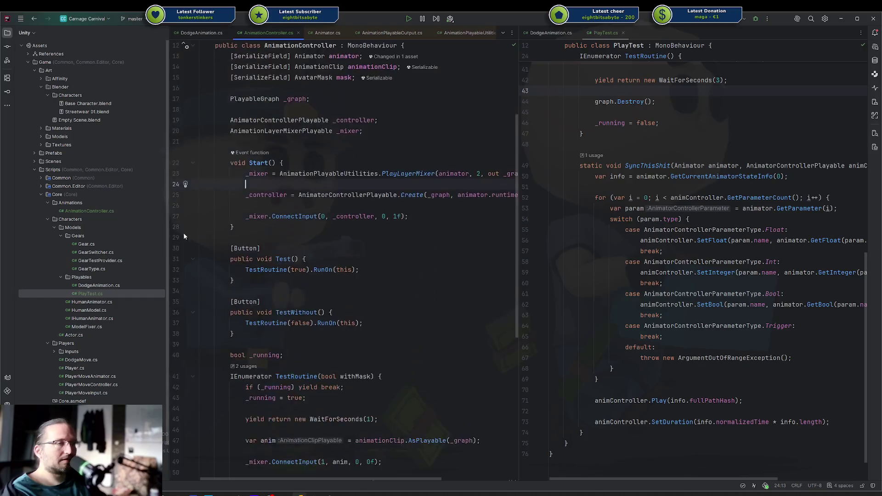
scroll(207, 230, up, 5)
click(103, 212)
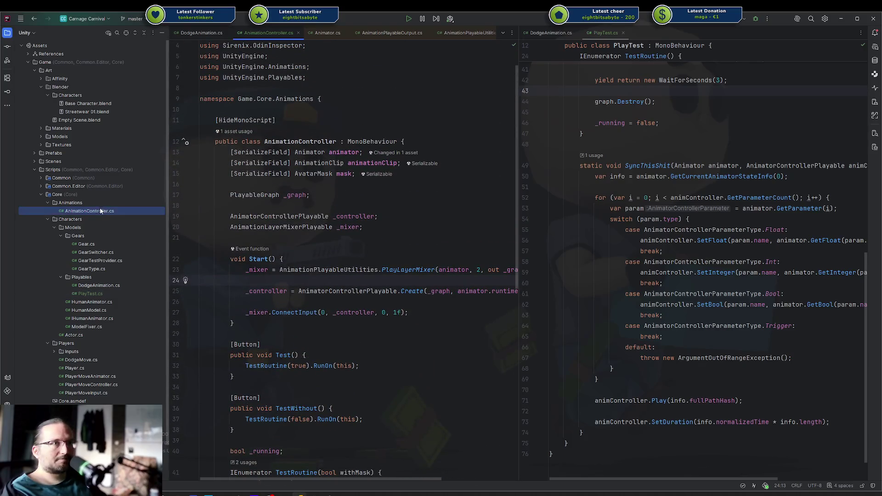
Open PlayTest.cs from the Animations folder in the Explorer.
right_click(86, 204)
mouse_move(138, 211)
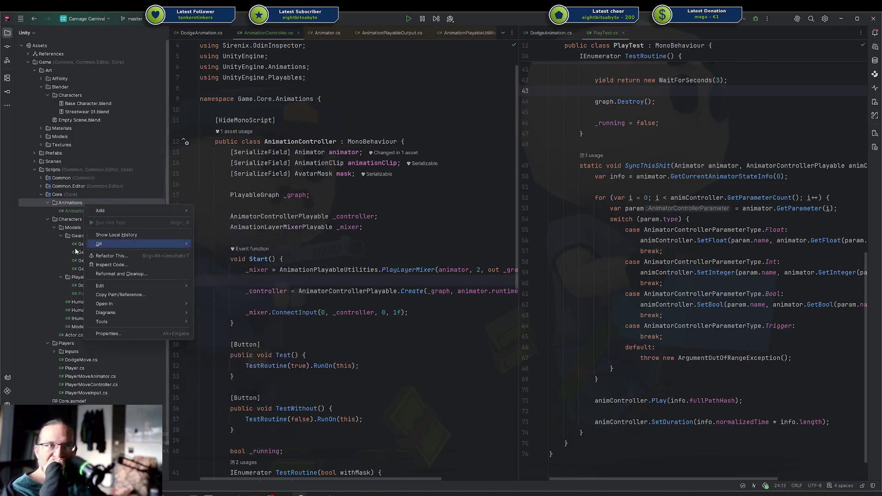
click(78, 296)
double_click(78, 296)
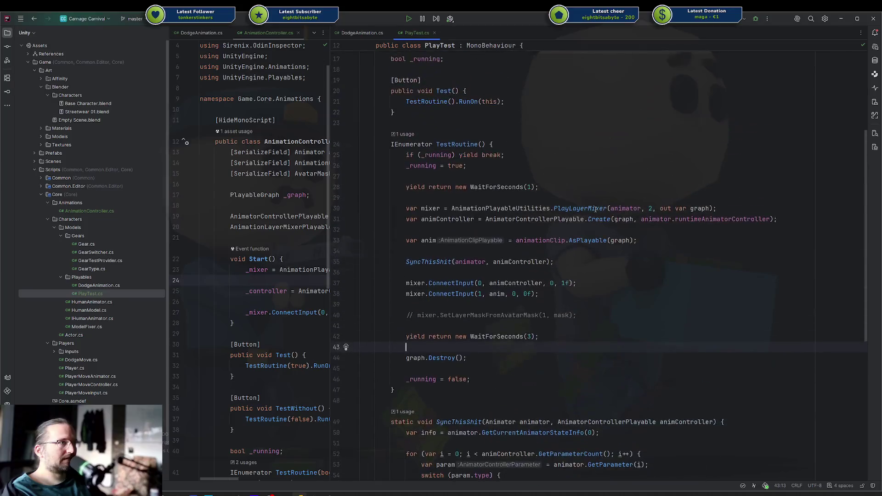
Delete the SyncThisShit method and its call from TestRoutine.
scroll(490, 323, down, 2)
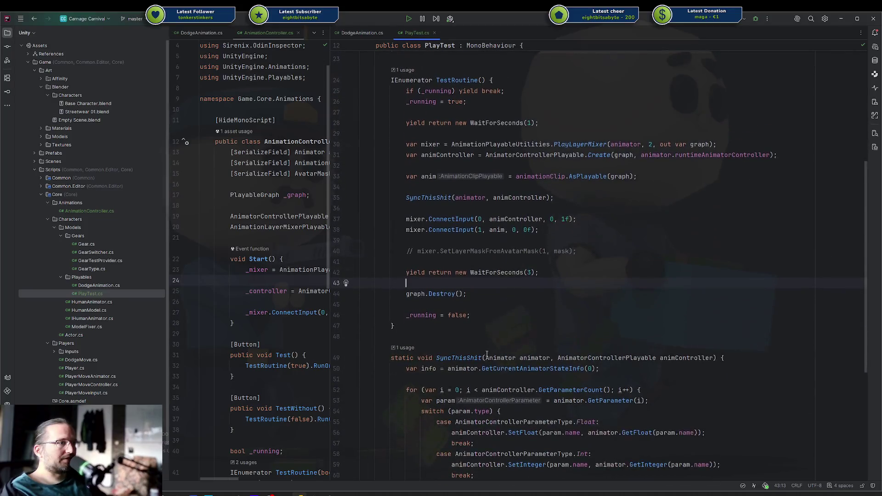
click(458, 358)
key(ctrl+w)
key(ctrl+w)
key(ctrl+w)
key(Delete)
key(BackSpace)
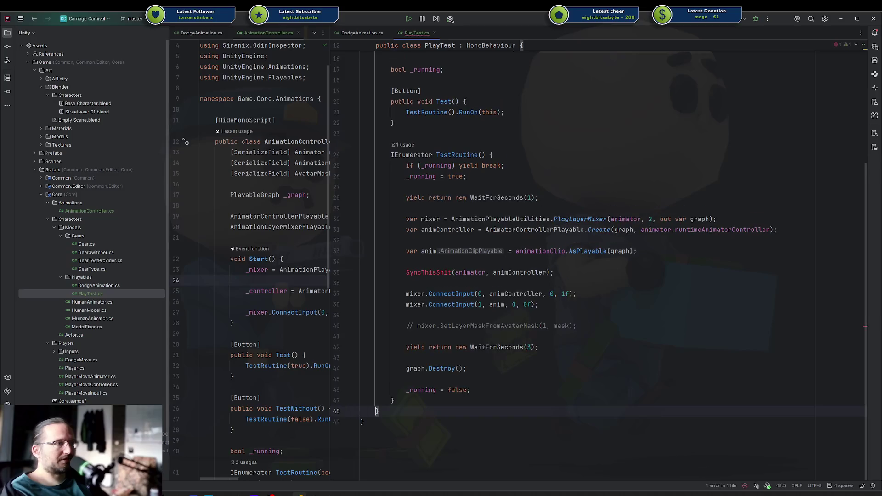
key(Up)
key(Up)
key(Up)
key(Up)
key(Up)
key(ctrl+y)
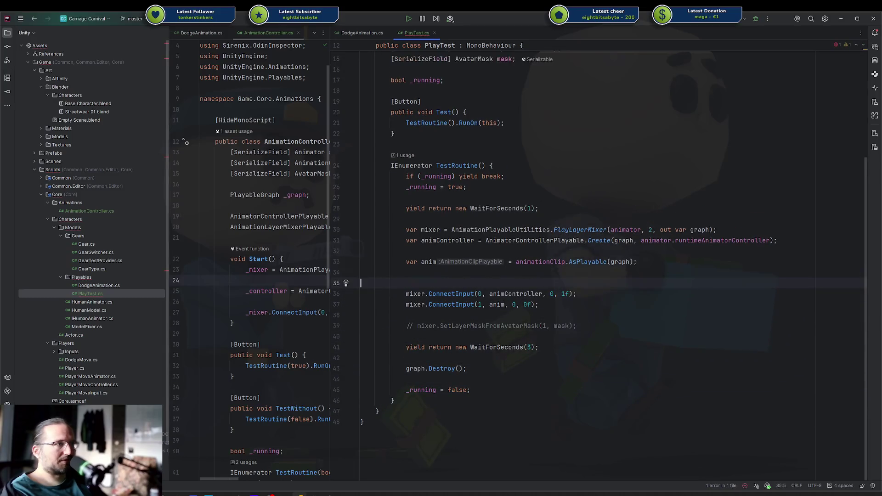
key(BackSpace)
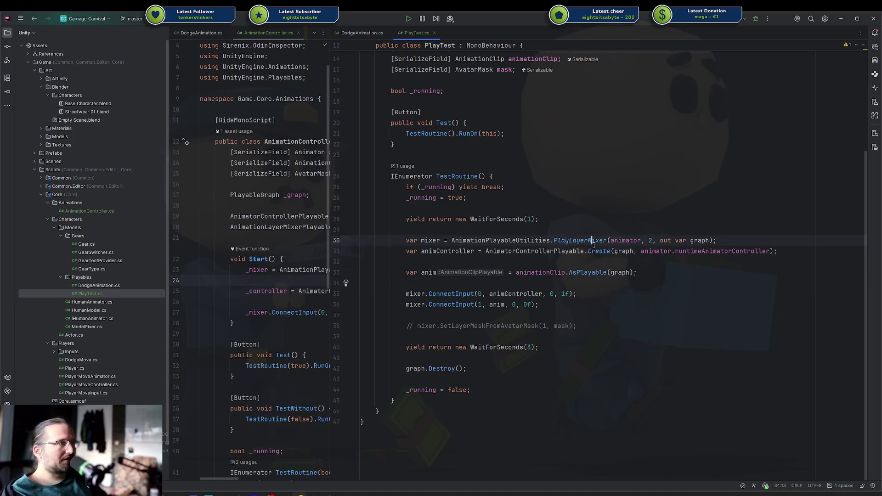
Delete line 31's animController AnimatorControllerPlayable.Create declaration.
click(554, 251)
double_click(440, 251)
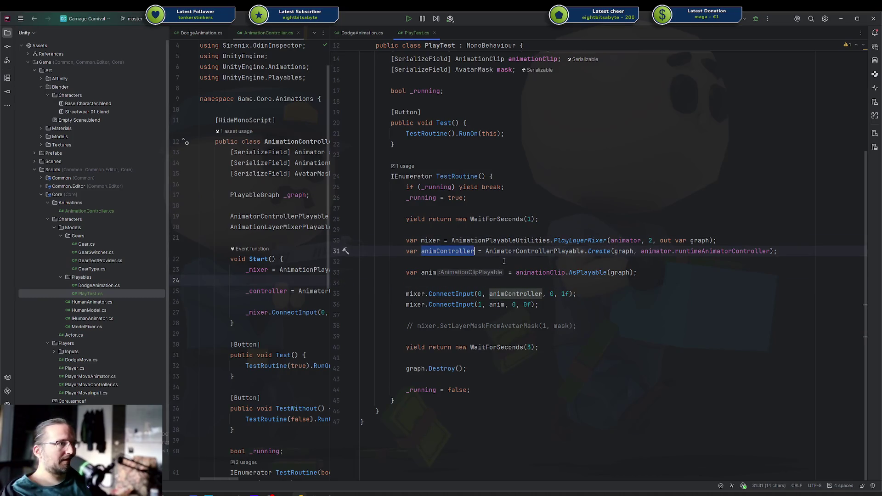
drag(495, 250, 808, 250)
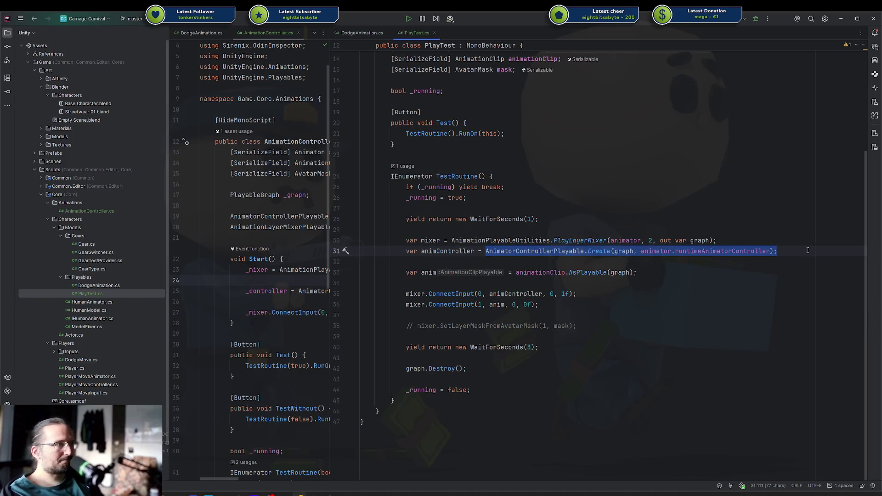
key(ctrl+y)
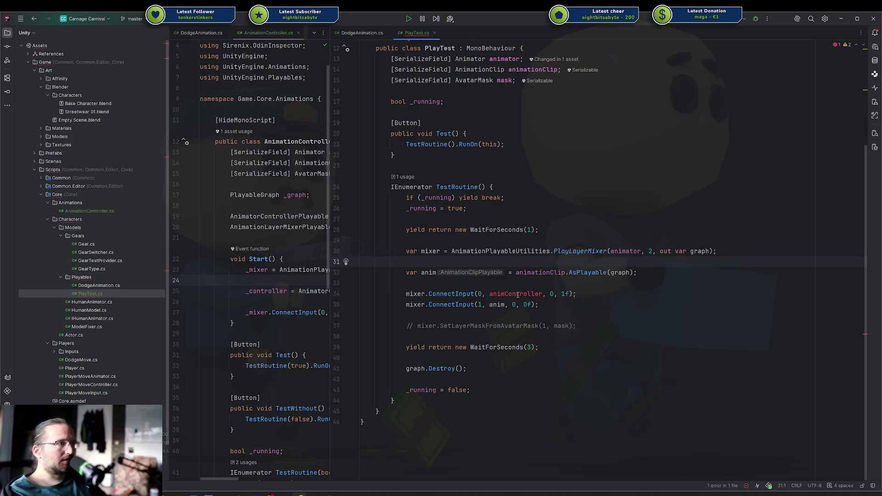
Replace animController in the first ConnectInput call with animator.playableGraph.GetOutput(0).
double_click(518, 295)
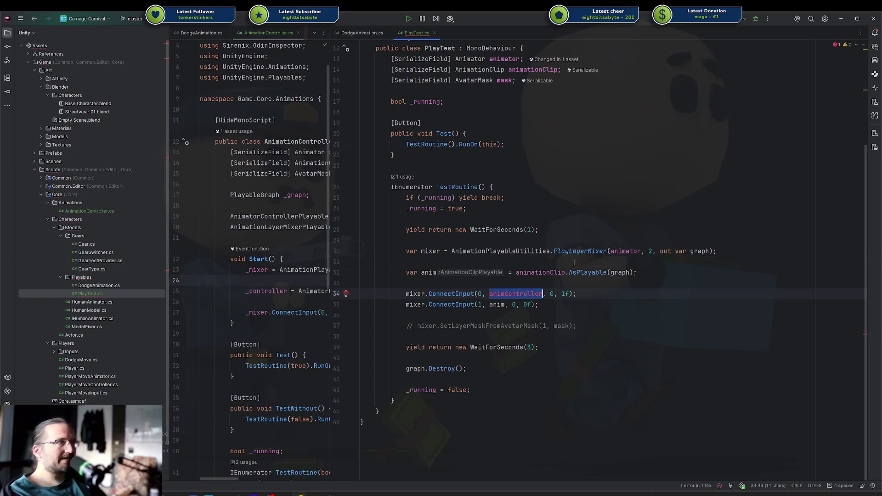
text(animator.)
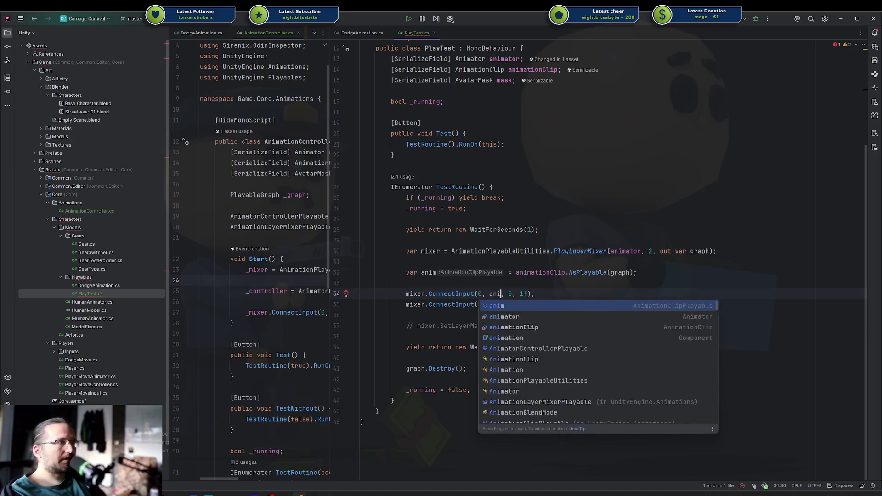
text(pla)
key(Return)
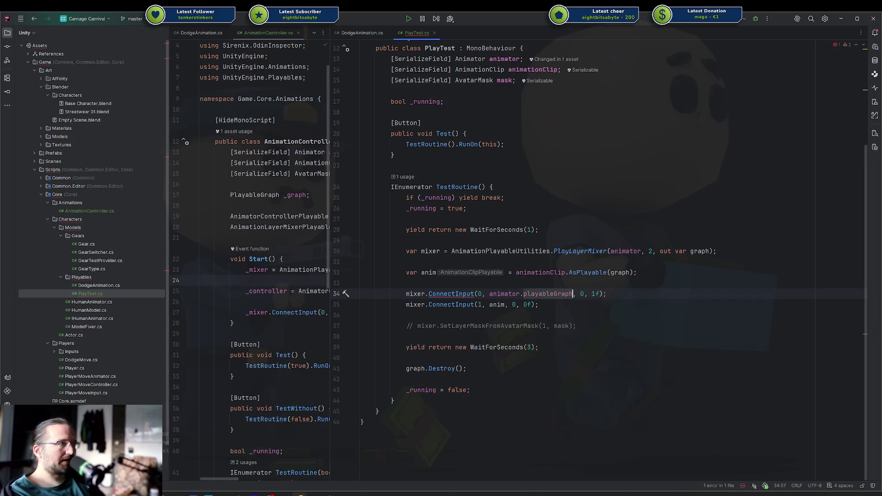
text(.getou)
key(Return)
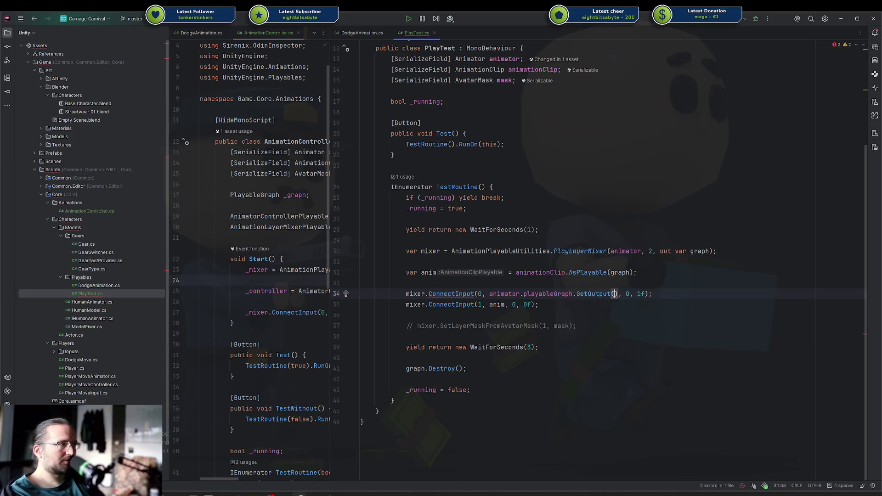
text(0)
key(Down)
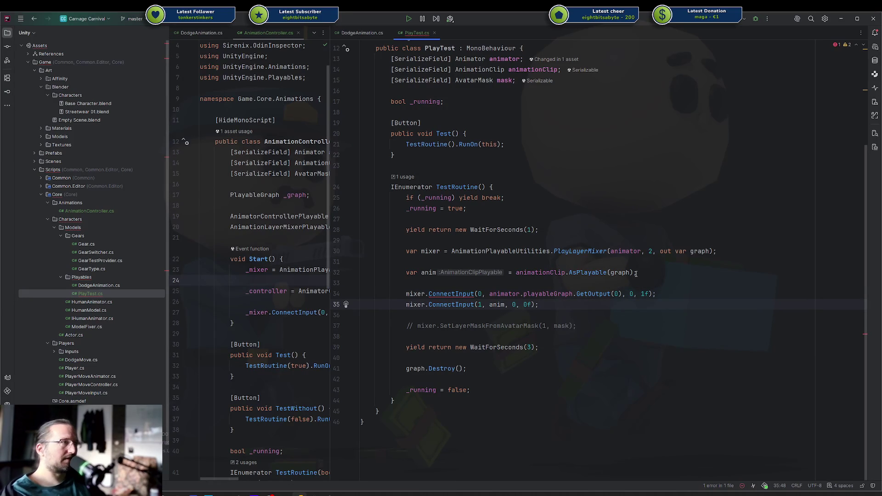
Try converting GetOutput(0) with 'as AnimationPlayableOutput' on line 34, then undo it.
mouse_move(458, 293)
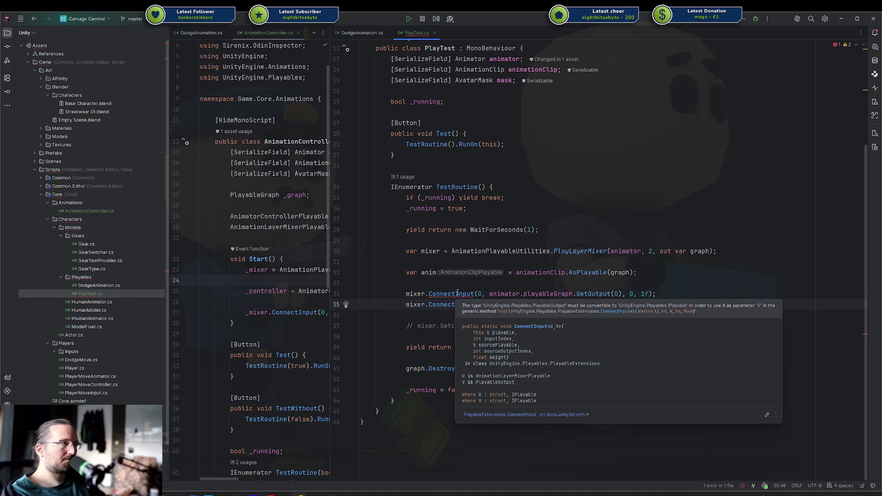
click(593, 295)
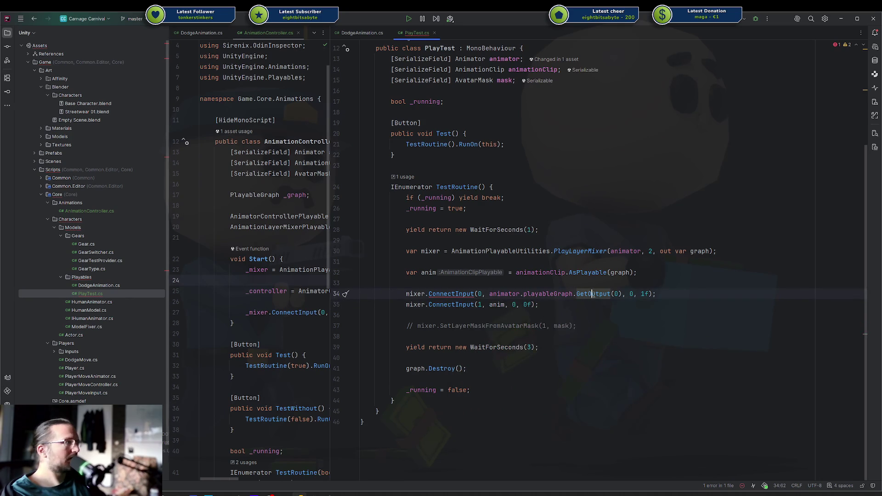
click(621, 295)
text(as )
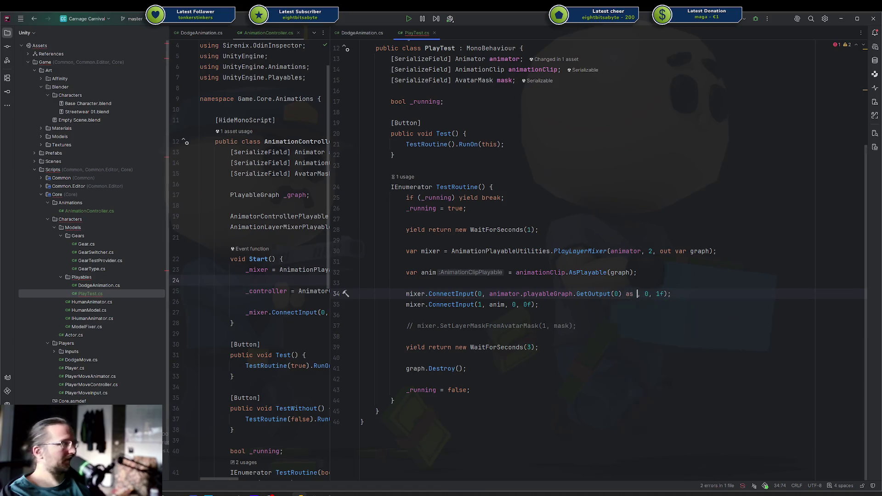
text(AnimationPlayableOutput)
key(Return)
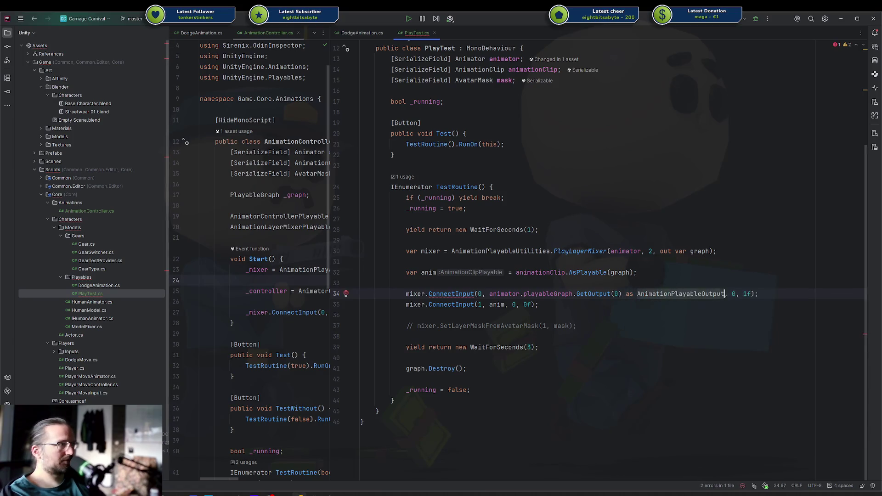
key(ctrl+z)
key(ctrl+z)
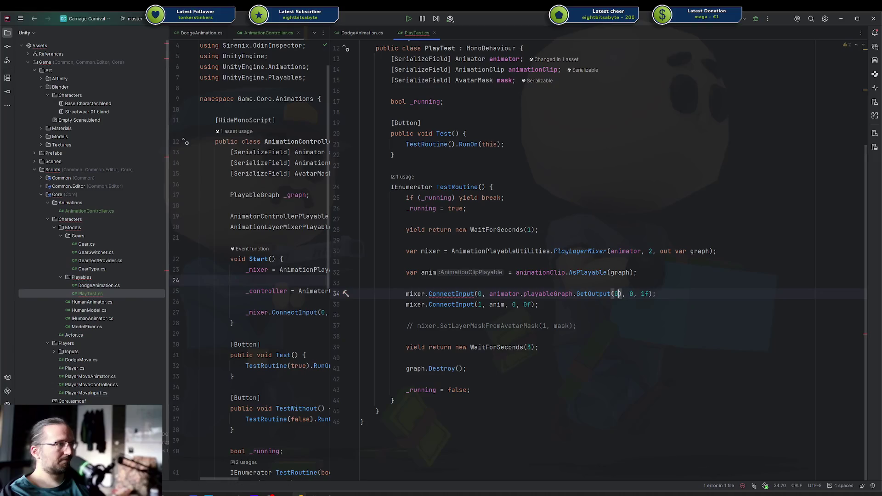
Try an (AnimationPlayableOutput) cast on the line 34 argument, then remove it.
key(ctrl+Left)
key(ctrl+Left)
key(ctrl+Left)
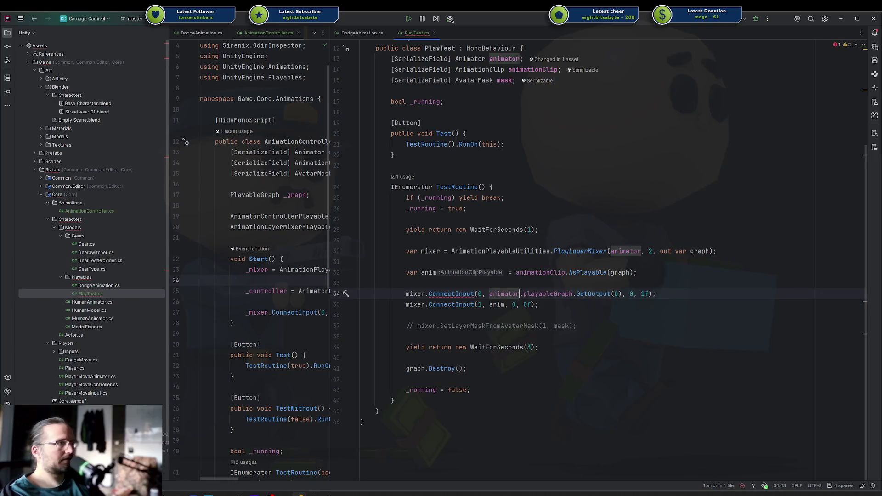
text((Animati)
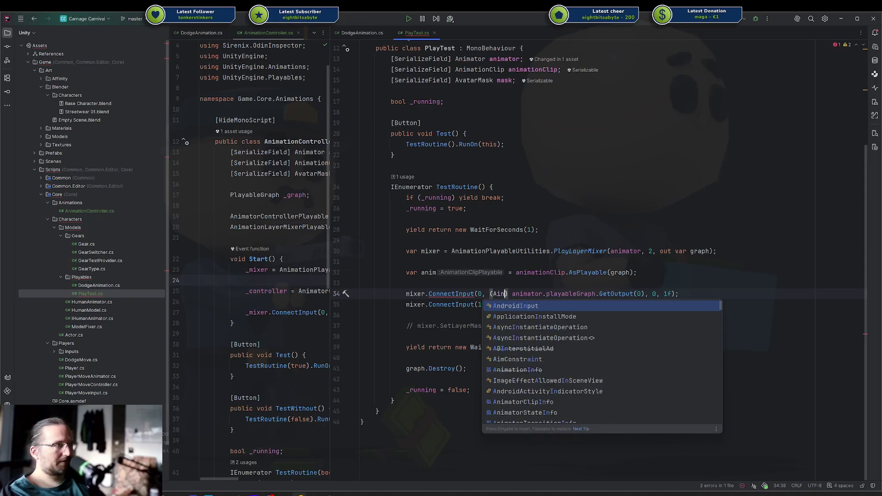
text(onPlayable)
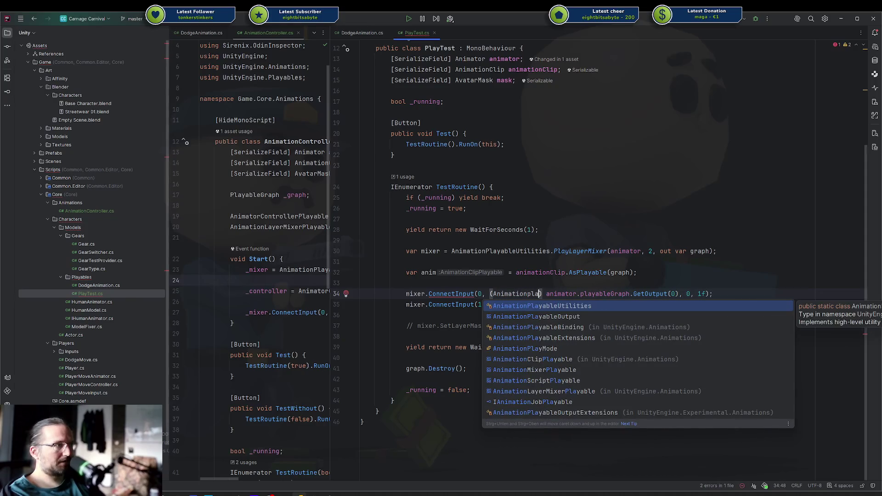
key(Down)
key(Return)
text())
key(Down)
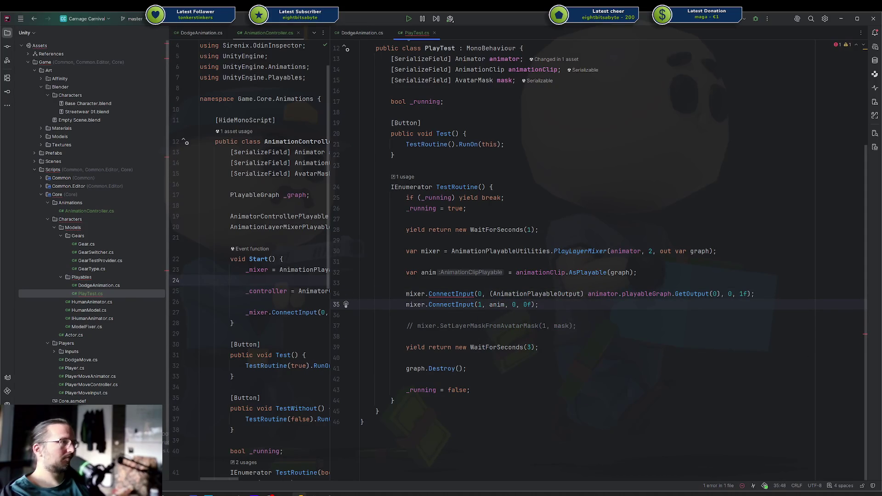
key(Up)
key(ctrl+BackSpace)
key(ctrl+BackSpace)
key(ctrl+Delete)
key(ctrl+Delete)
Try chaining GetSourceOutputPort after GetOutput(0), then undo back to animator.playableGraph.
key(ctrl+Right)
key(ctrl+Right)
key(ctrl+Right)
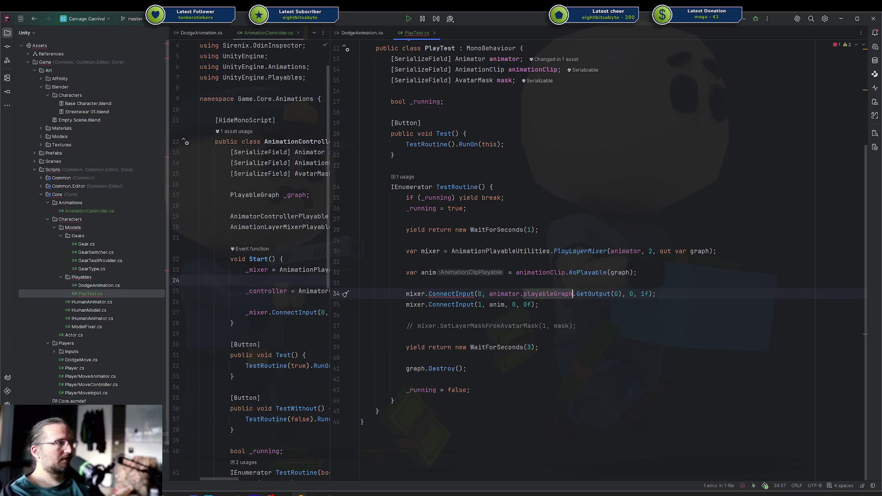
key(Right)
text(.getout)
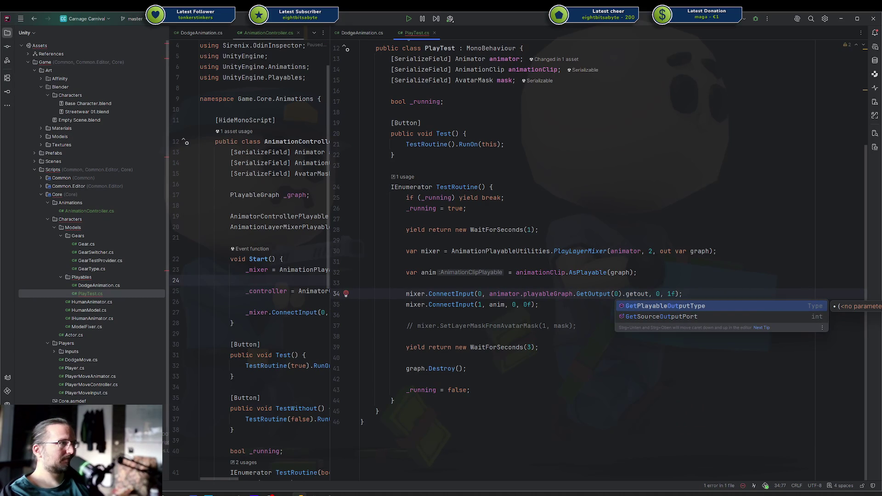
key(Down)
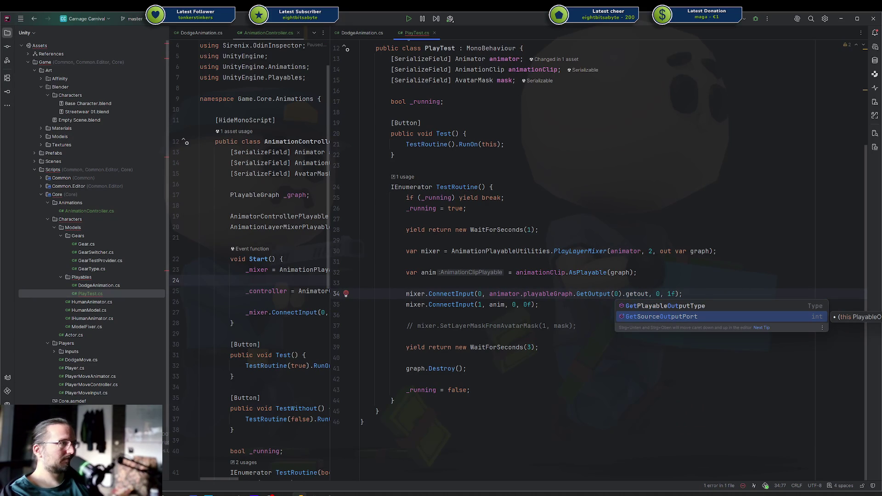
key(Return)
key(Down)
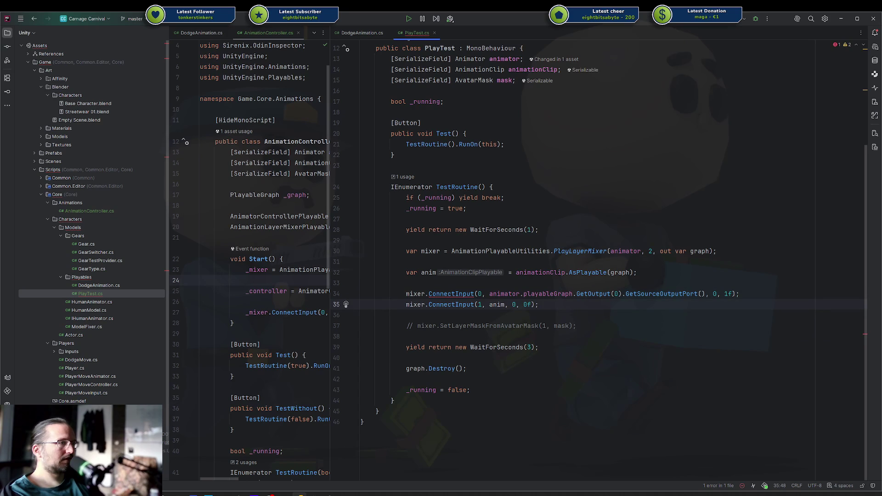
key(ctrl+z)
key(ctrl+z)
key(ctrl+z)
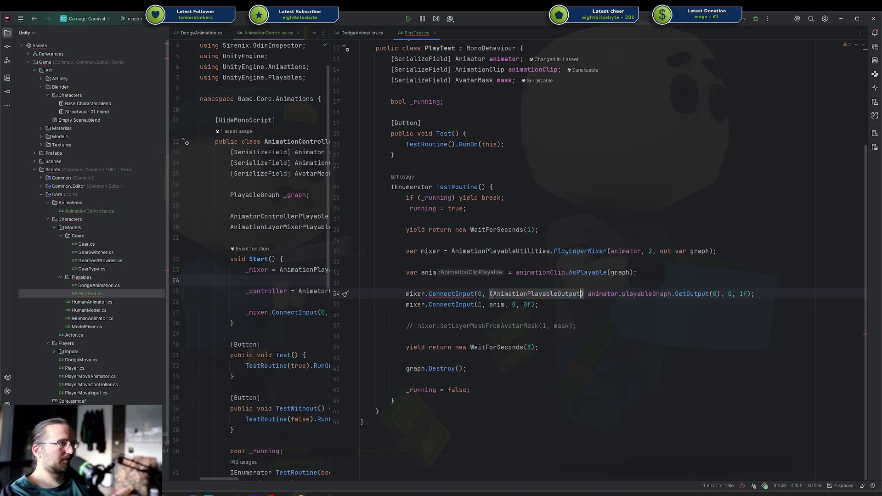
key(ctrl+z)
key(ctrl+z)
key(ctrl+z)
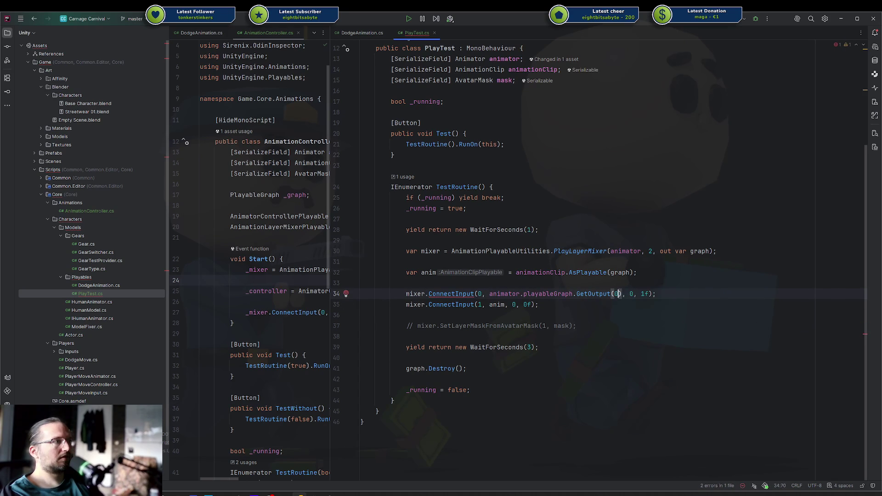
key(ctrl+z)
key(ctrl+z)
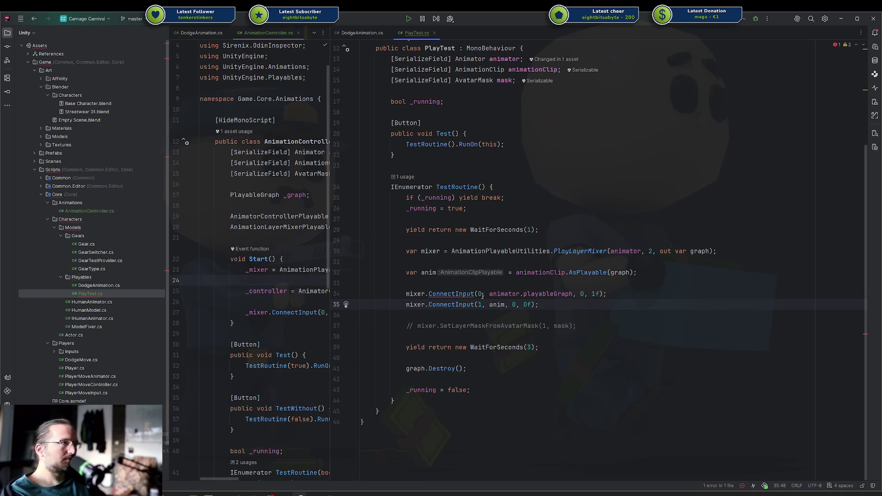
Chain GetRootPlayable(0) onto animator.playableGraph for mixer input 0, then go to Unity.
mouse_move(457, 293)
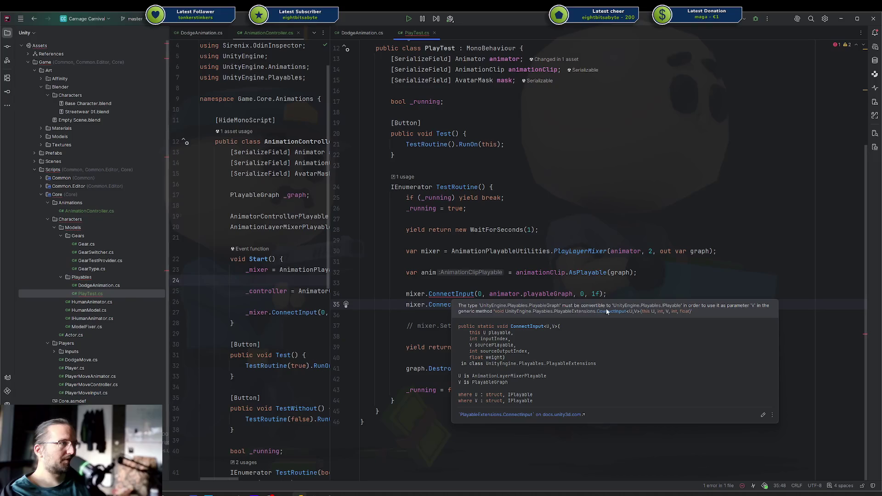
click(574, 295)
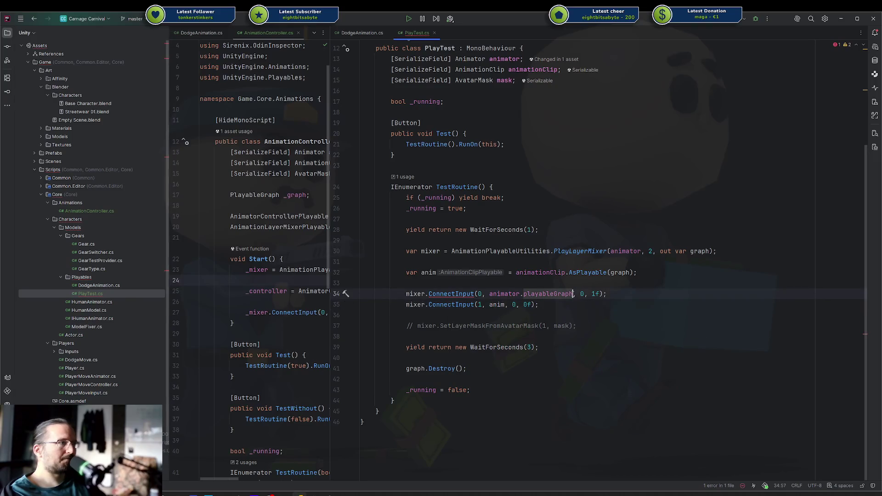
text(.get)
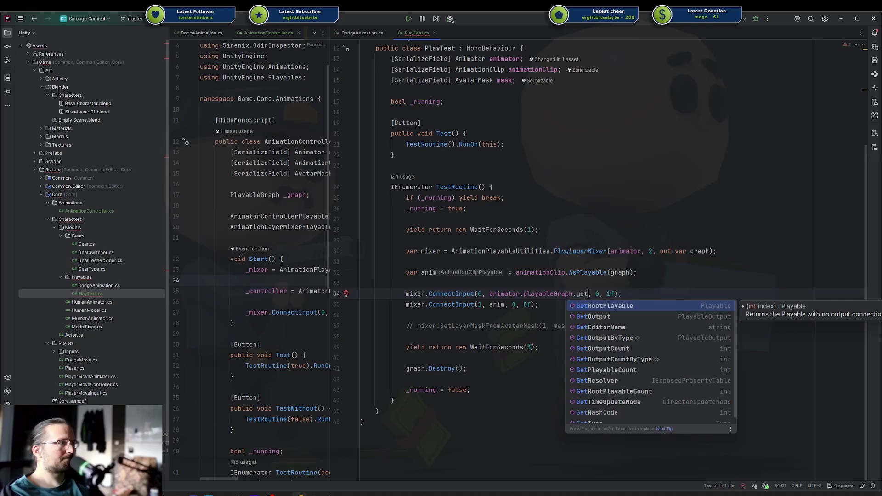
key(Return)
text(0)
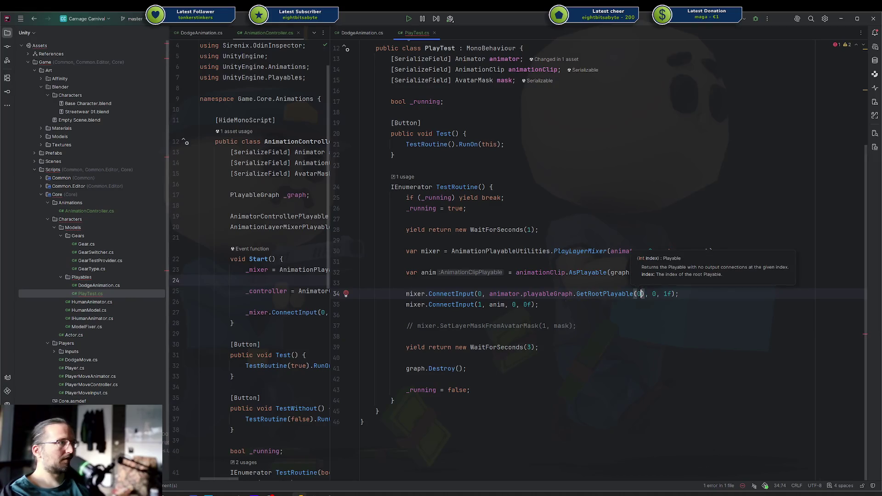
key(Down)
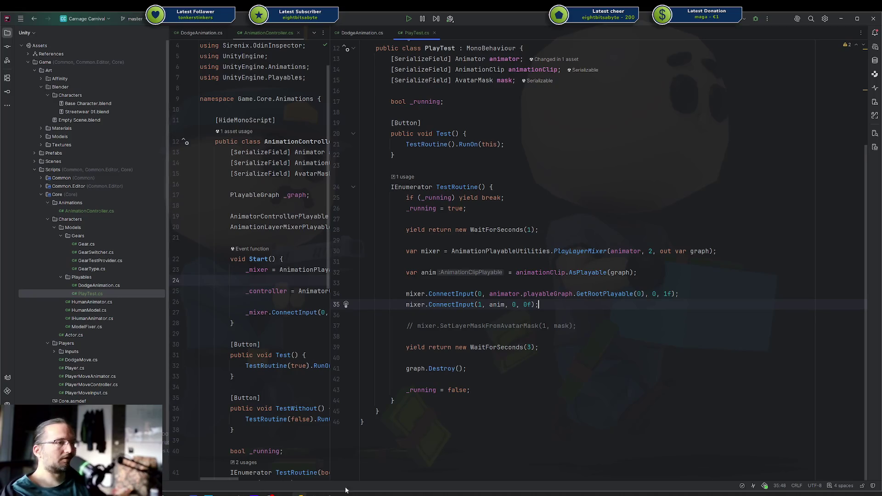
click(329, 494)
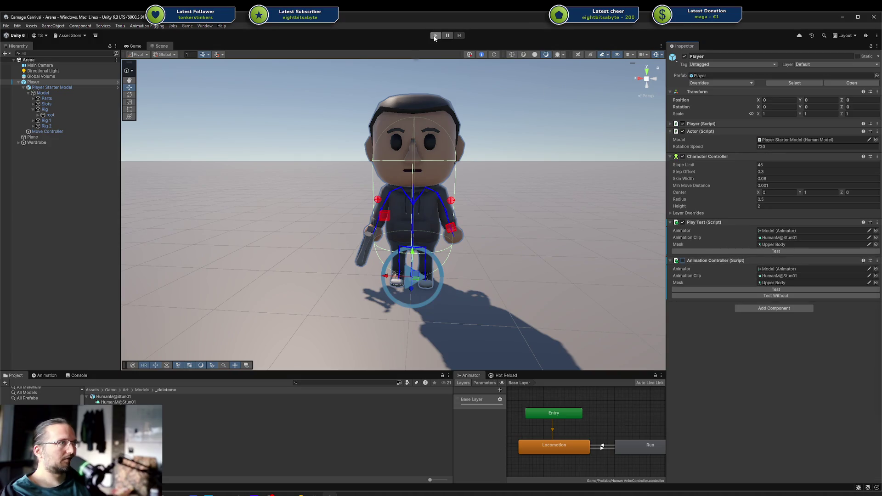
Check Unity's Hot Reload compile status, then return to Rider at the avatar-mask line.
click(505, 376)
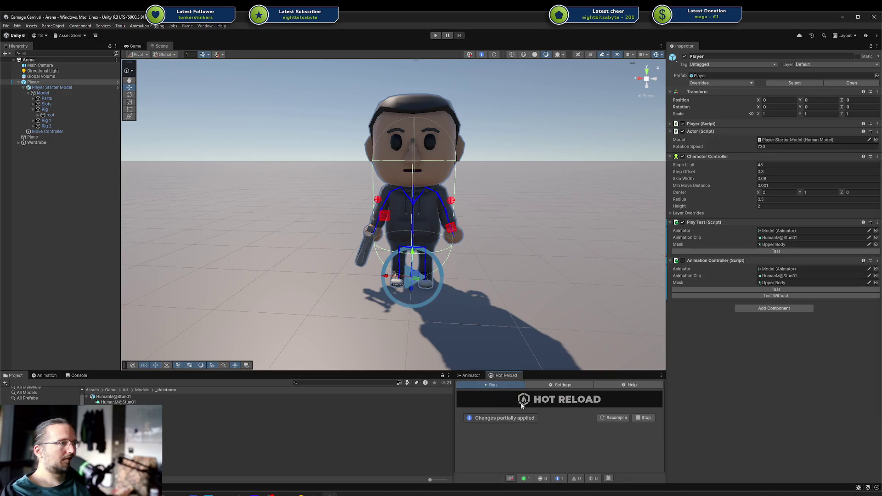
key(alt+Tab)
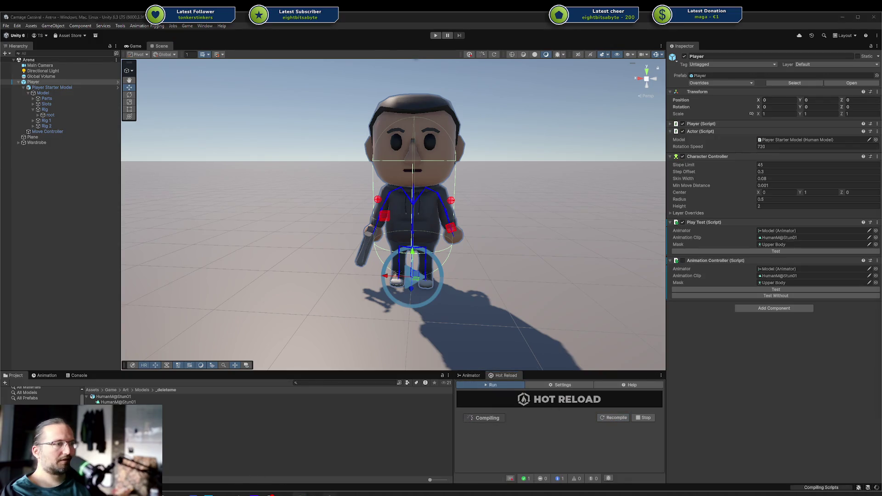
key(Down)
key(Down)
key(Home)
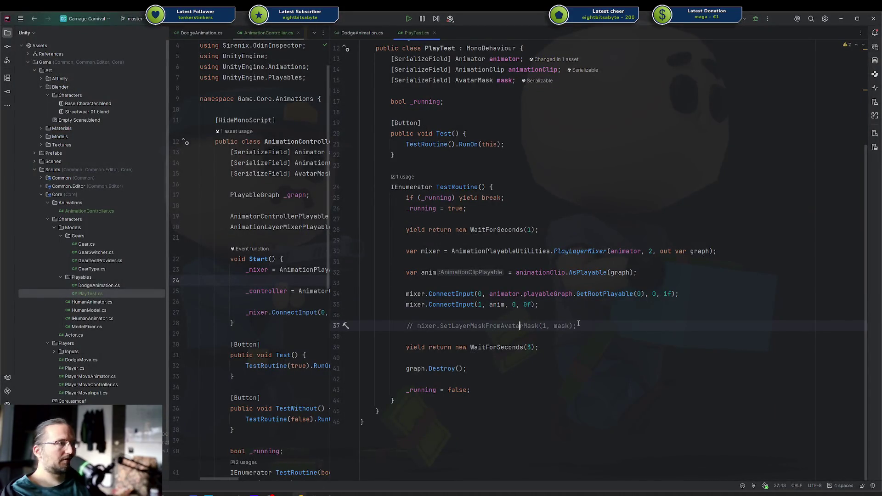
Uncomment mixer.SetLayerMaskFromAvatarMask on line 37, select input 1's 0f weight, and return to Unity.
key(Delete)
key(Delete)
key(Delete)
key(Delete)
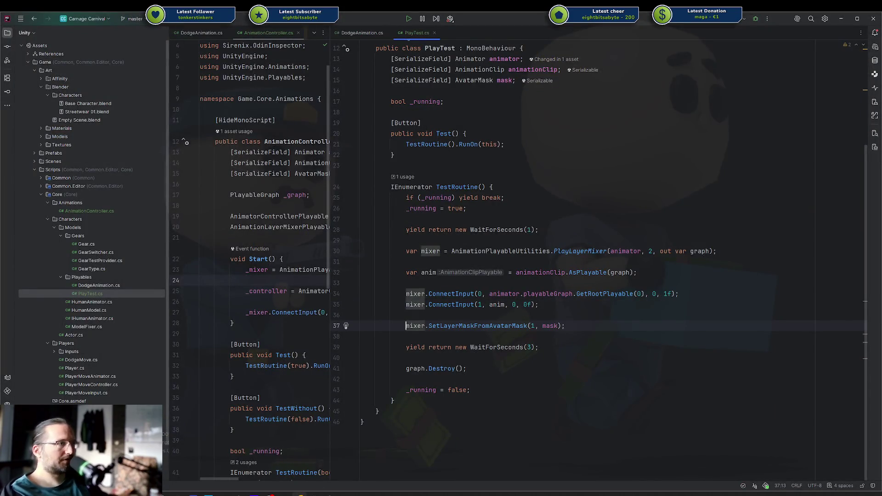
double_click(526, 306)
text(1)
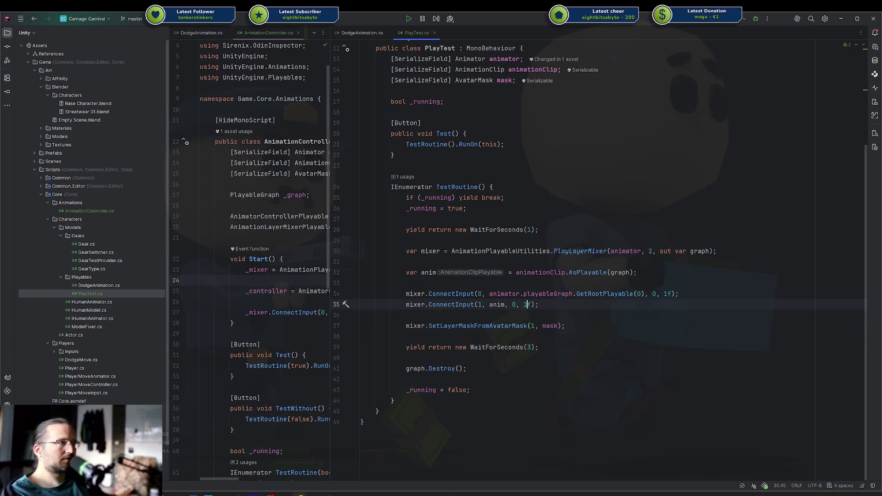
key(alt+Tab)
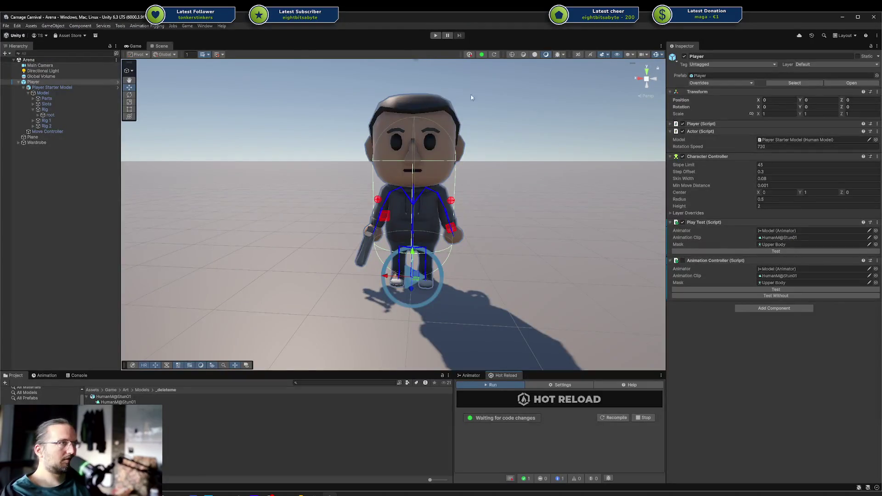
Clear the Console, enter play mode, and run the Play Test's Test button.
click(46, 376)
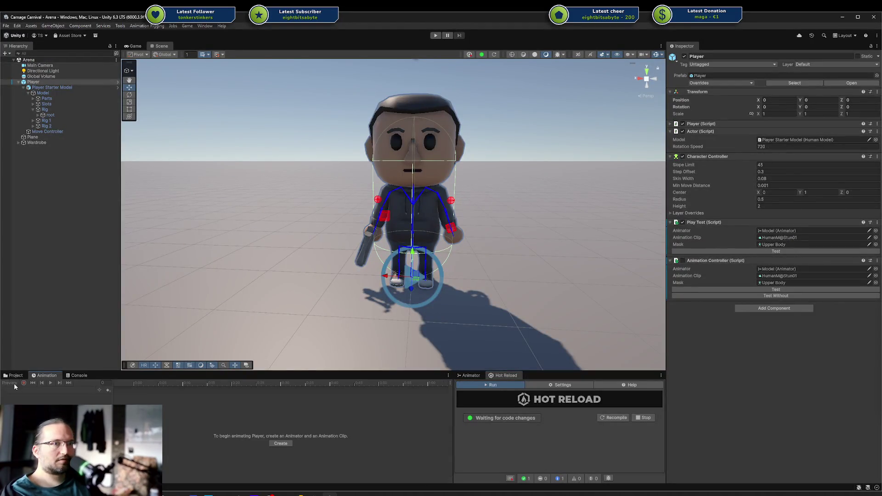
click(77, 375)
click(7, 383)
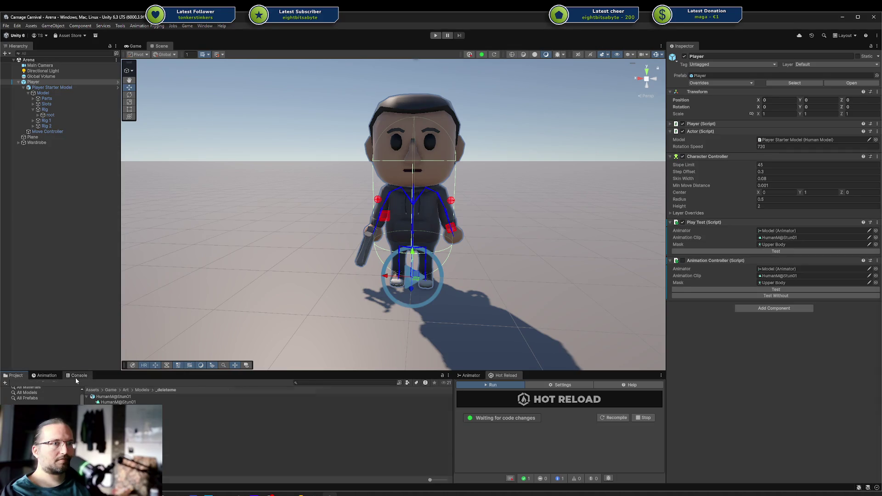
click(46, 375)
click(13, 375)
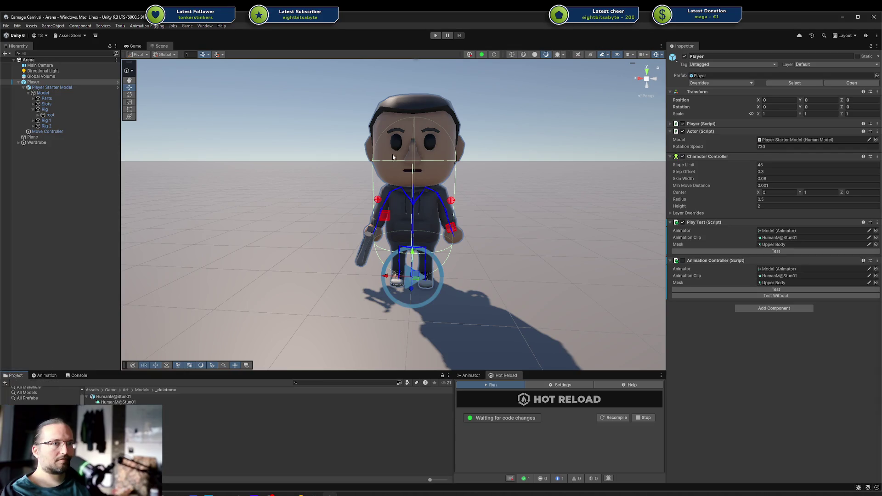
click(435, 37)
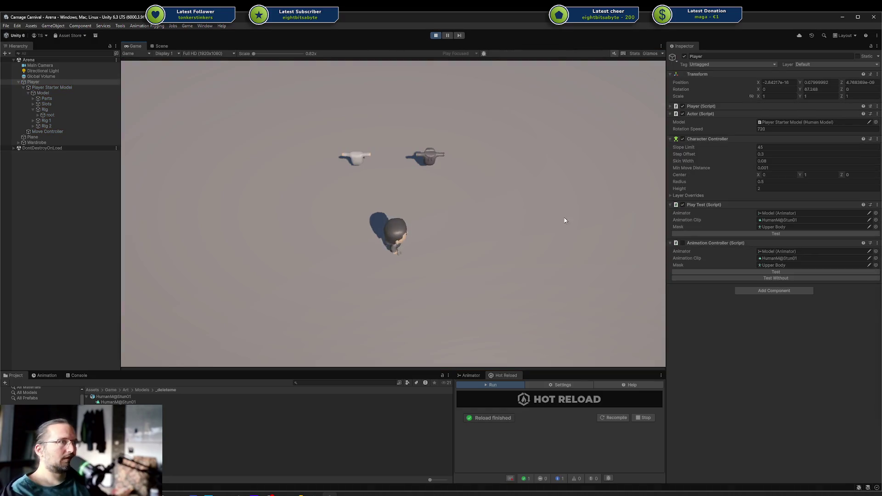
click(746, 233)
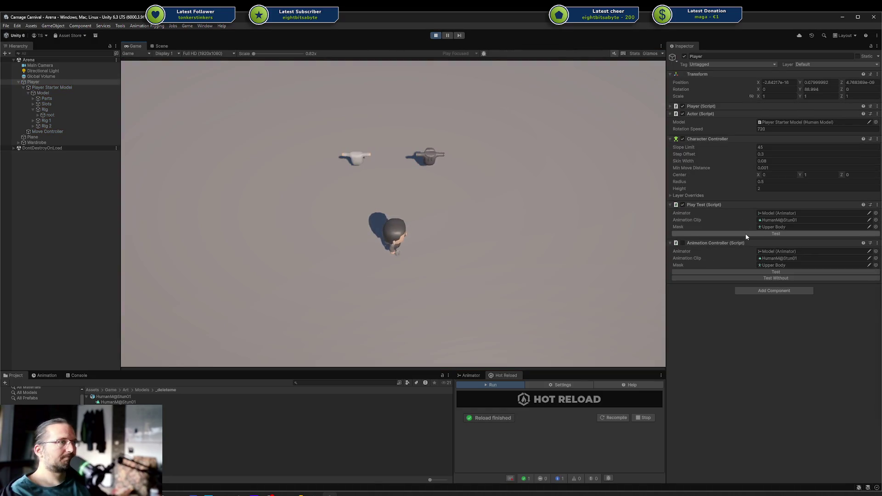
click(502, 244)
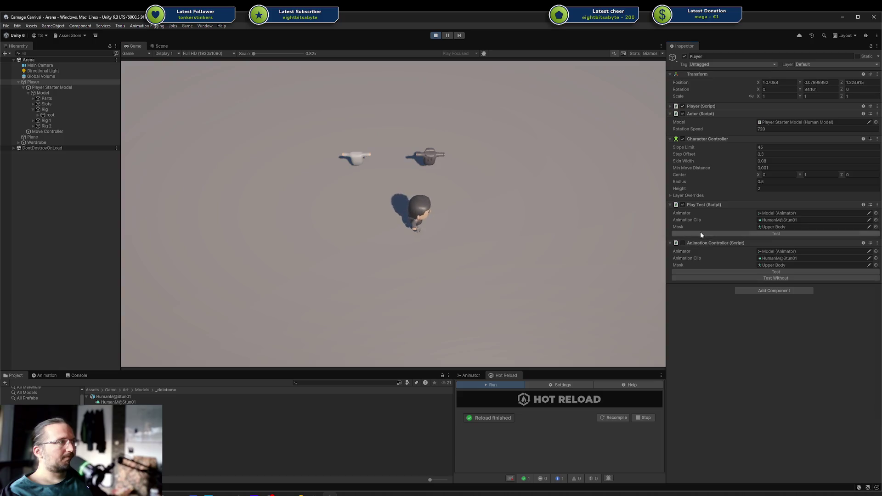
Pause and inspect the [Unnamed] graph in the PlayableGraph Visualizer, then stop play and return to Rider.
click(447, 35)
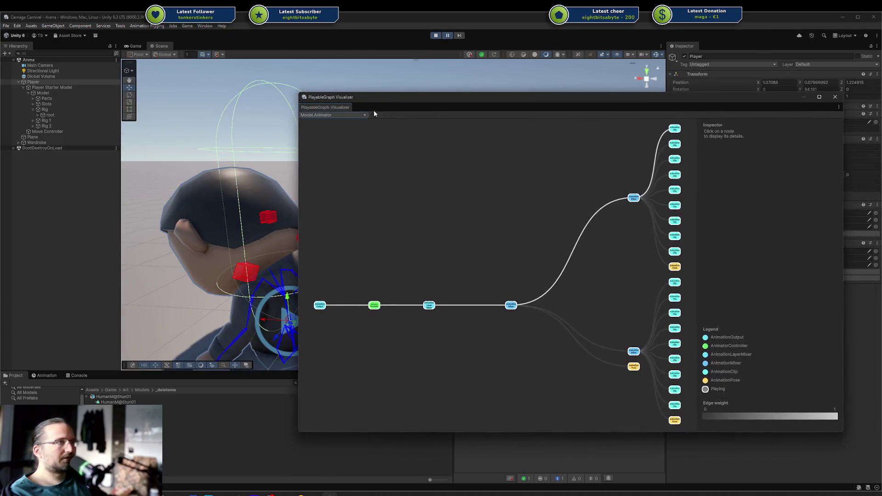
click(363, 115)
click(337, 137)
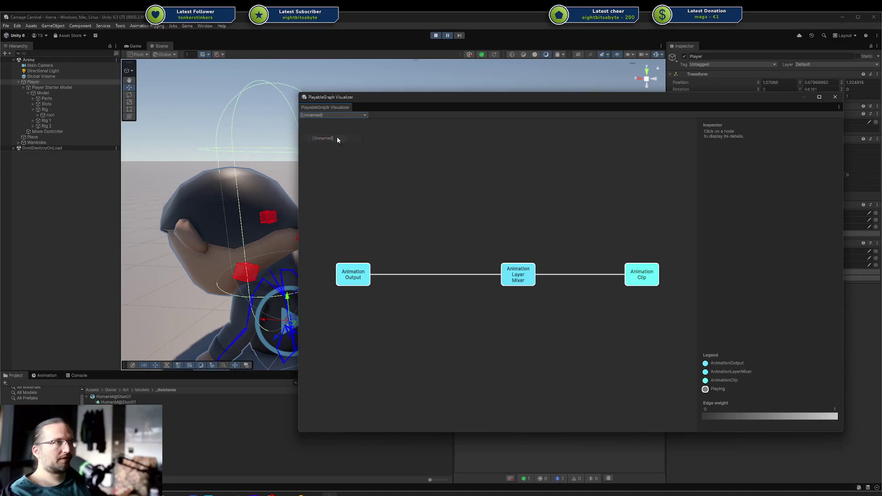
click(633, 275)
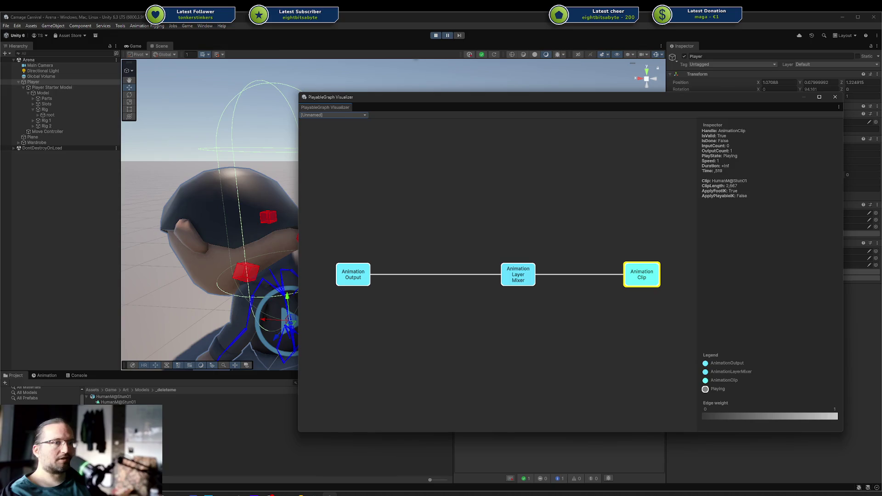
key(ctrl+shift+c)
click(6, 383)
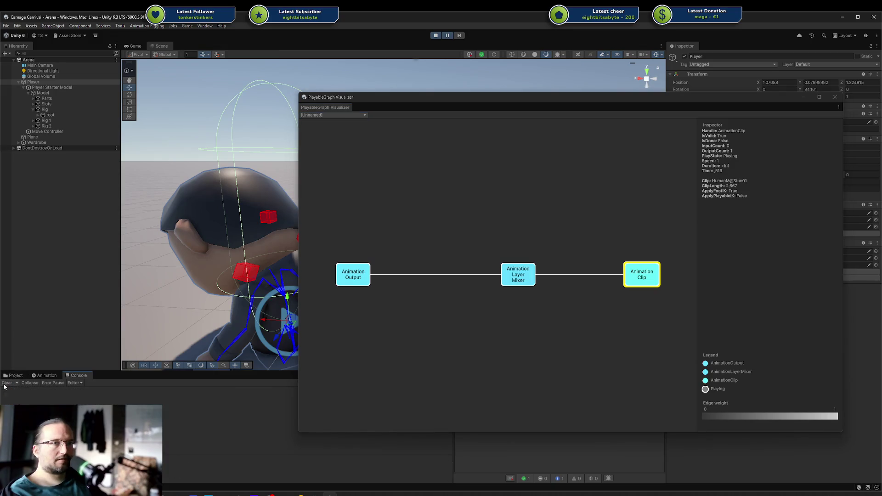
click(436, 35)
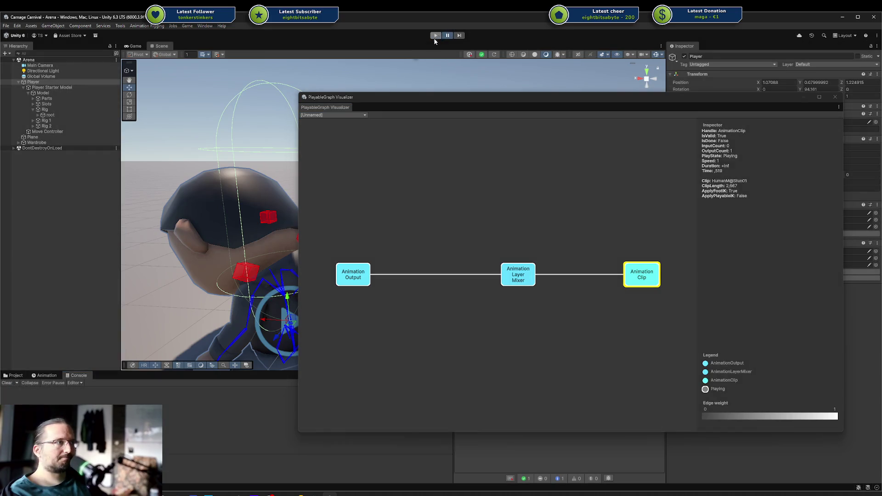
key(alt+Tab)
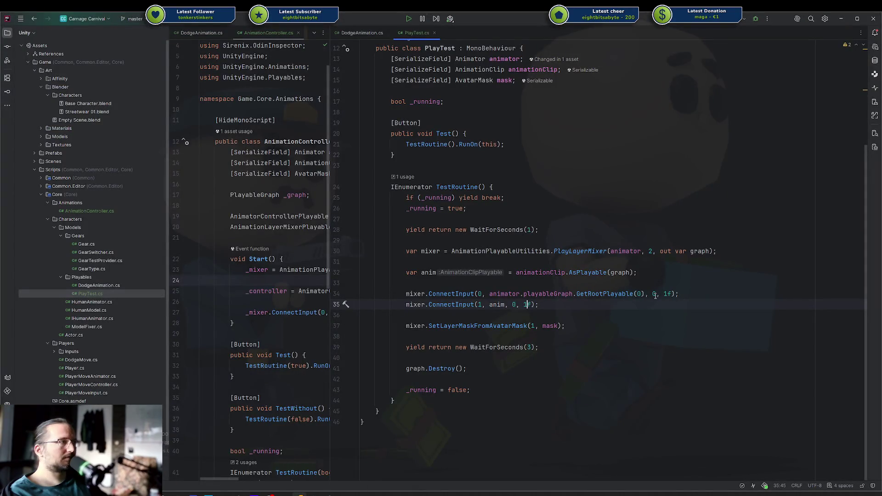
click(329, 495)
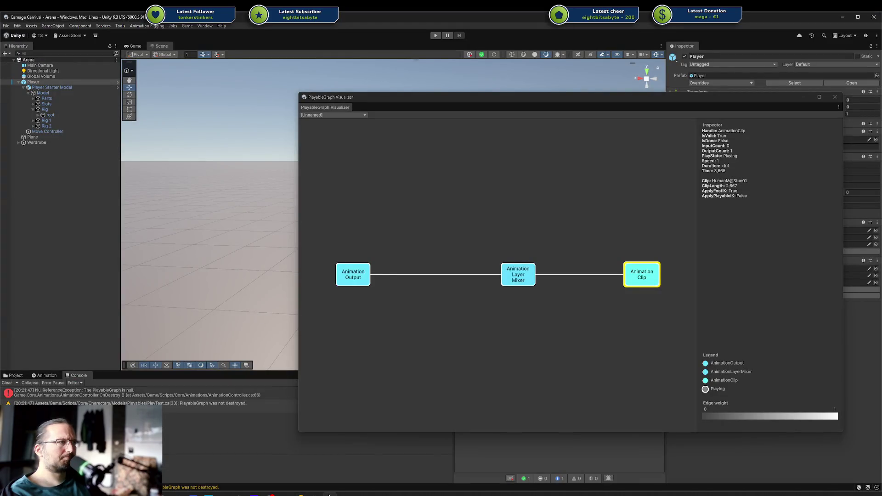
click(315, 495)
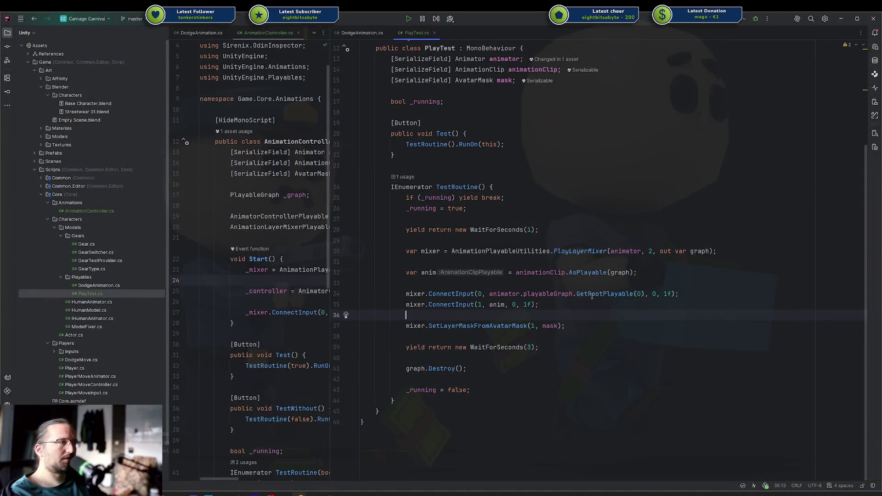
Try replacing GetRootPlayable with GetOutputByType<PlayableOutput>(0) on line 34, then undo it.
mouse_move(588, 295)
click(516, 305)
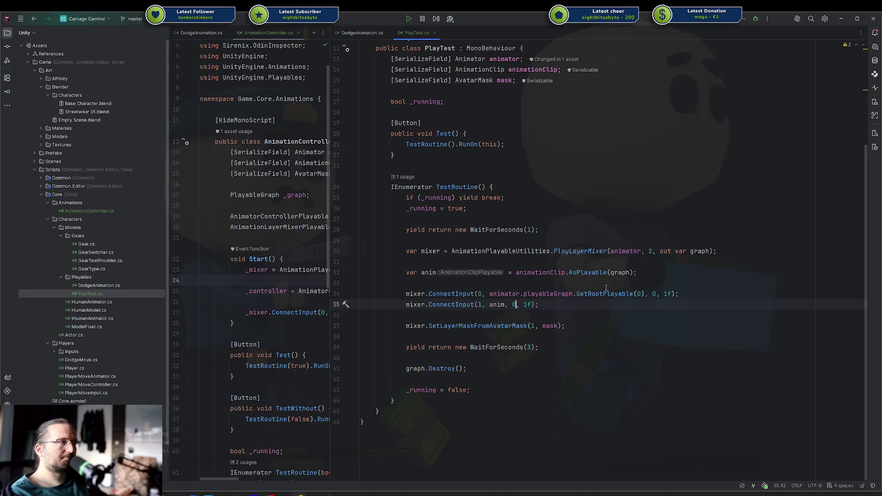
mouse_move(605, 292)
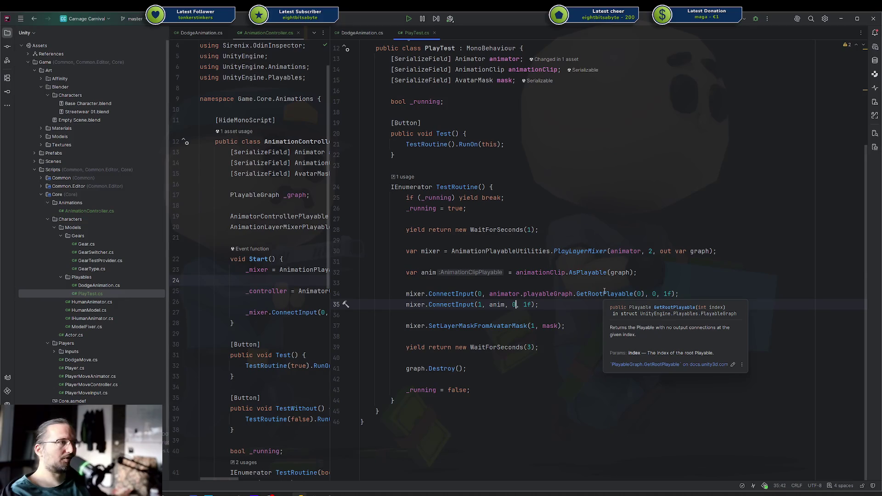
double_click(605, 293)
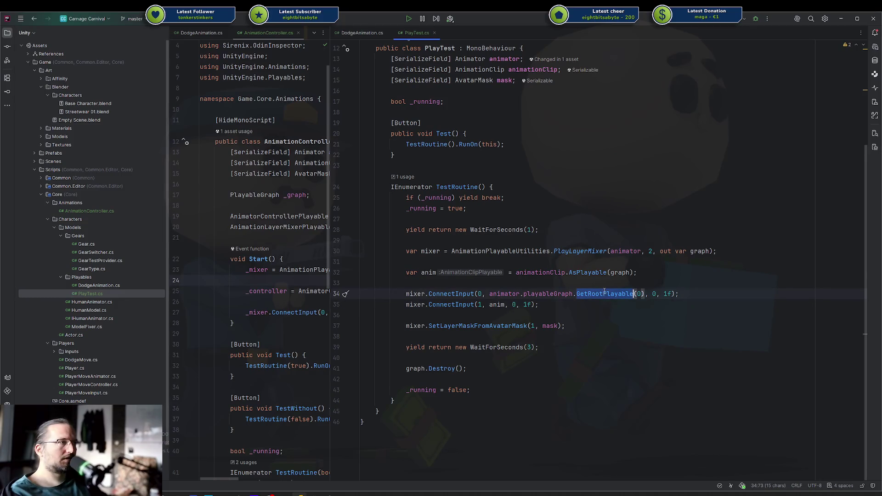
text(getou)
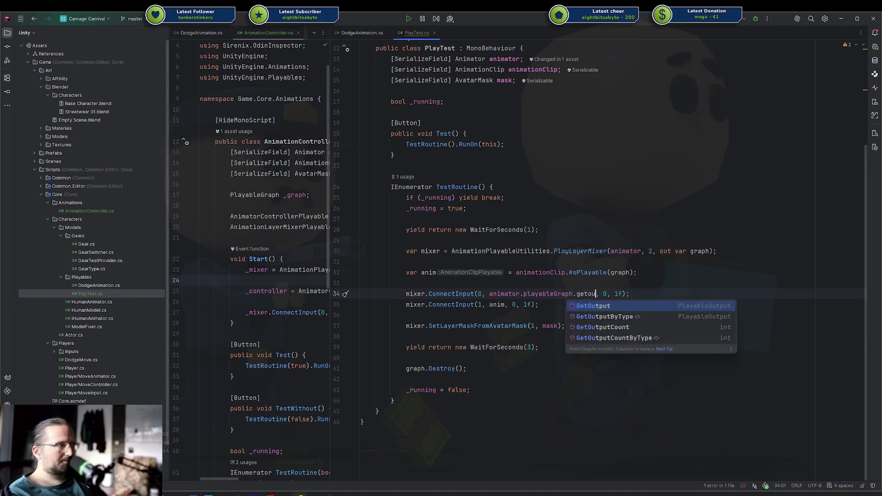
key(Down)
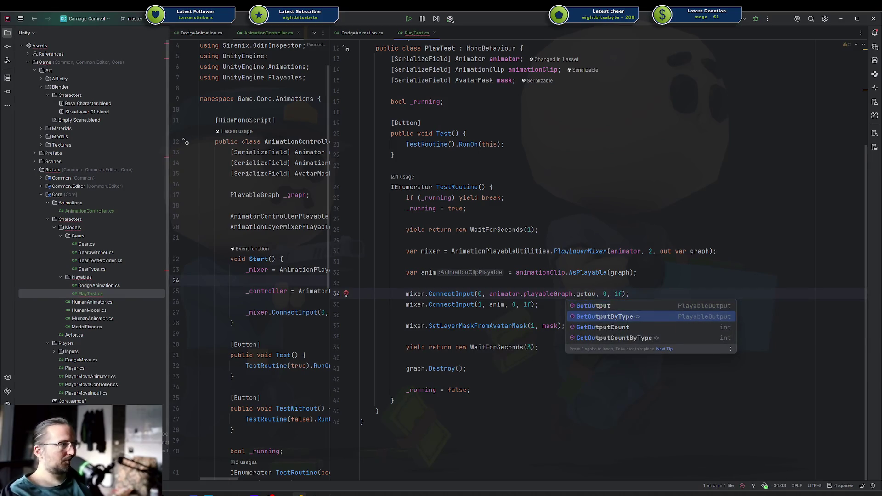
key(Return)
text(Playabout>()
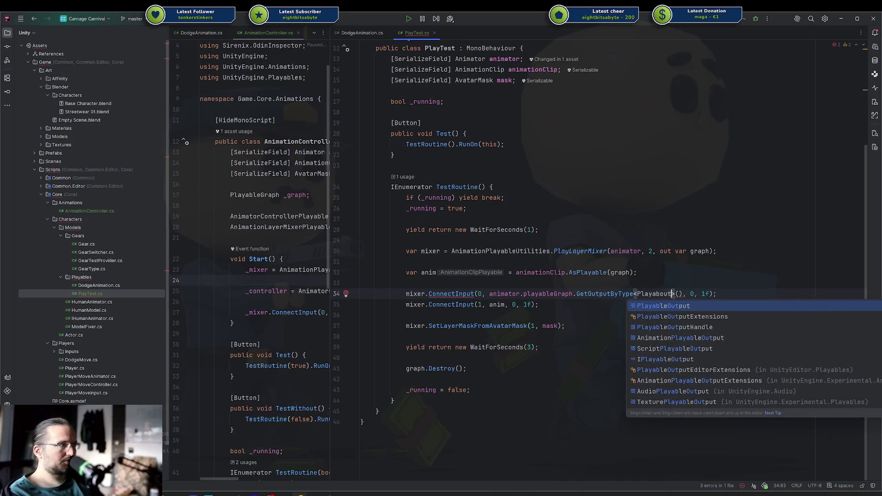
key(Return)
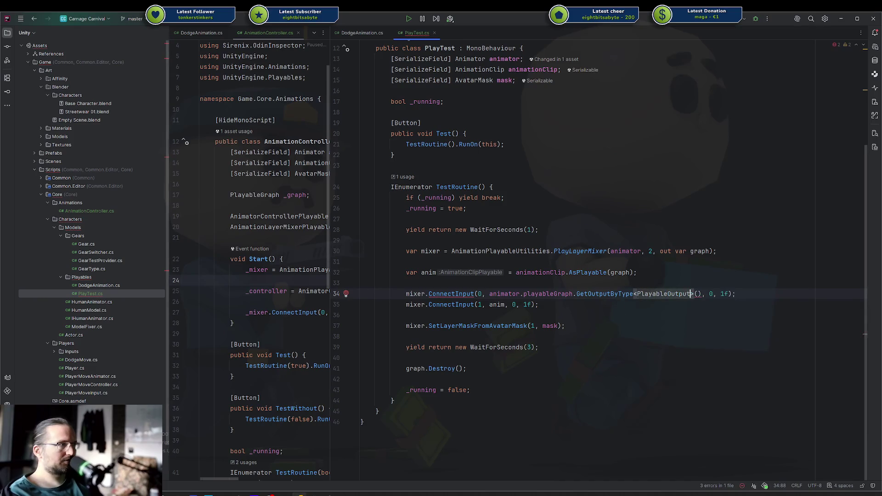
key(Right)
key(Right)
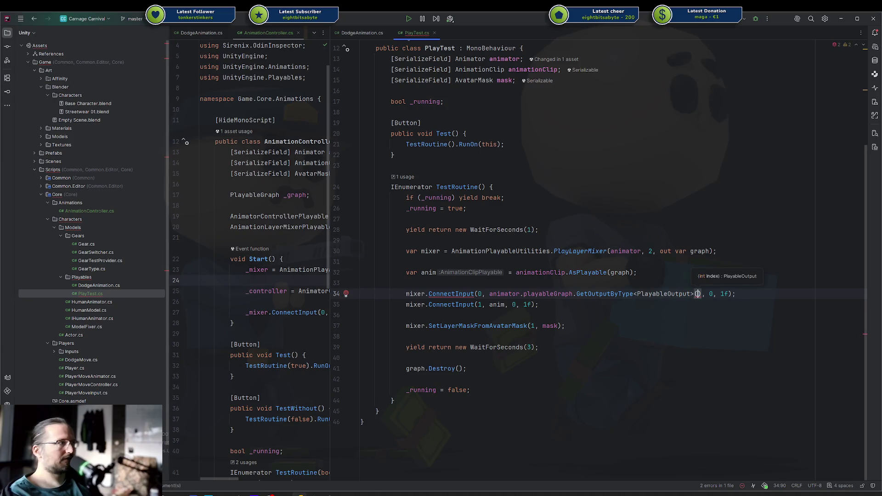
text(0)
key(Down)
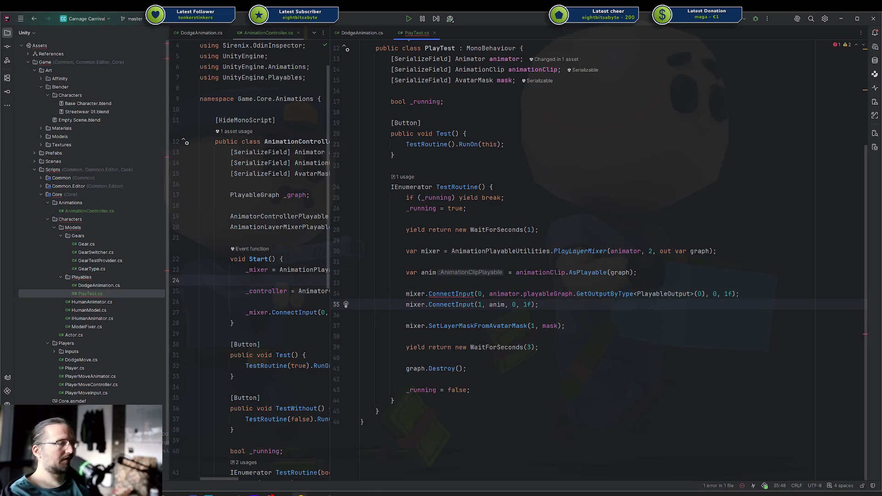
key(ctrl+z)
key(ctrl+z)
key(ctrl+z)
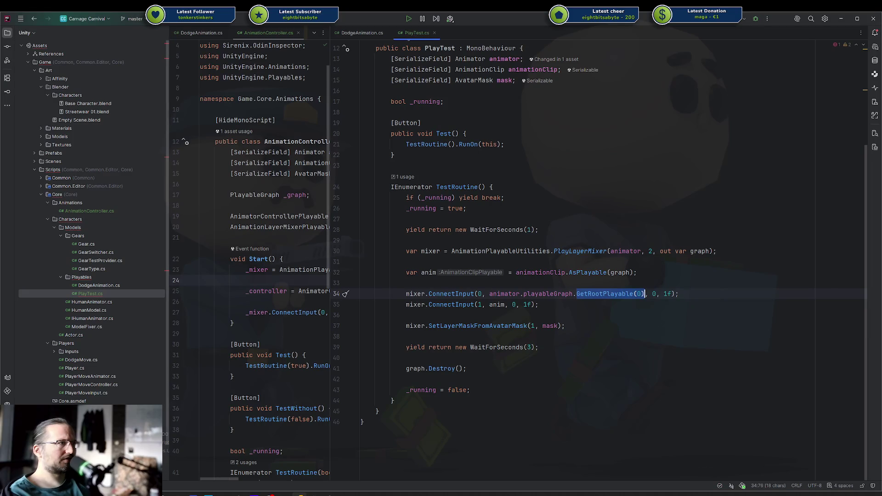
Cut line 34 back to animator. and re-pick playableGraph, browsing its member suggestions.
key(BackSpace)
key(ctrl+BackSpace)
key(ctrl+space)
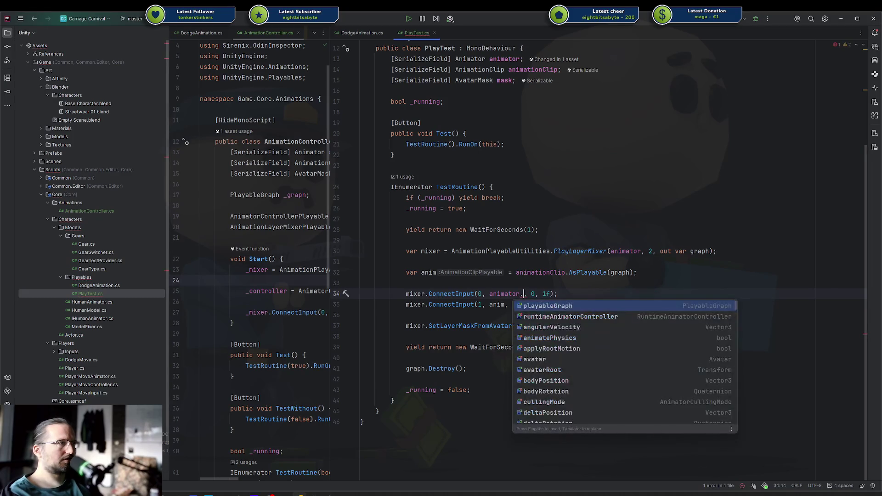
key(Return)
text(.)
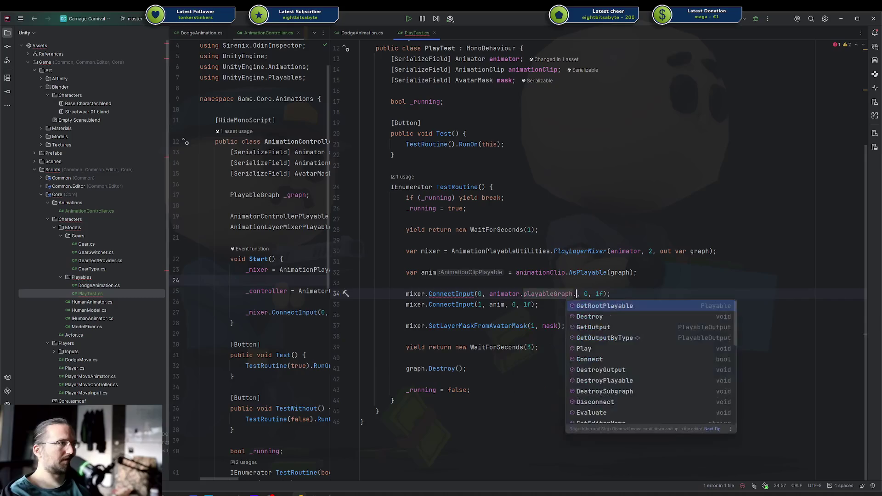
key(Down)
key(Down)
key(Down)
key(Down)
key(Down)
key(Down)
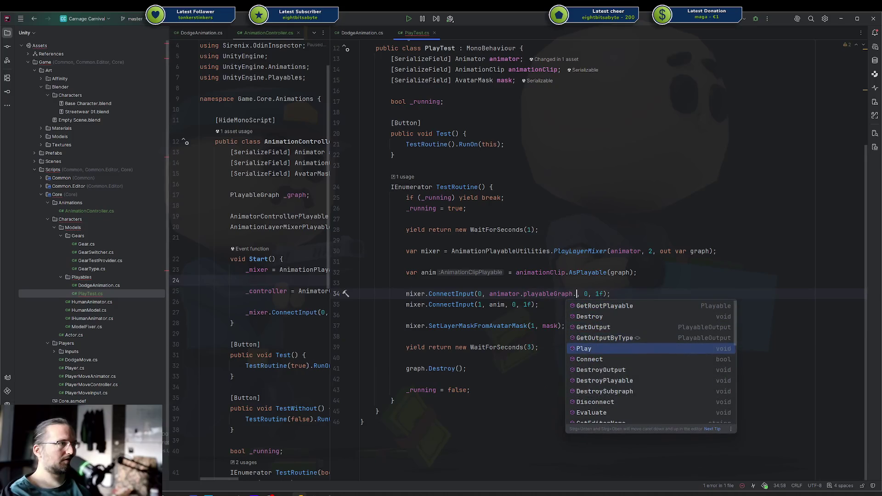
key(Up)
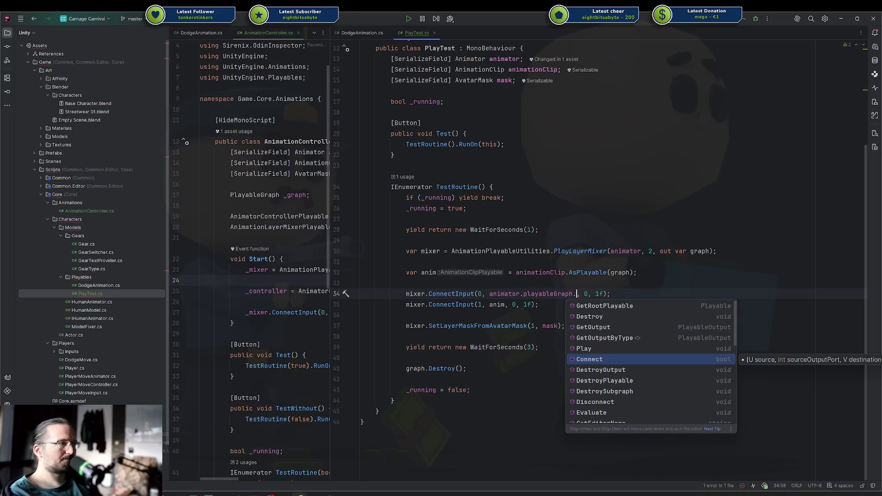
key(Down)
key(Down)
key(Down)
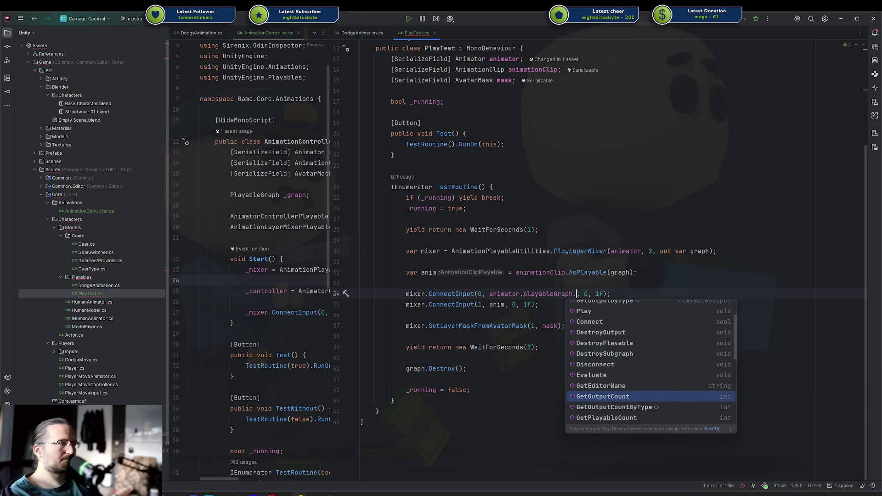
key(Down)
key(Down)
key(Down)
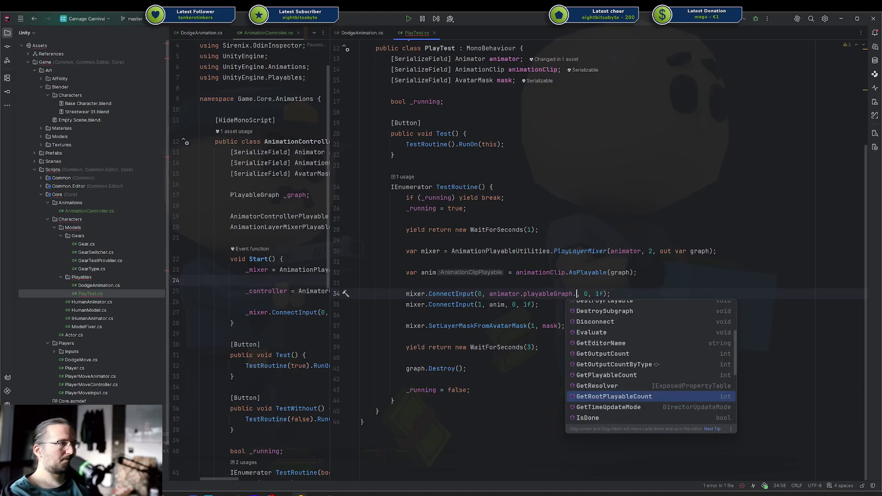
key(Down)
key(Down)
key(Down)
Look up the GetRootPlayable suggestions' documentation, then erase the input 0 argument.
text(get)
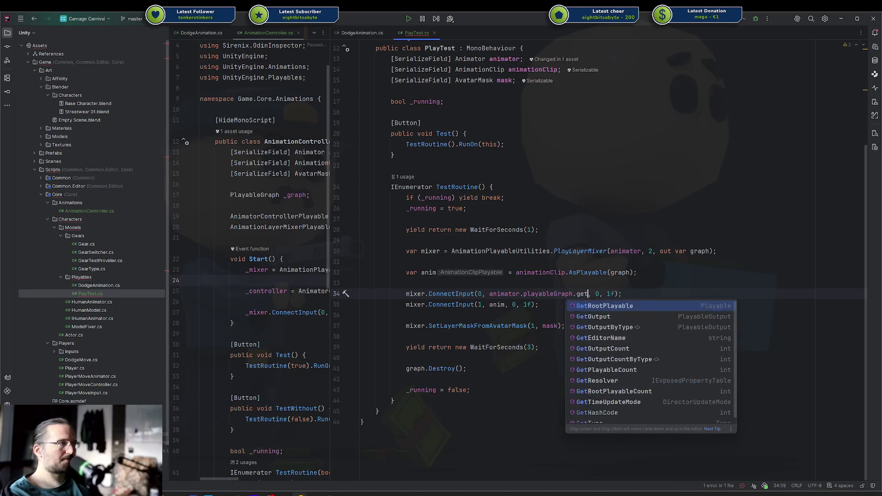
text(play)
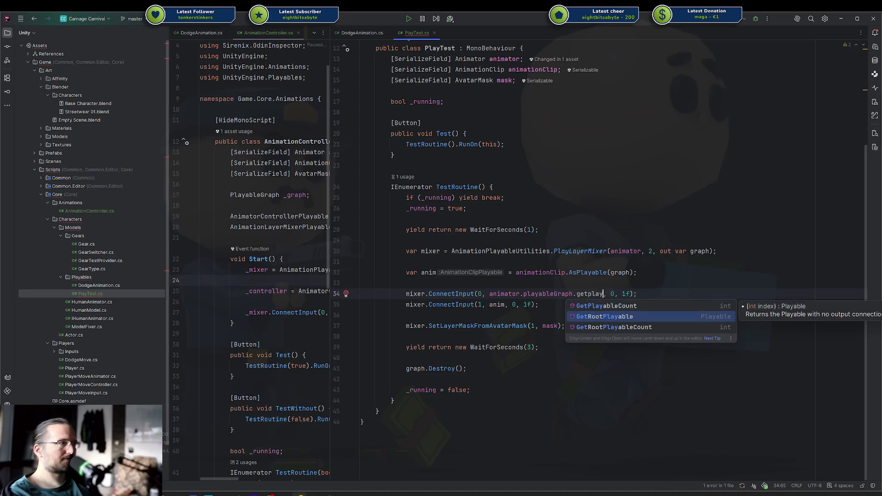
key(Down)
key(Up)
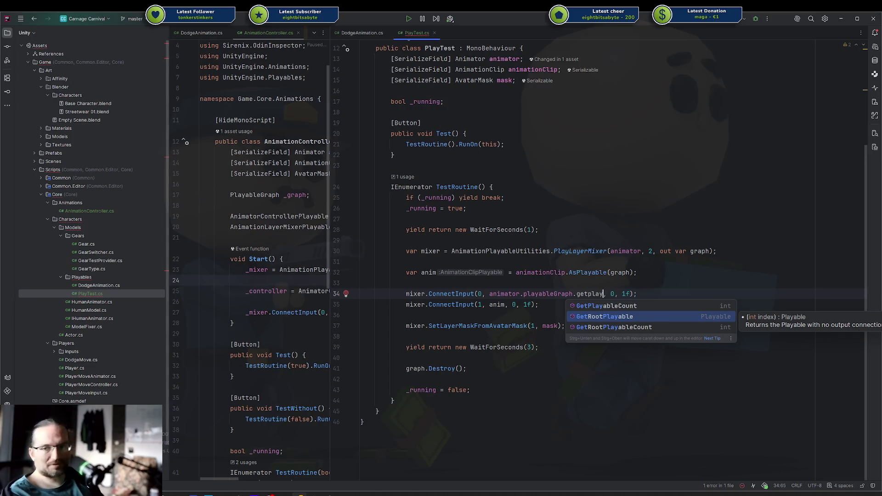
key(BackSpace)
key(BackSpace)
key(BackSpace)
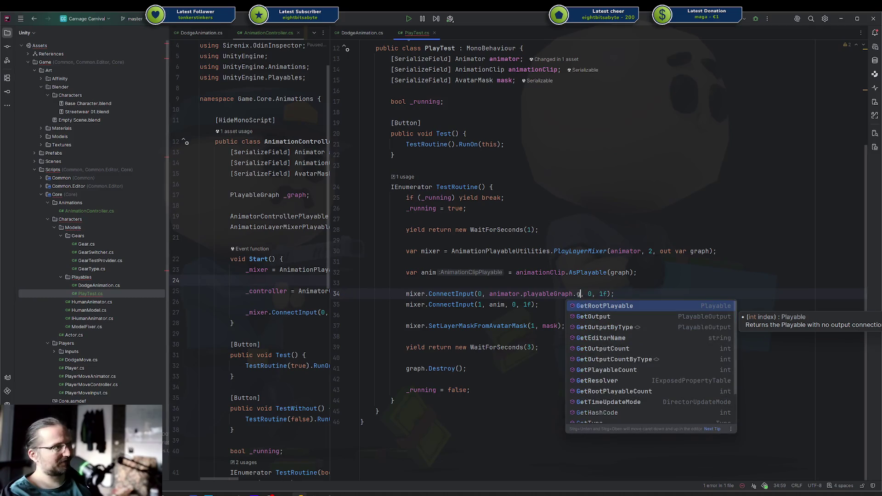
key(BackSpace)
key(BackSpace)
key(BackSpace)
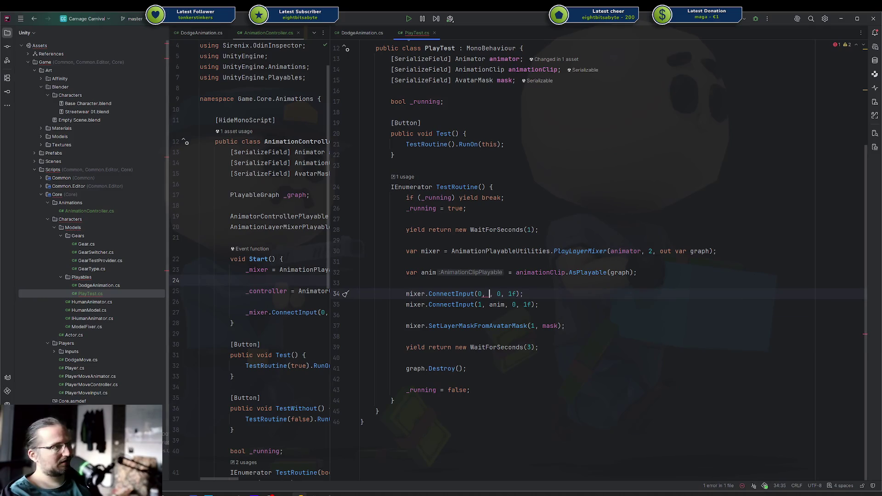
Start an experimental mixer.add line above the ConnectInput calls, then remove it.
key(ctrl+alt+Return)
text(mixer.add)
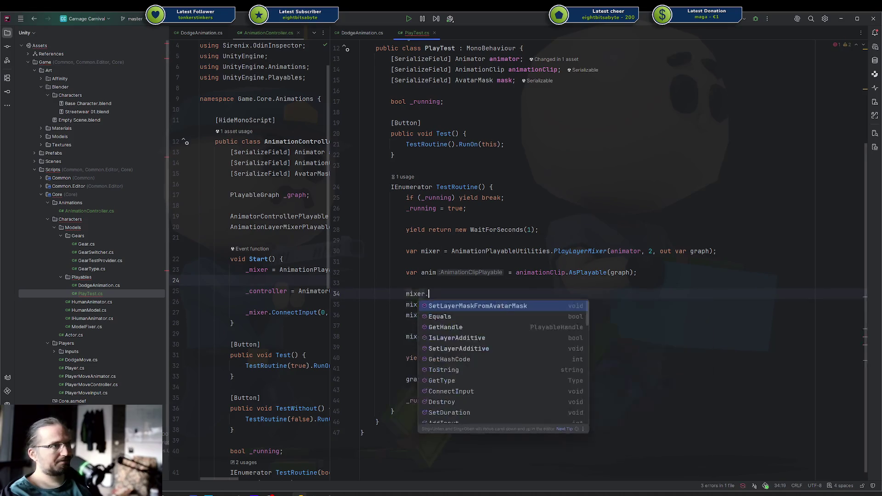
key(BackSpace)
key(BackSpace)
key(BackSpace)
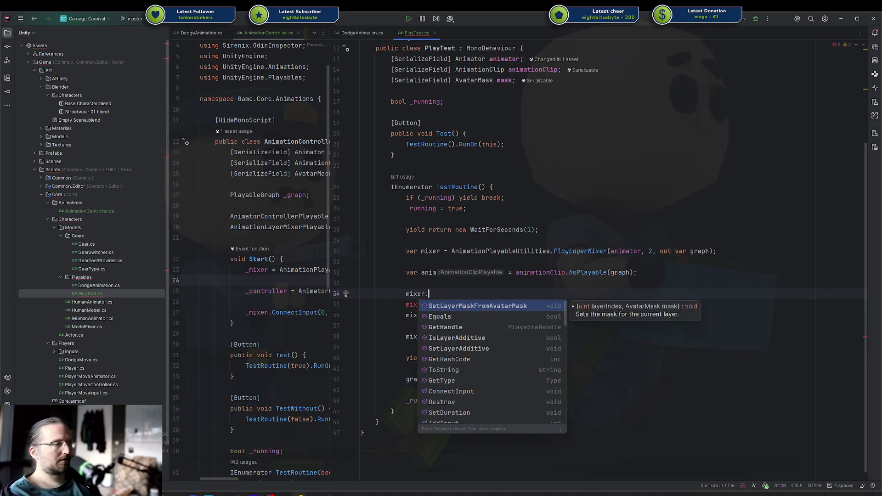
key(ctrl+y)
click(490, 293)
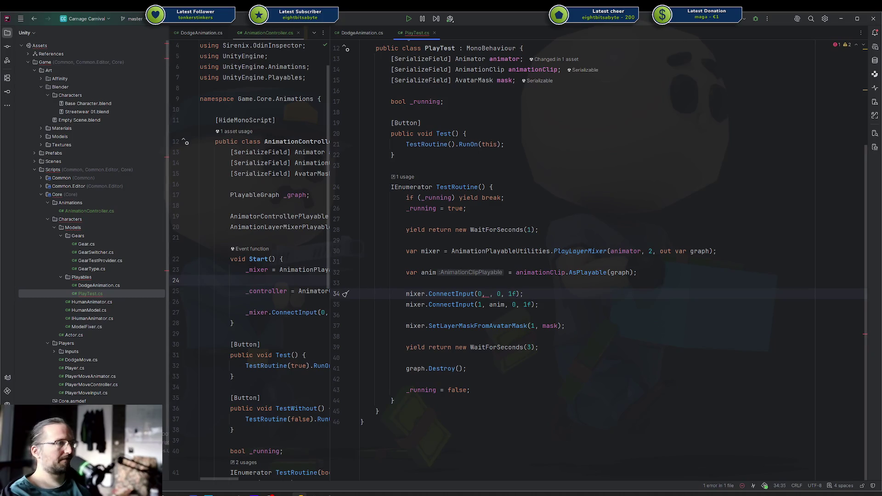
Retype input 0's source as animator.playableGraph.GetOutput(0) via completion, starting a further member call.
text(an)
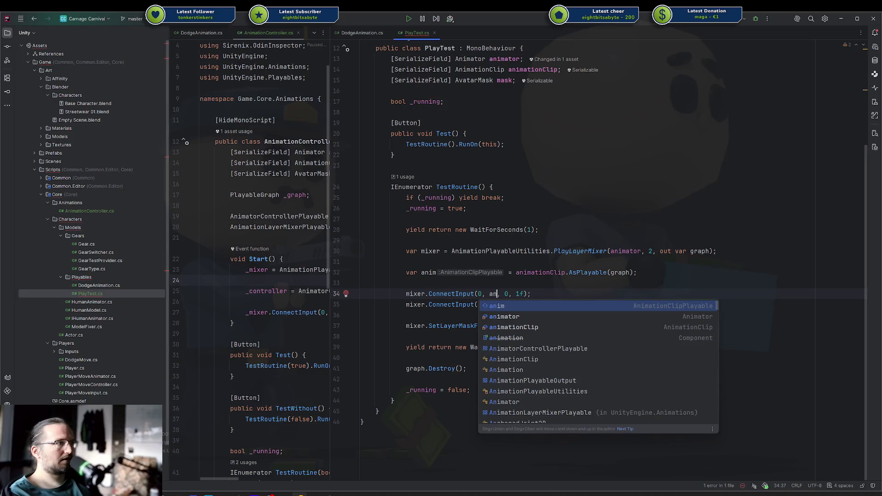
key(Down)
key(Return)
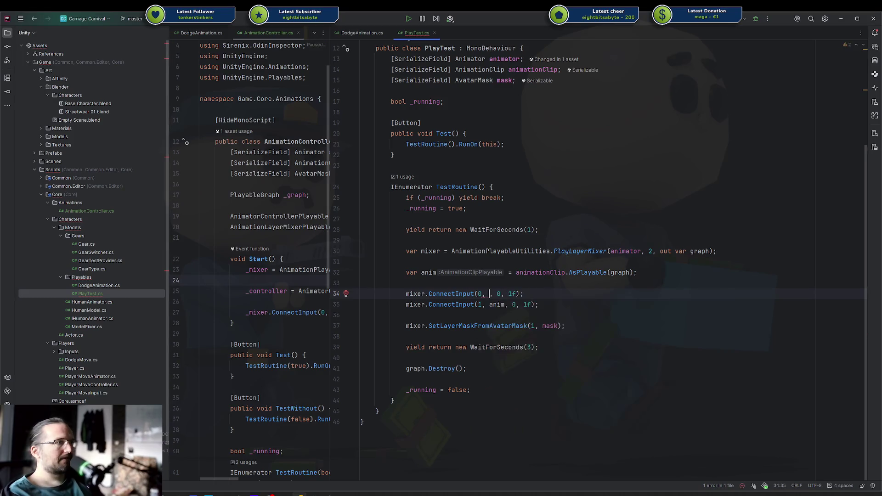
text(animator.get)
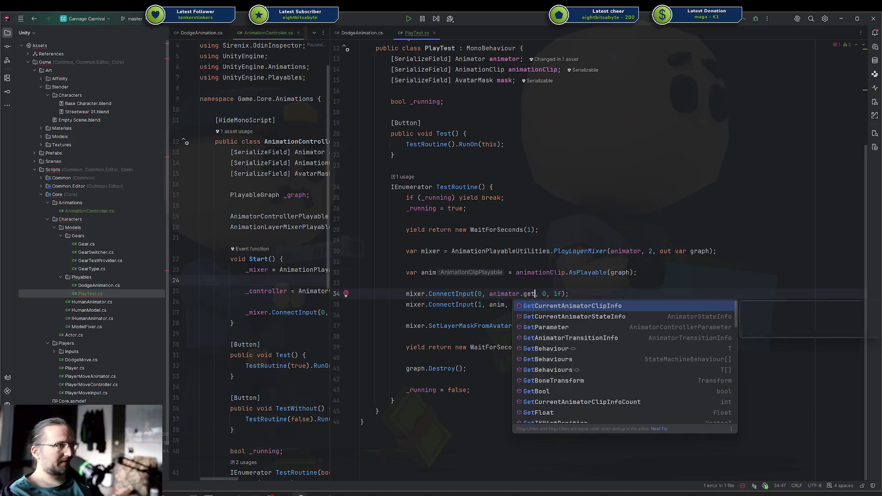
key(Escape)
key(BackSpace)
key(BackSpace)
text(pl)
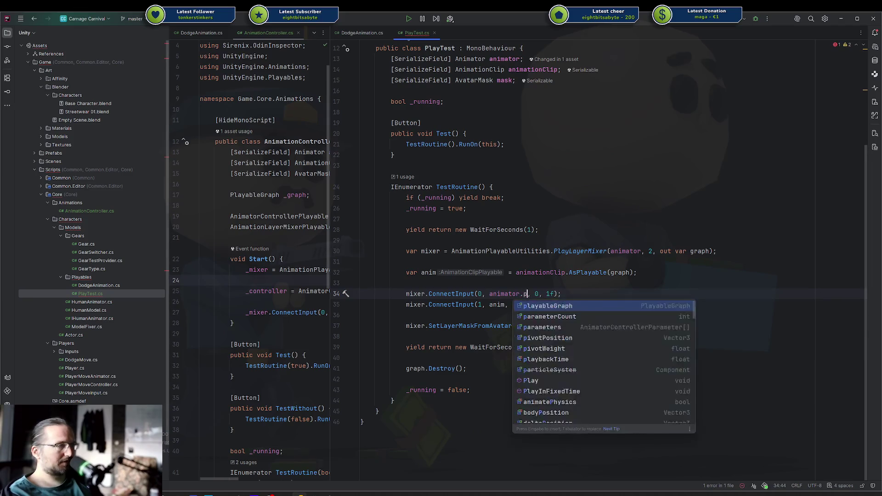
key(Return)
text(.getout)
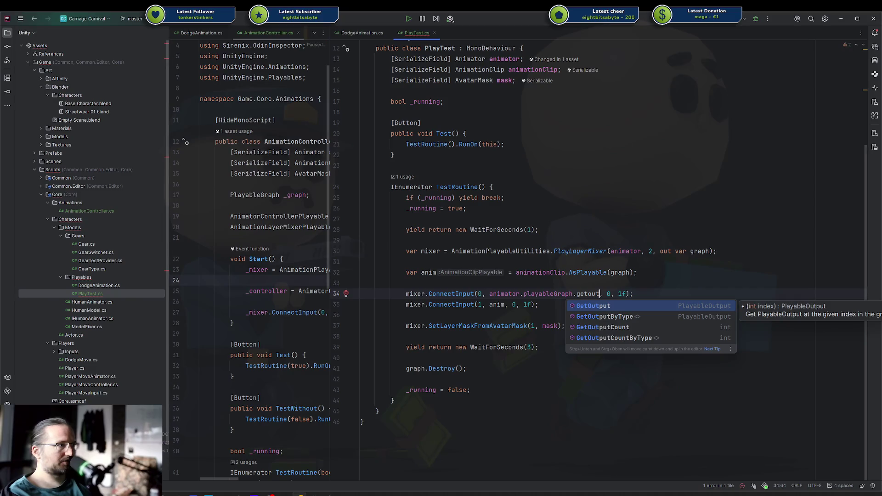
key(Down)
key(Down)
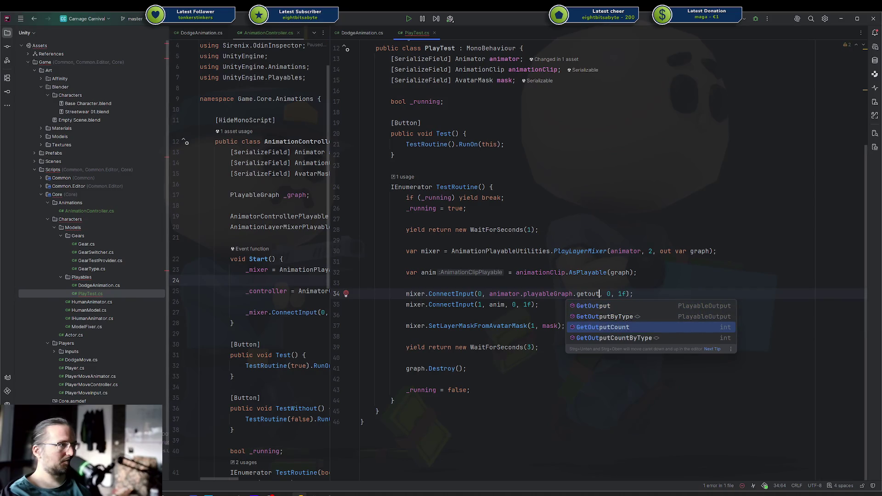
key(Up)
key(Up)
key(Return)
text(0).)
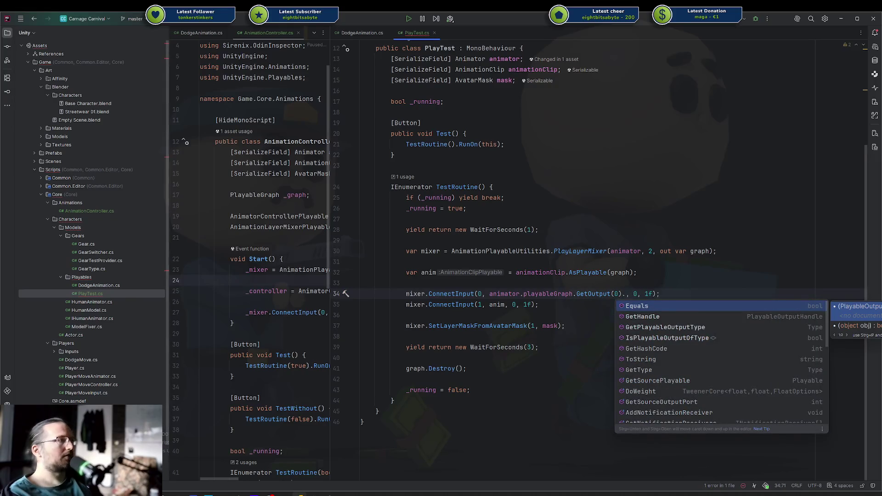
text(getin)
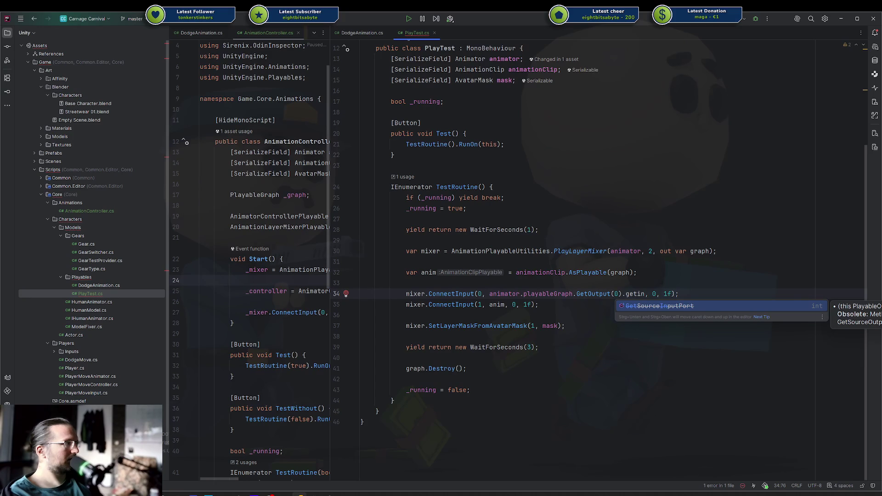
Finish line 34 as animator.playableGraph.GetOutput(0).GetSourcePlayable() and switch to Unity.
key(BackSpace)
key(BackSpace)
key(BackSpace)
text(Ges)
key(BackSpace)
text(tsour)
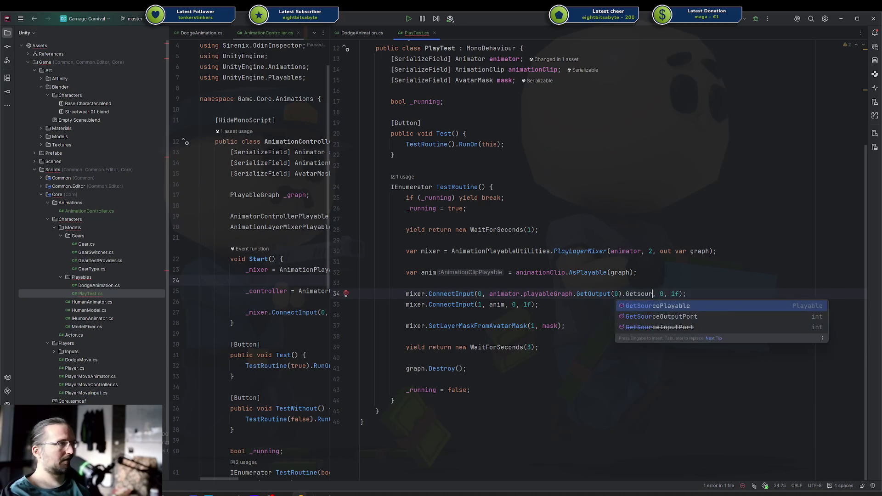
key(Down)
key(Down)
key(Up)
key(Up)
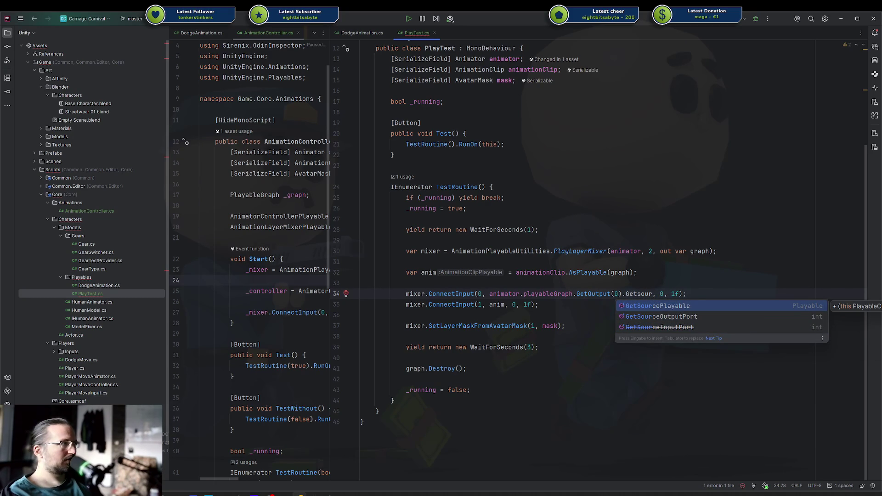
key(Return)
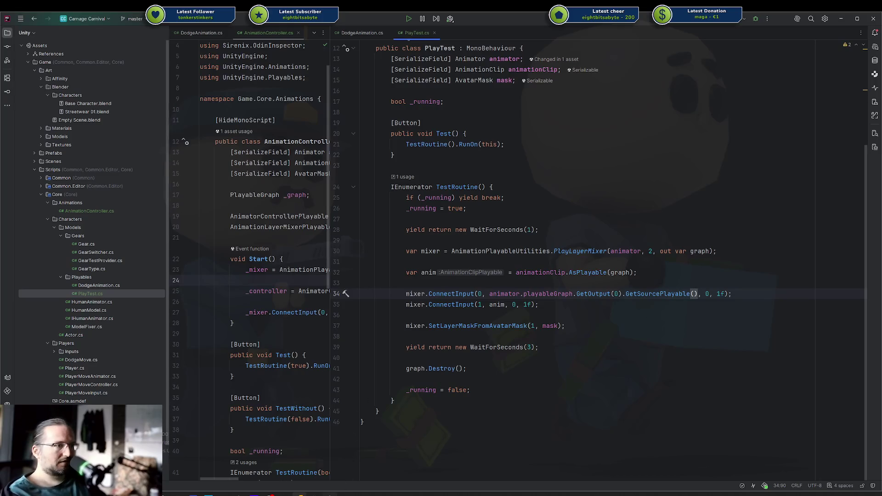
key(alt+Tab)
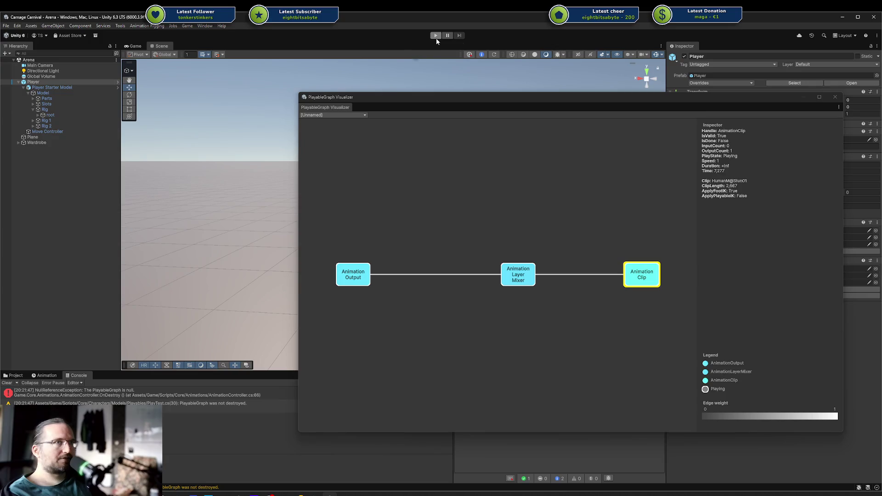
Enter play mode, move the visualizer aside, pause, and select the [Unnamed] graph in the dropdown.
click(436, 37)
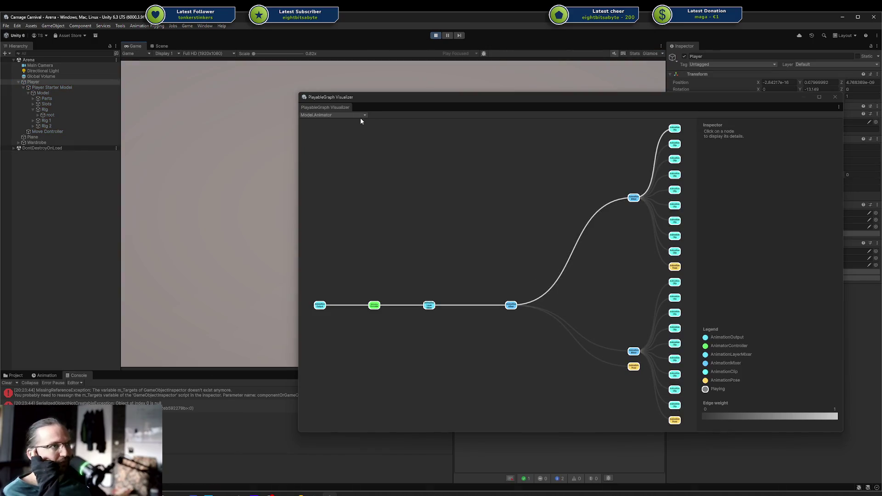
mouse_move(407, 99)
mouse_down()
mouse_move(737, 89)
mouse_move(487, 111)
mouse_move(247, 113)
mouse_up()
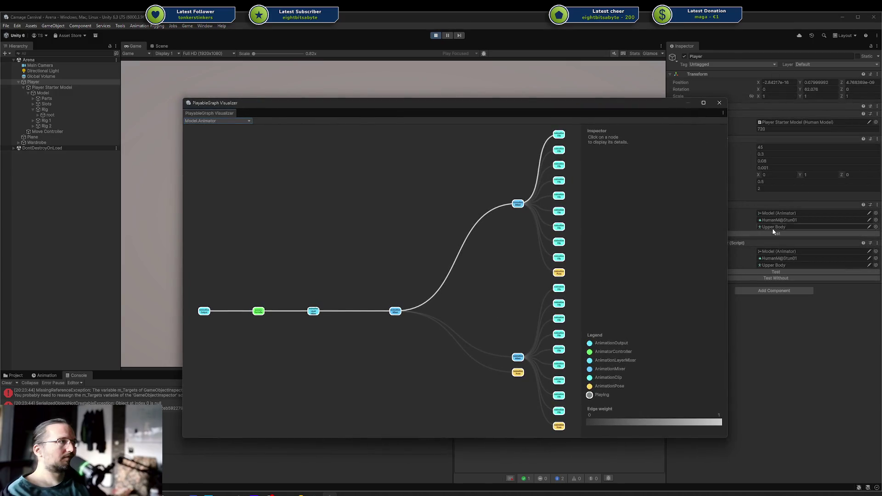
mouse_move(611, 104)
mouse_down()
mouse_move(546, 109)
mouse_move(559, 112)
mouse_up()
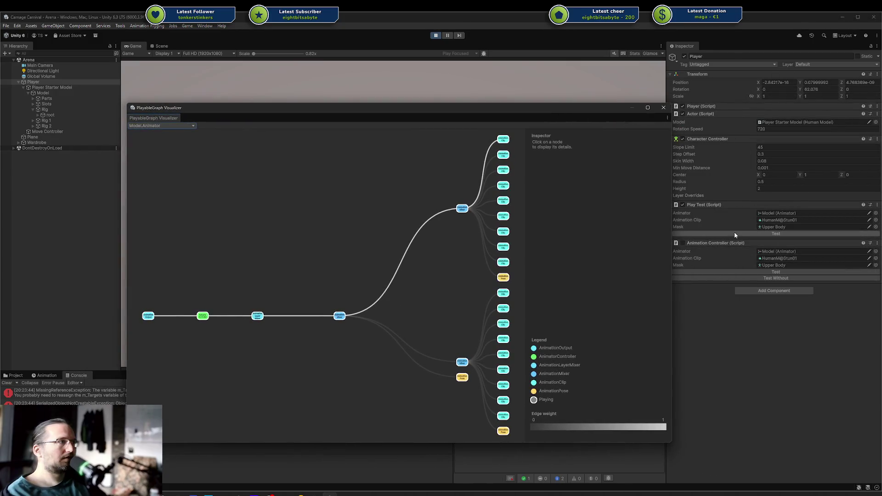
click(450, 36)
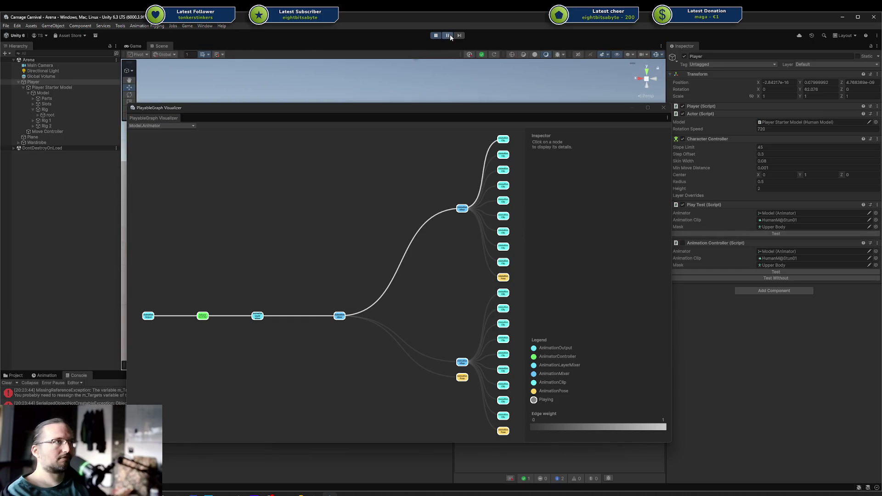
click(185, 127)
click(195, 144)
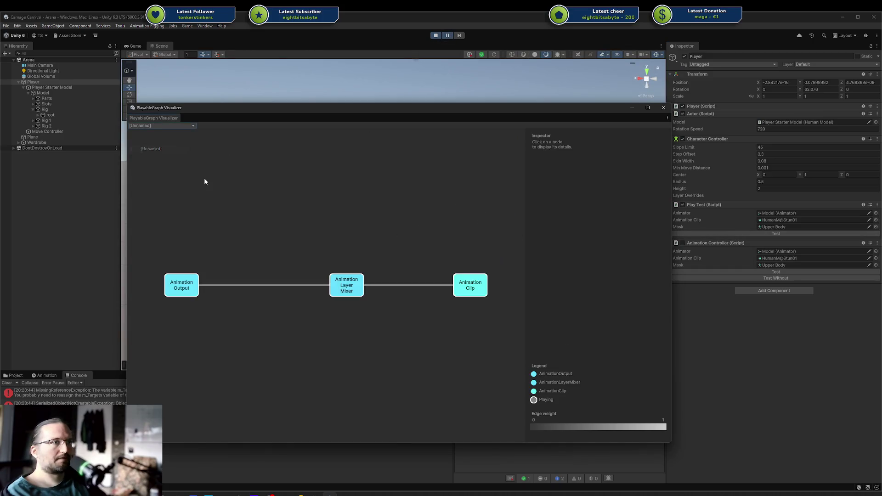
Close the visualizer, resume, walk the player with WASD while running Test, then stop and return to Rider.
click(664, 108)
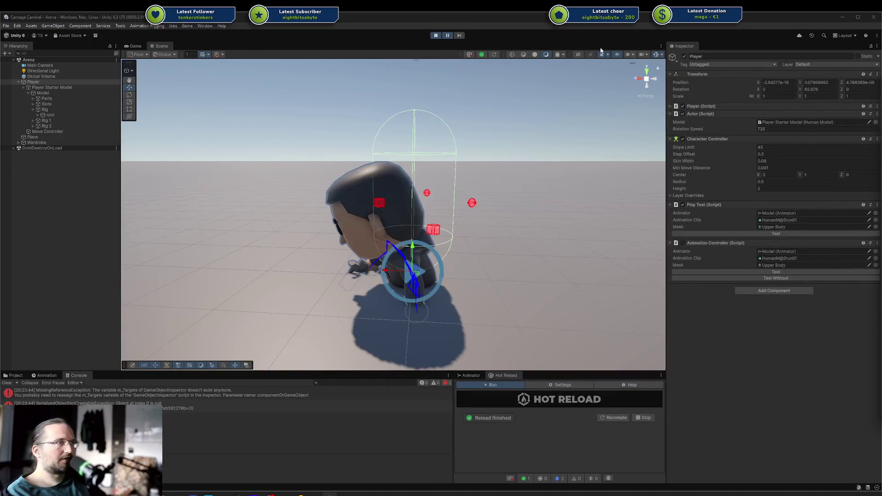
click(448, 36)
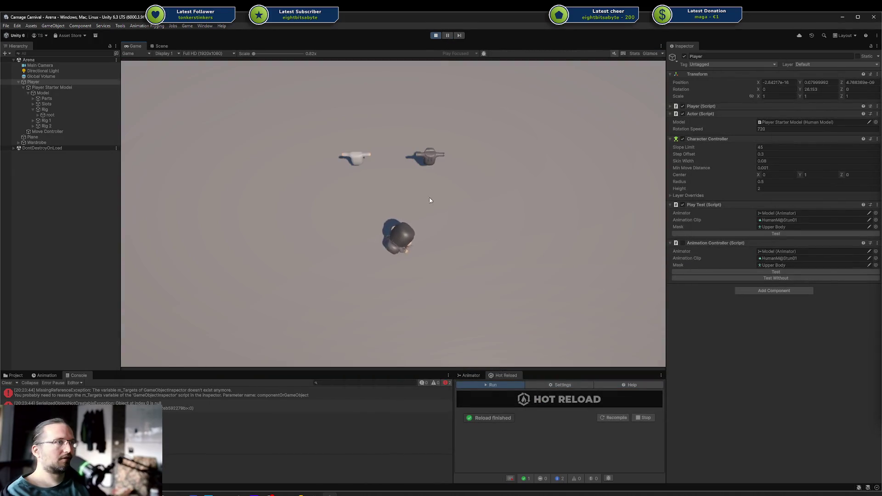
key(w)
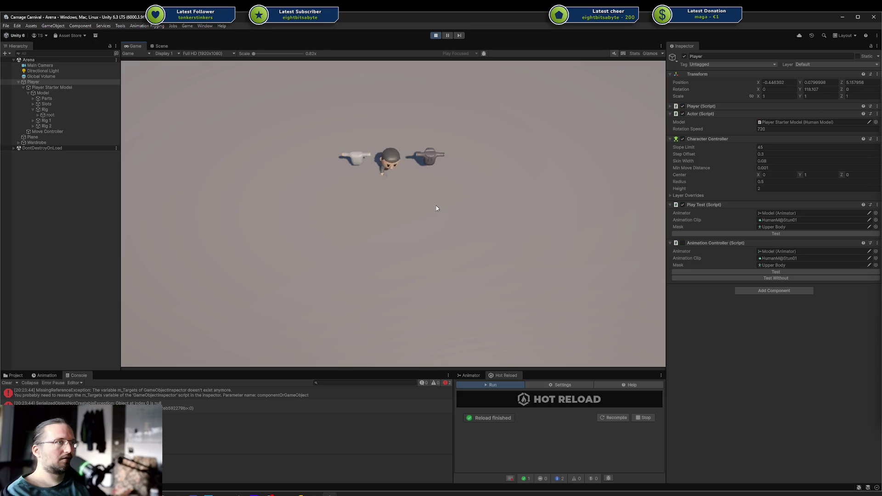
key(d)
key(s)
key(s)
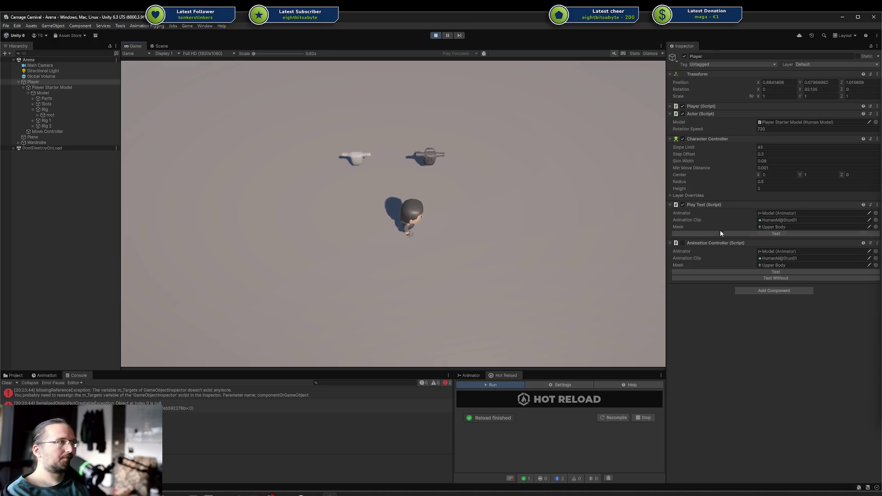
click(719, 234)
key(a)
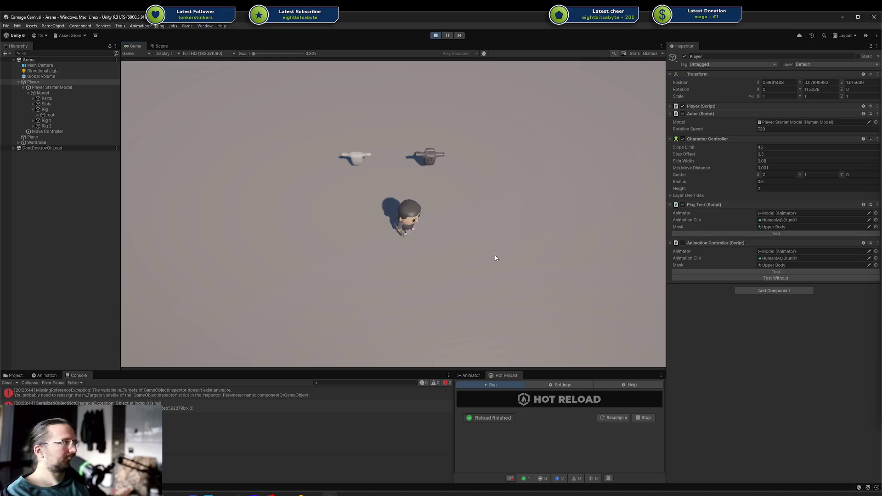
key(w)
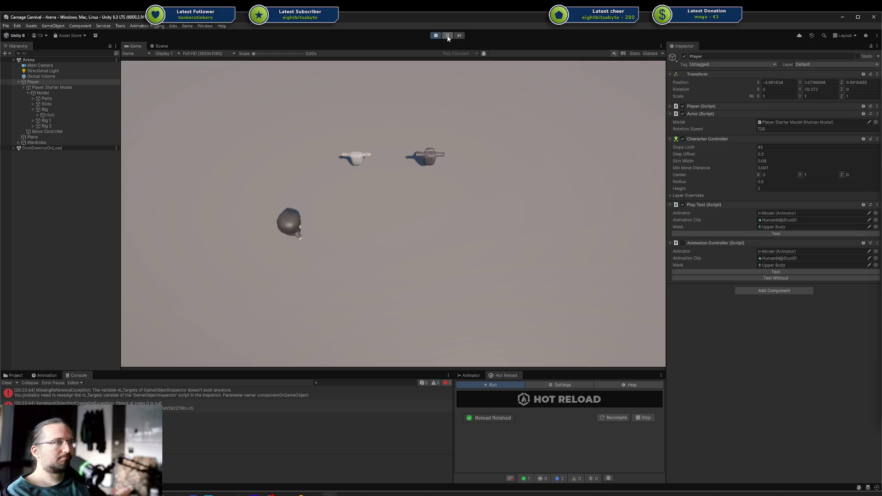
click(448, 36)
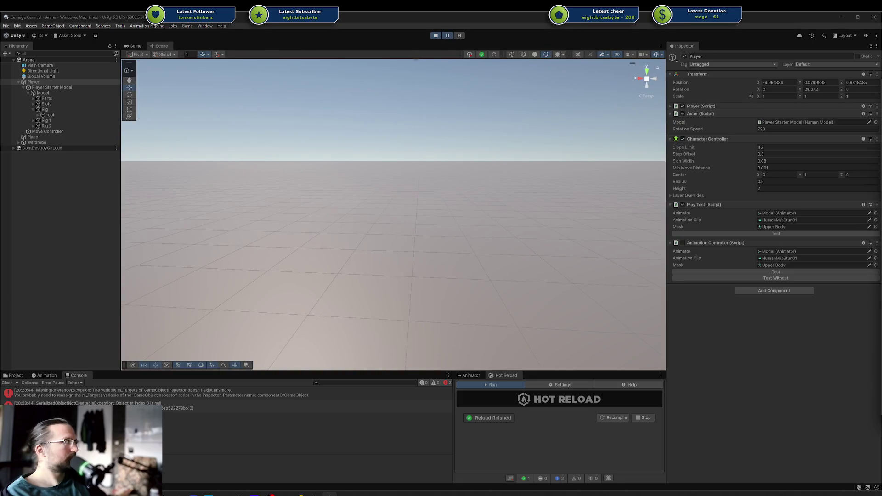
click(436, 35)
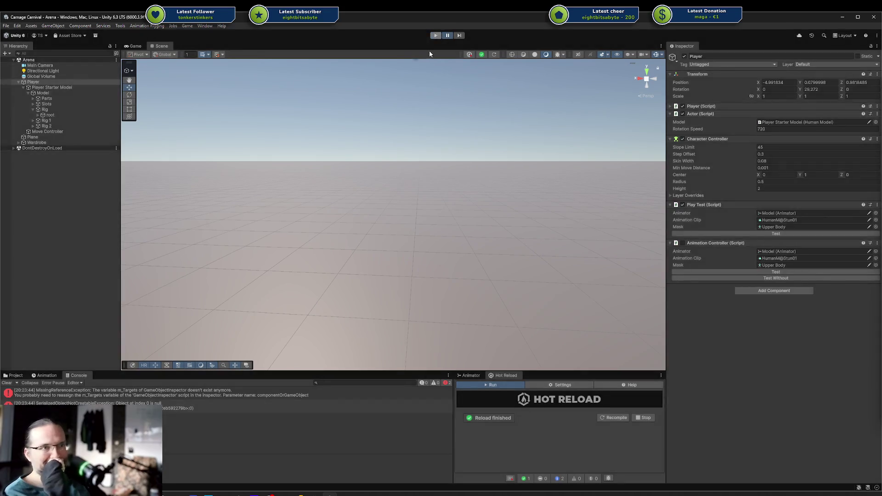
key(alt+Tab)
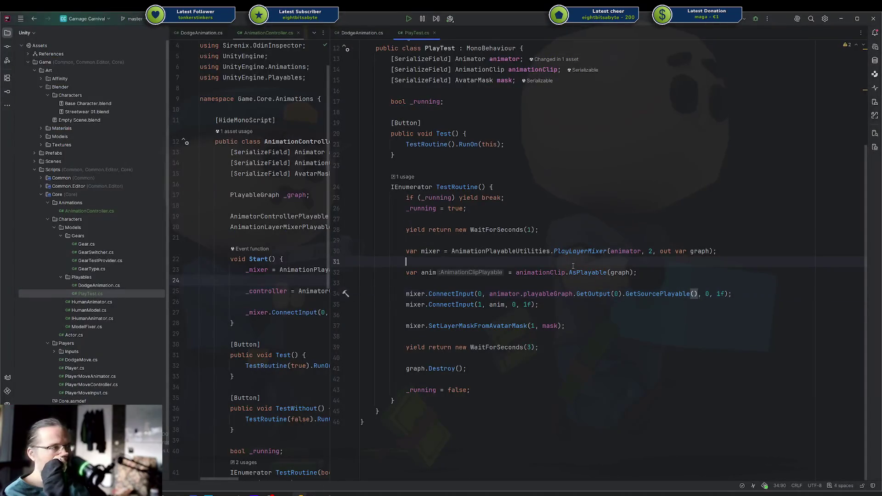
Insert Debug.Log($"Got: {animator.playableGraph.GetEditorName()}"); above the mixer's ConnectInput lines.
click(593, 301)
click(593, 294)
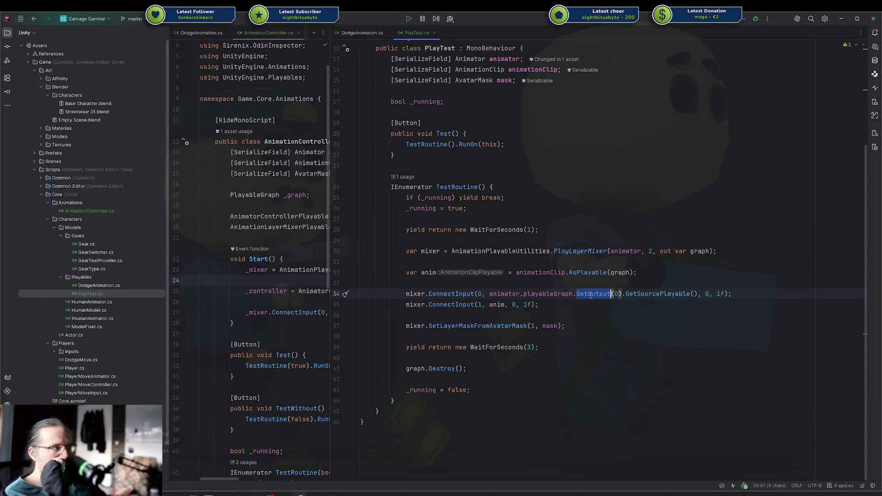
click(563, 294)
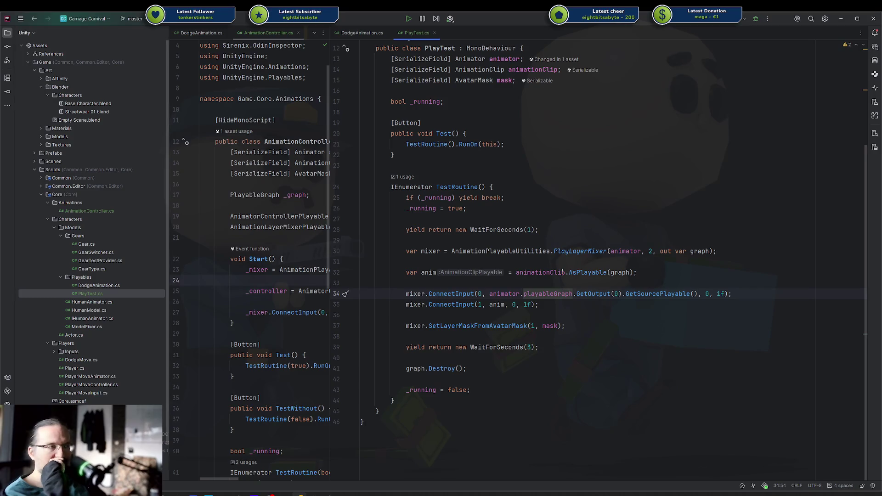
click(568, 284)
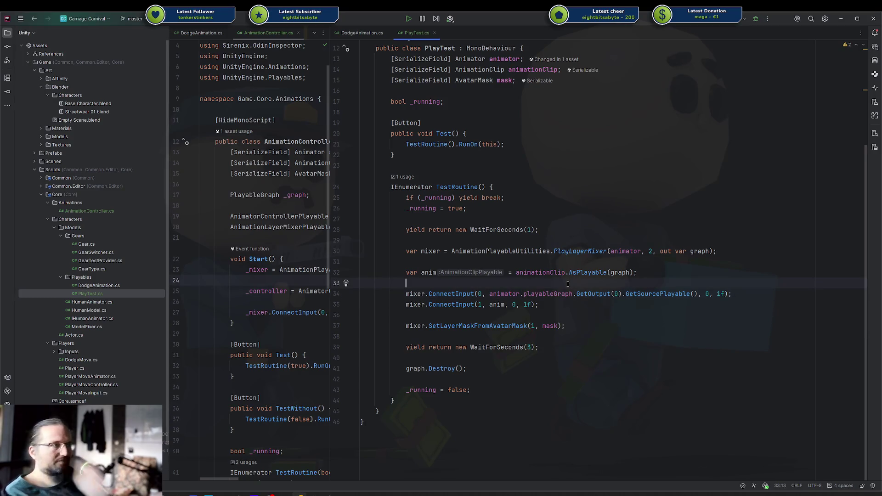
key(Return)
text(Debug.Lo)
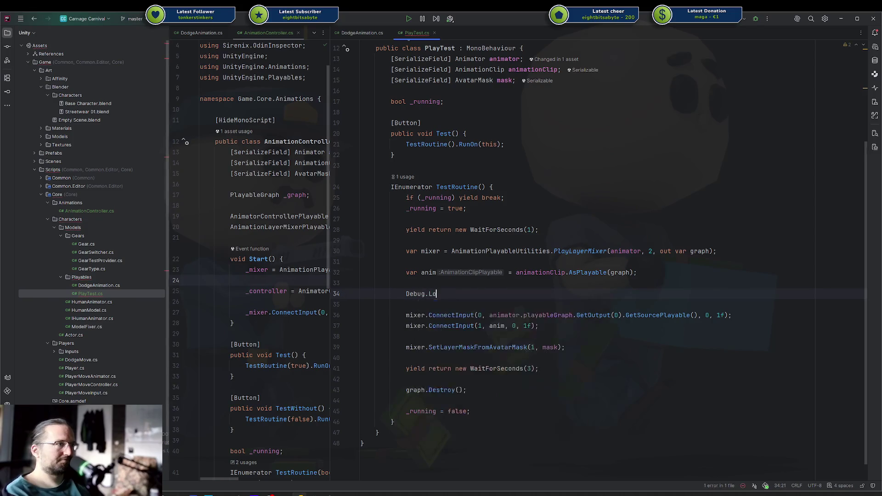
text(g($"Got: {anim)
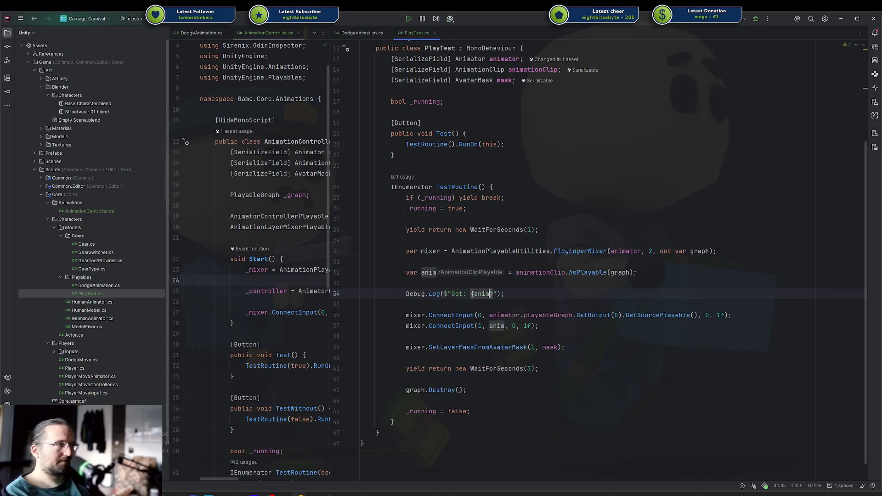
text(ator.playableGraph.name)
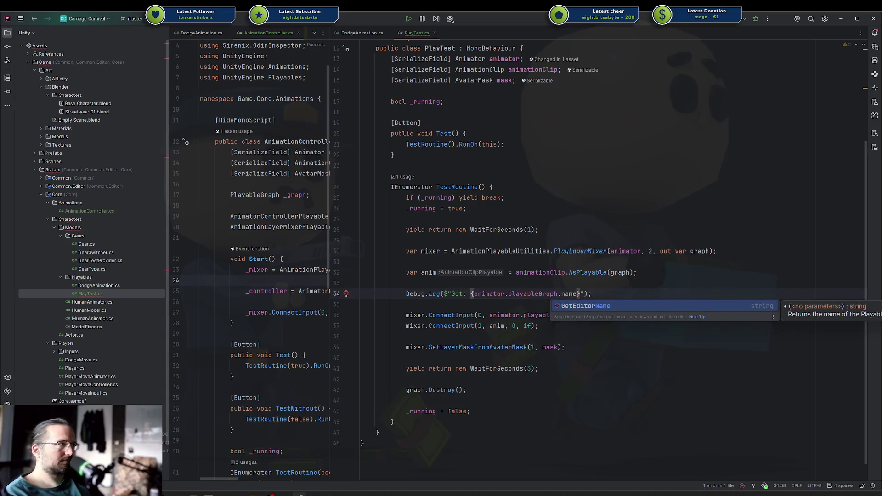
key(Return)
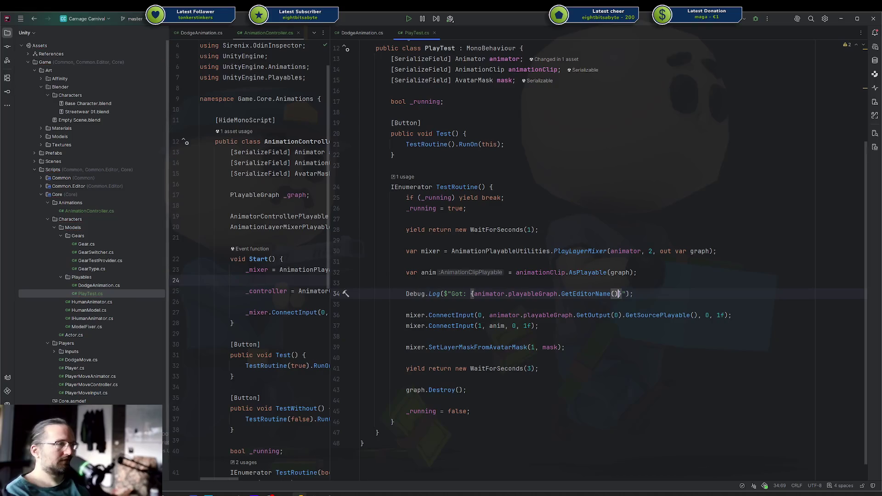
Check the graph in Unity's PlayableGraph Visualizer, then come back to PlayTest.cs.
click(645, 316)
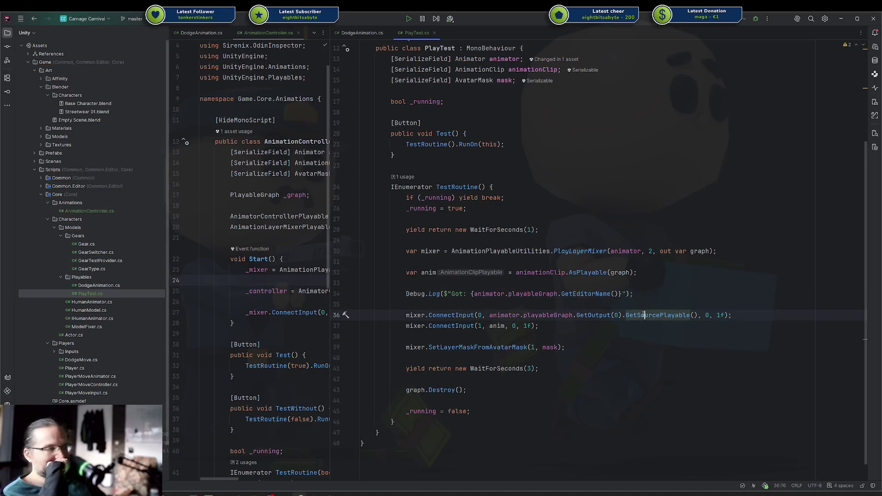
key(alt+Tab)
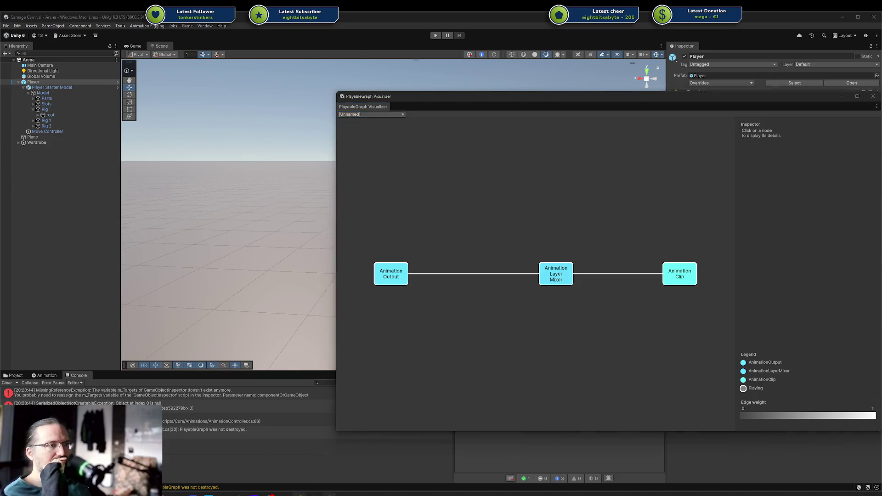
key(alt+Tab)
Chain .GetOutput(0) after GetSourcePlayable() in line 36's input 0 source.
click(694, 315)
key(Right)
text(.GetOut)
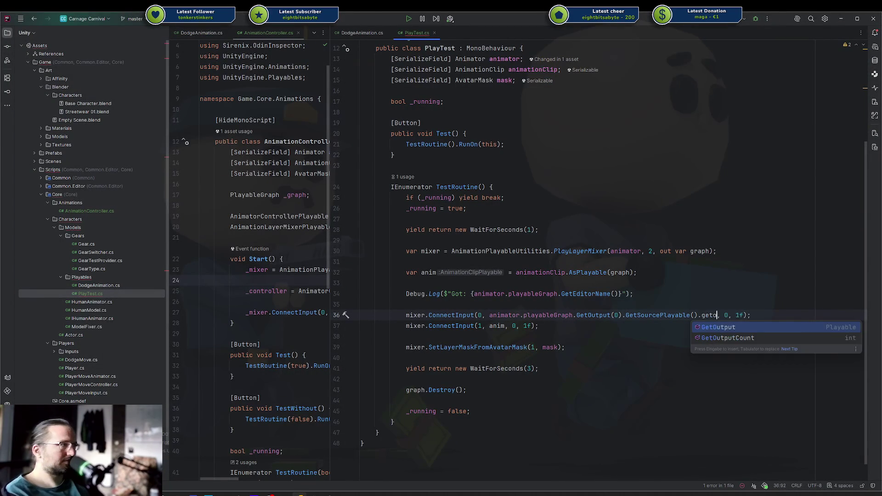
key(Return)
text(0)
Try replacing the GetSourcePlayable().GetOutput(0) chain with a (Playable) cast, then revert to the chain.
click(539, 326)
click(740, 316)
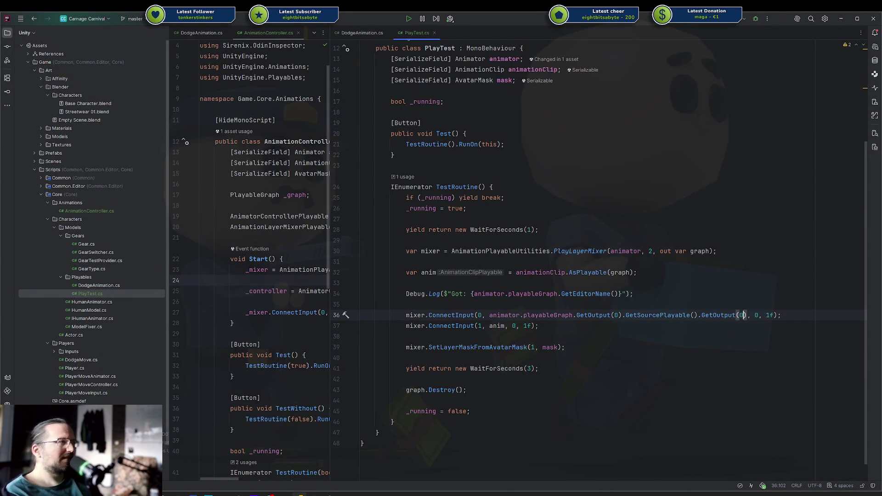
key(ctrl+w)
key(ctrl+w)
key(ctrl+shift+Left)
key(ctrl+shift+Left)
key(ctrl+shift+Left)
key(BackSpace)
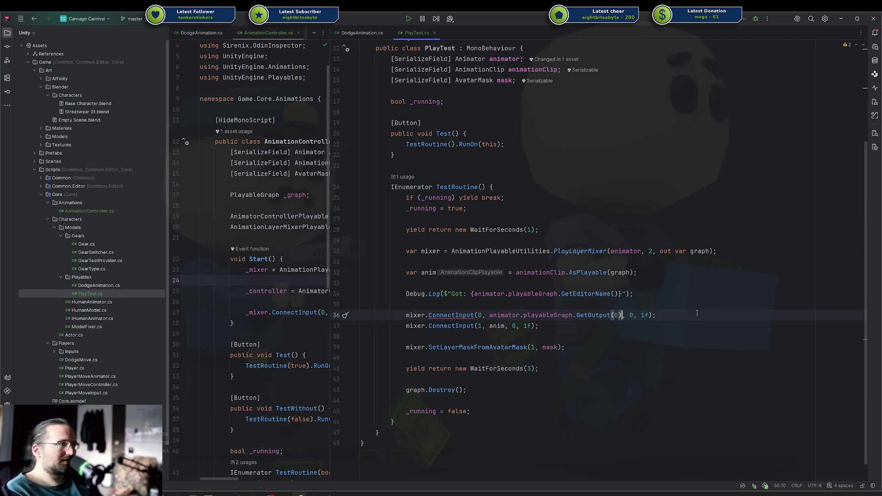
key(ctrl+Left)
key(ctrl+Left)
key(ctrl+Left)
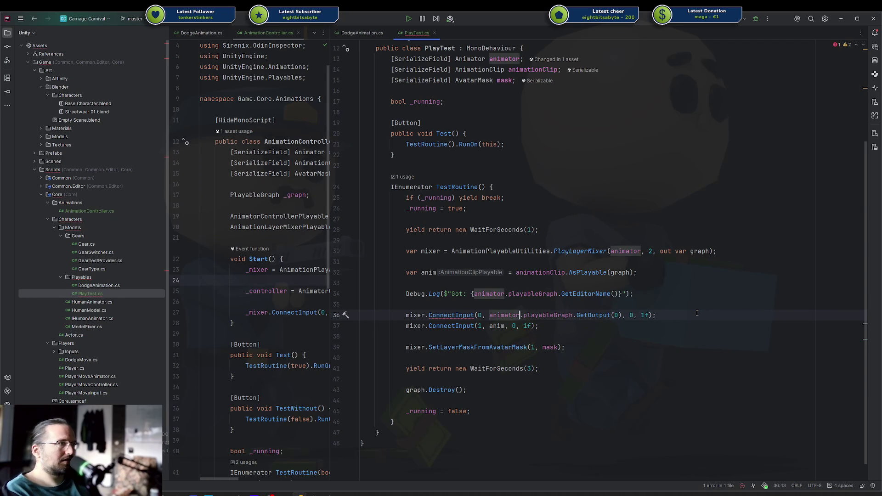
text((Playable))
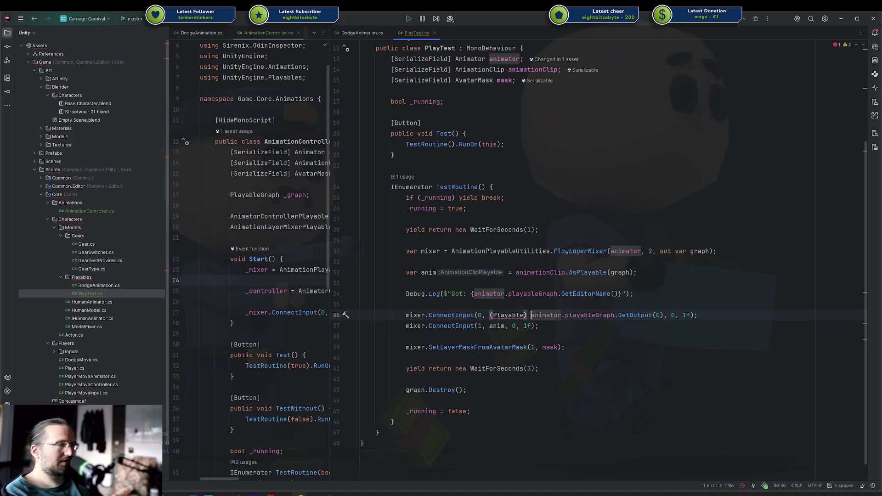
key(ctrl+z)
text().GetSourcePlayable().GetOutput(0)
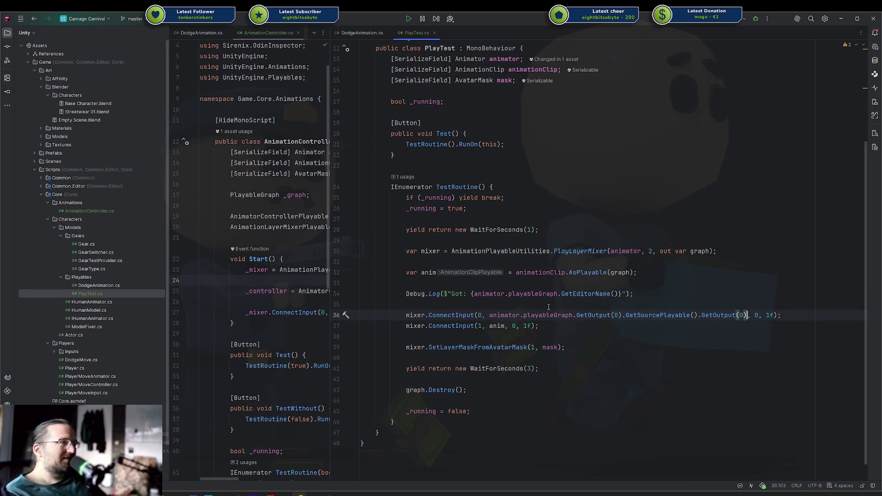
Review the two GetOutput calls on line 36 before testing in Unity.
double_click(588, 315)
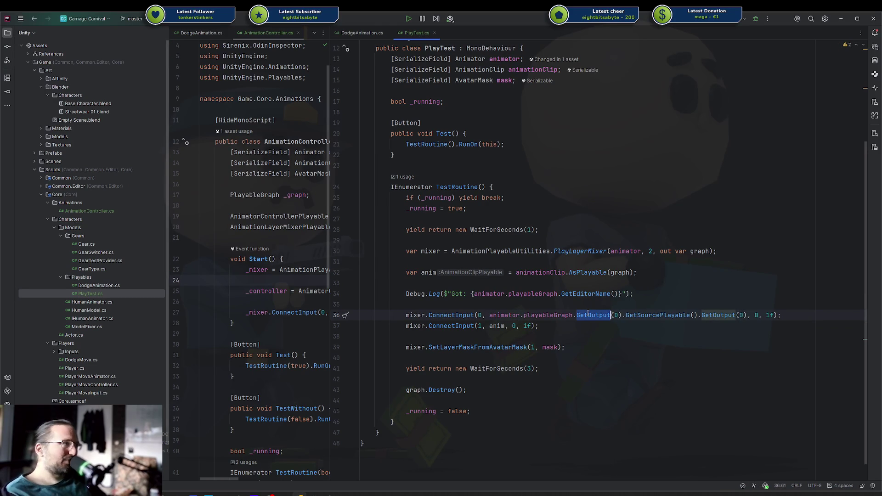
click(653, 315)
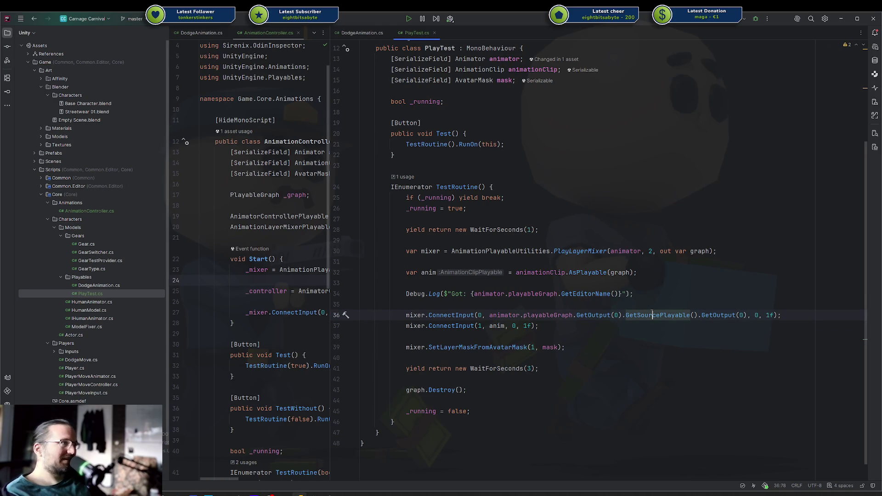
double_click(715, 315)
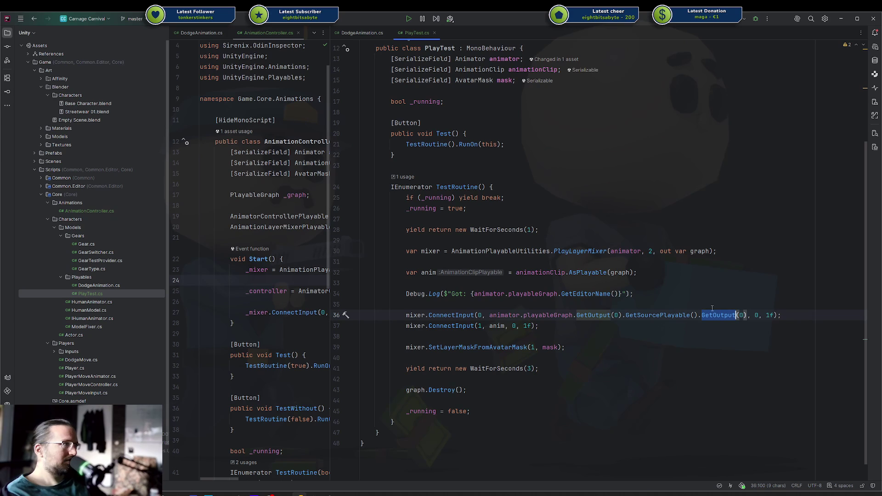
key(alt+Tab)
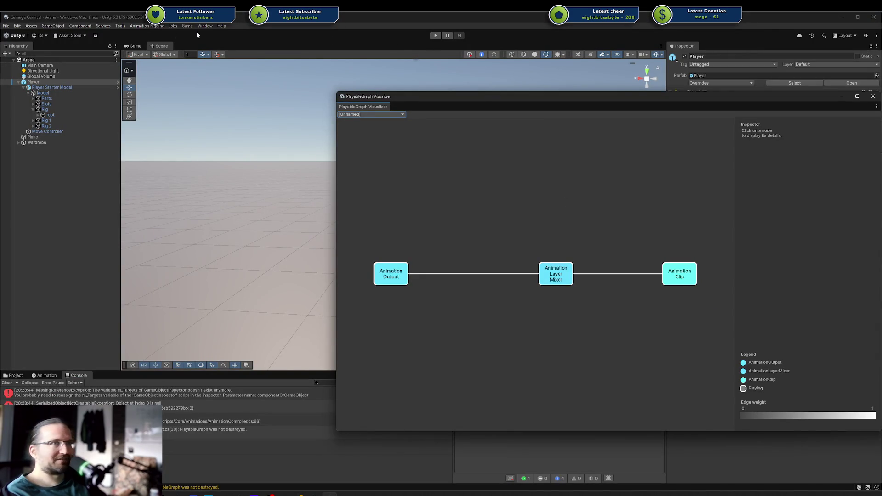
Enter play mode, run the Play Test Test routine, move the character, and pause.
click(435, 35)
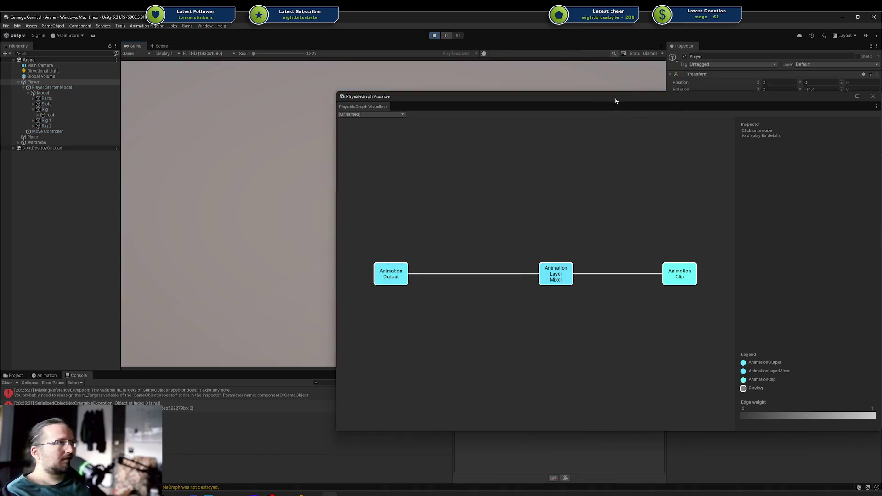
click(796, 235)
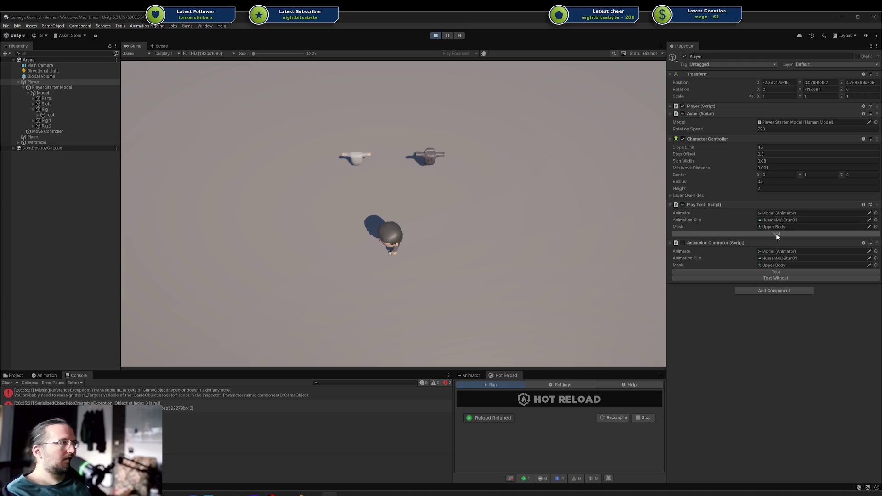
key(d)
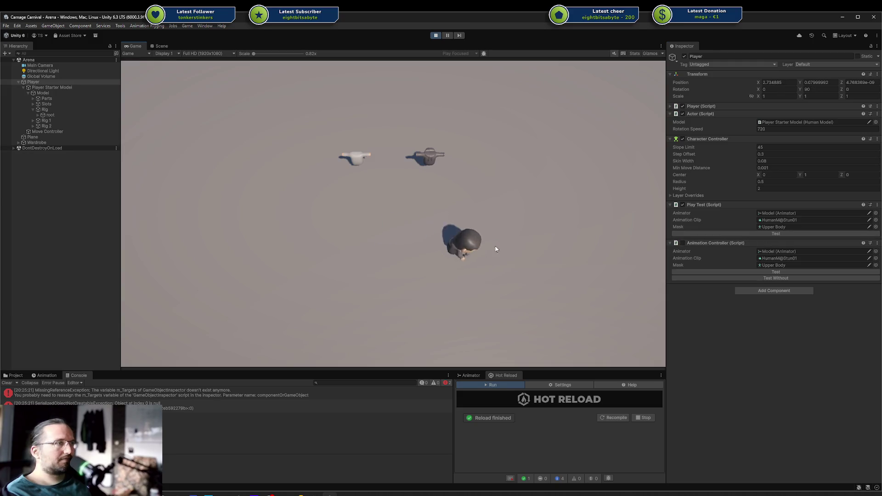
key(w)
click(448, 36)
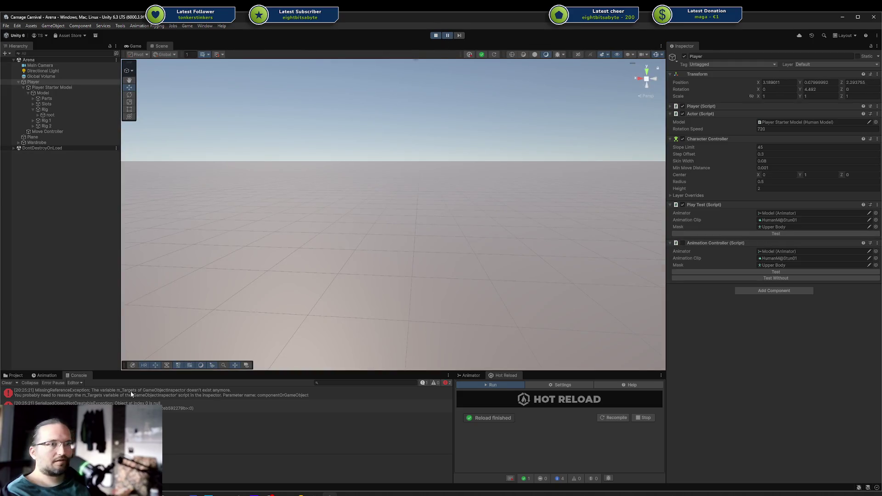
Inspect the console error and the unnamed three-node graph, stop play mode, and return to Rider.
click(131, 418)
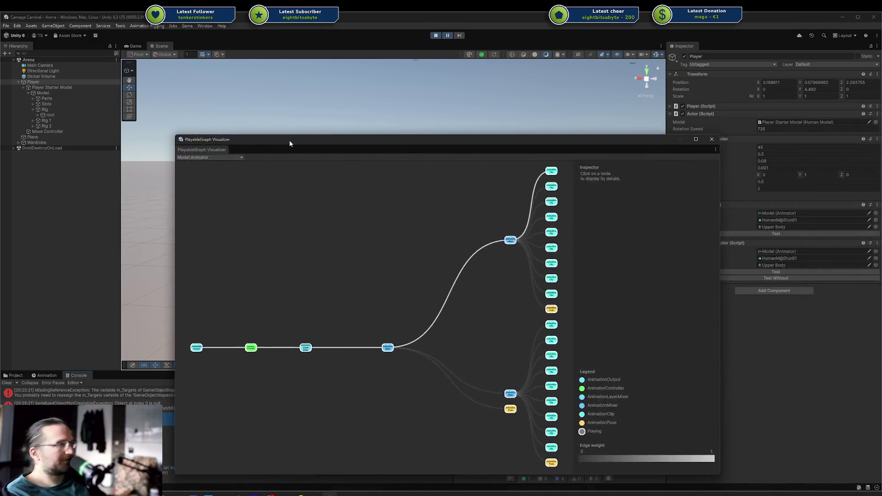
click(217, 181)
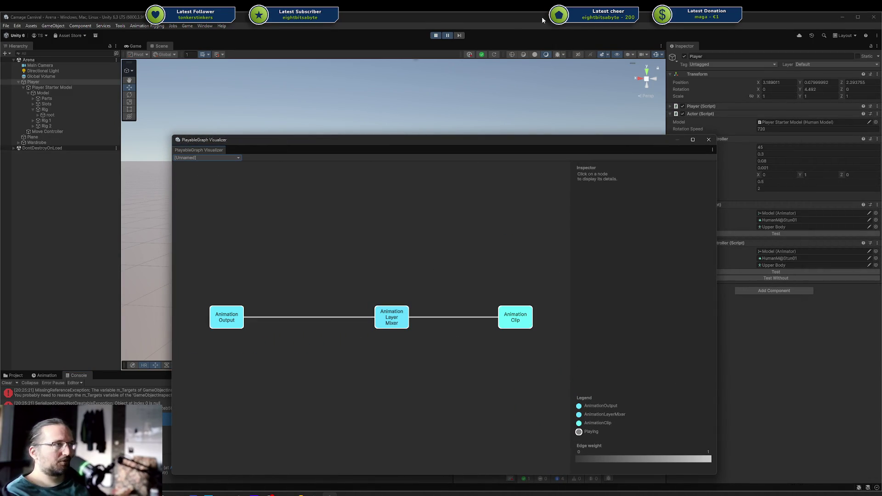
click(439, 35)
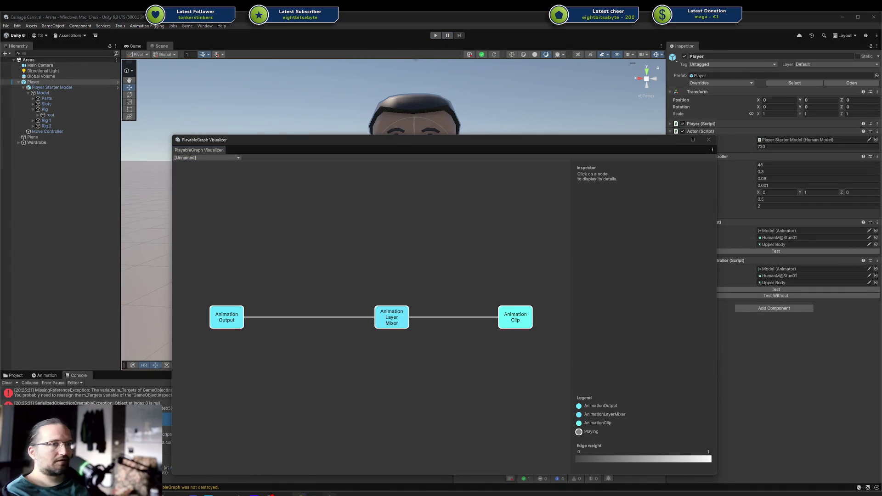
key(alt+Tab)
key(ctrl+Left)
key(ctrl+Left)
click(593, 316)
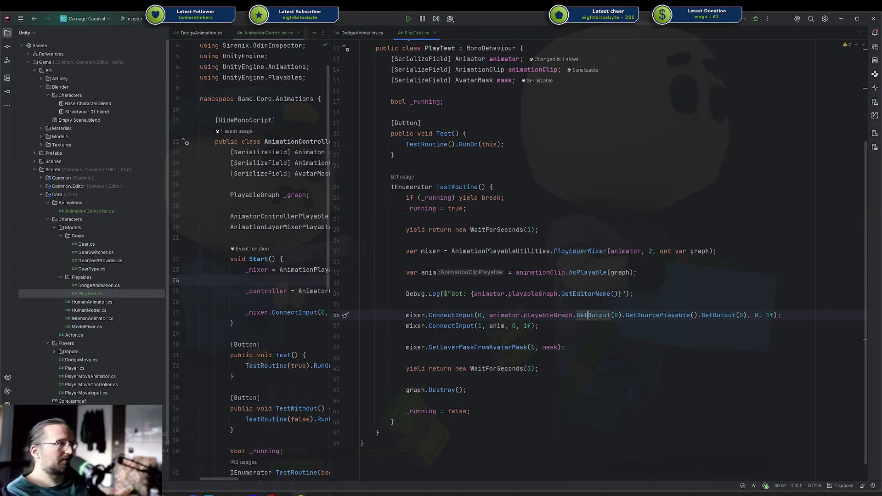
Retype line 36 as mixer.ConnectInput(0, animator.playableGraph.geto… using code completion.
drag(750, 316, 527, 315)
click(509, 303)
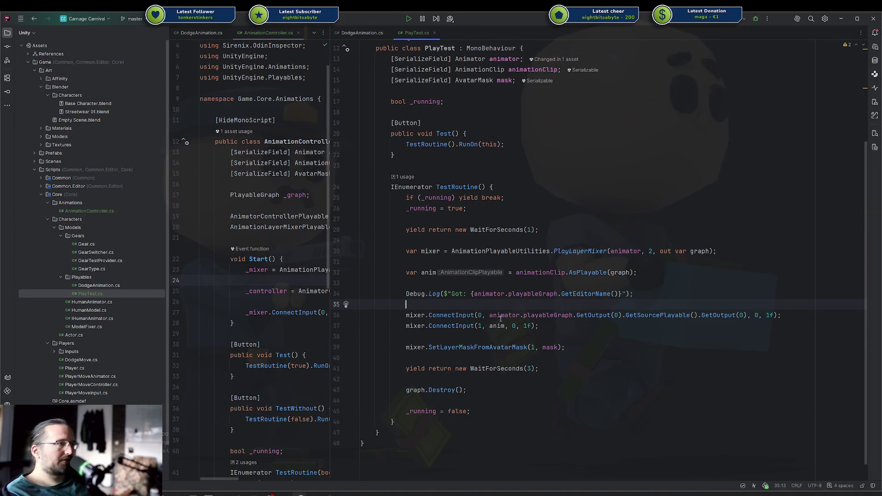
double_click(451, 315)
shift+click(800, 313)
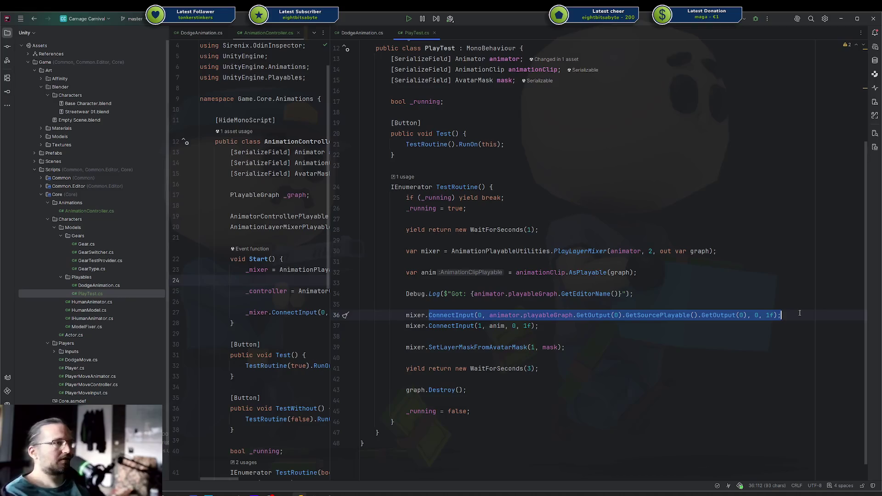
text(Conn)
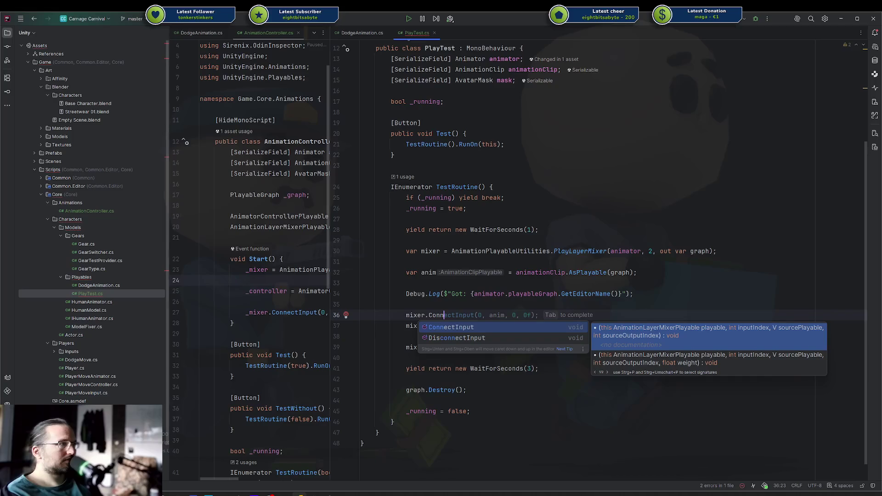
key(Return)
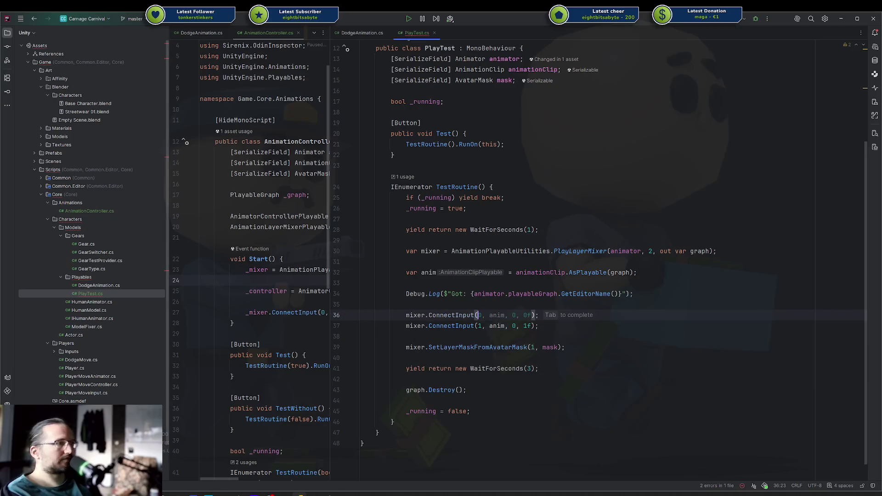
text(0, )
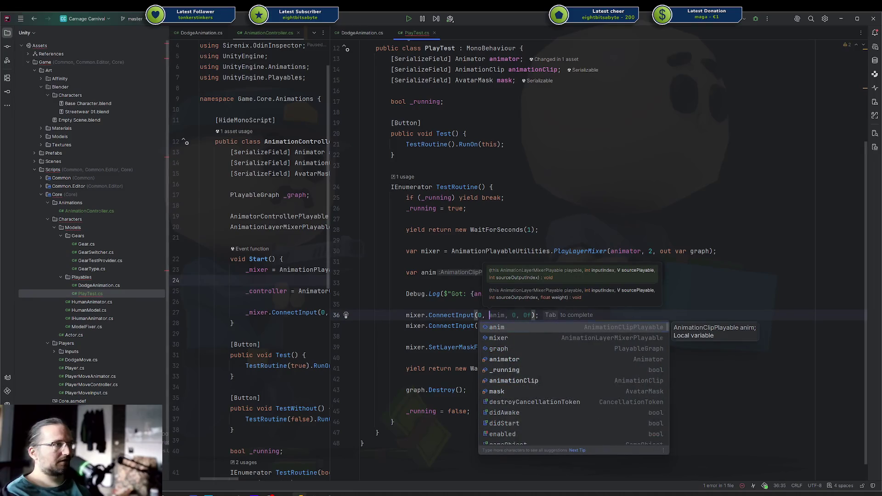
text(animator.pla)
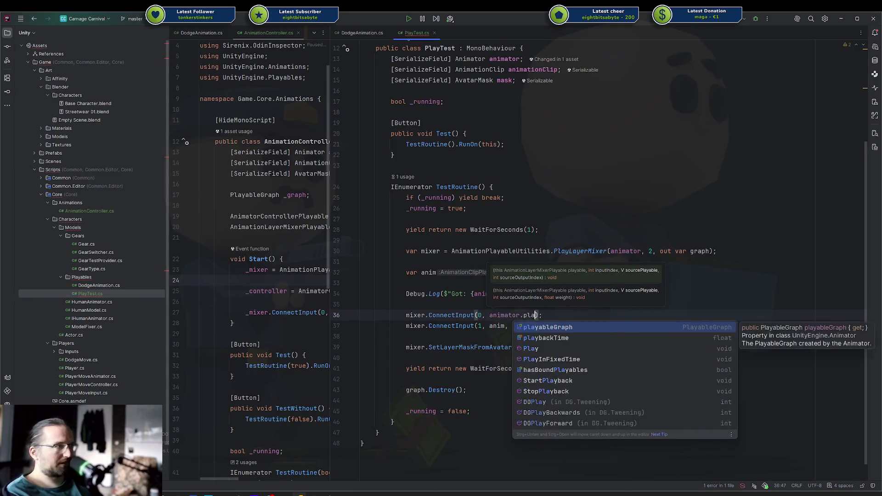
key(Return)
text(.g)
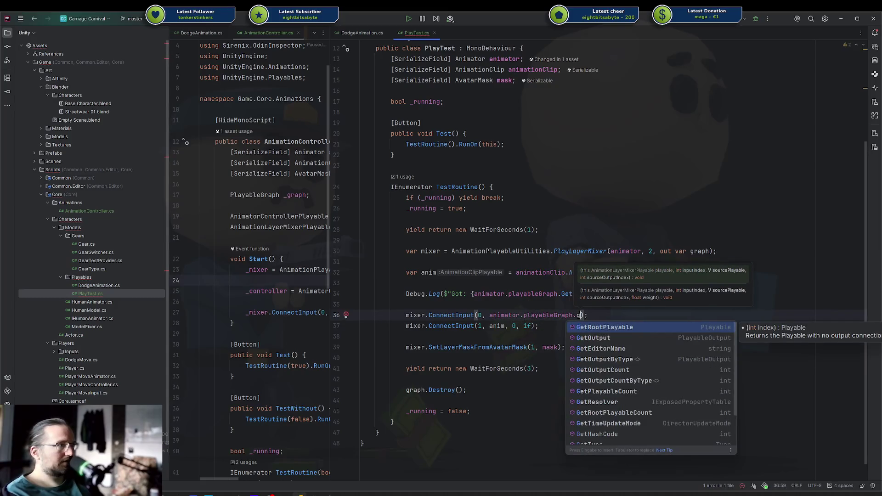
text(eto)
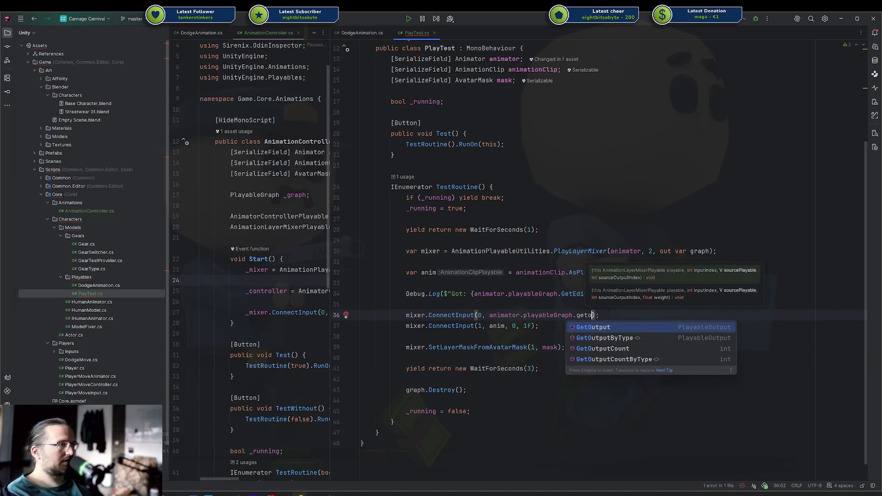
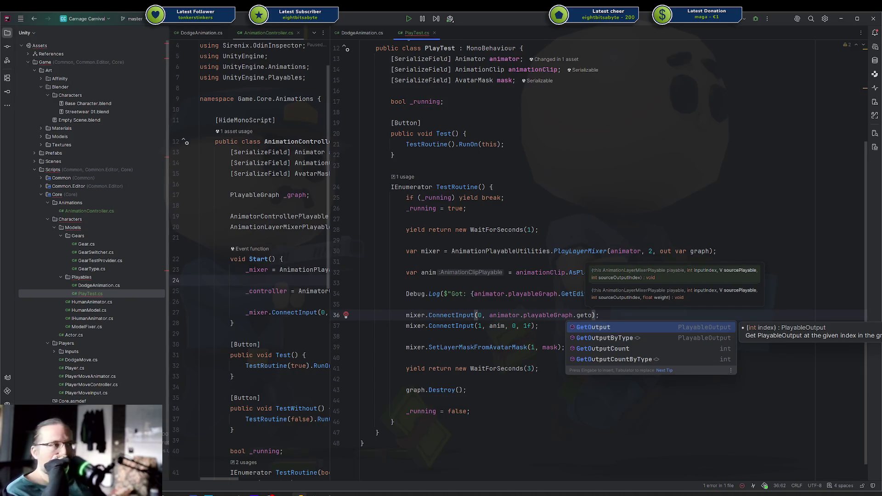
Complete line 36 as ConnectInput(0, animator.playableGraph.GetOutput(0), 0, 1f), then inspect the GetOutput call.
key(Return)
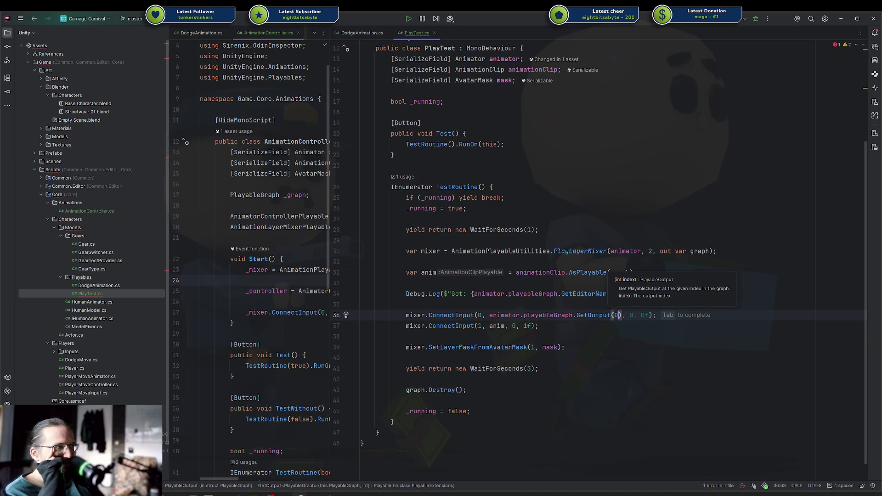
text(), 0)
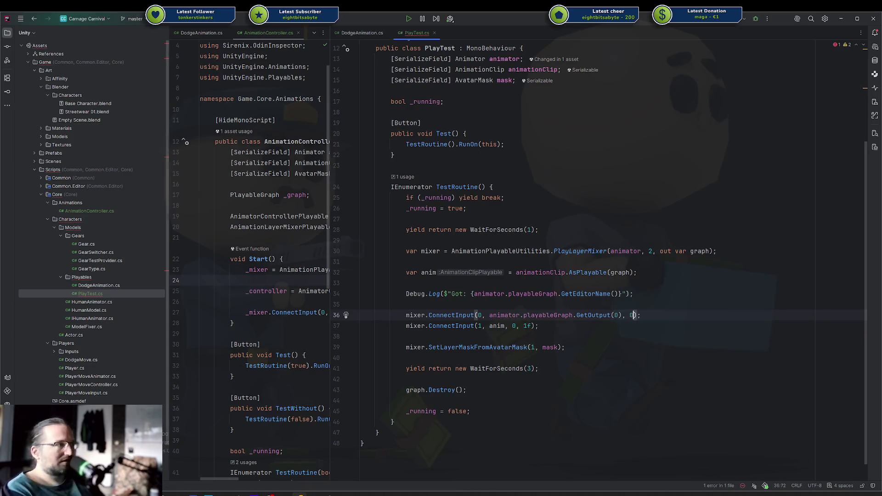
text(, 1f)
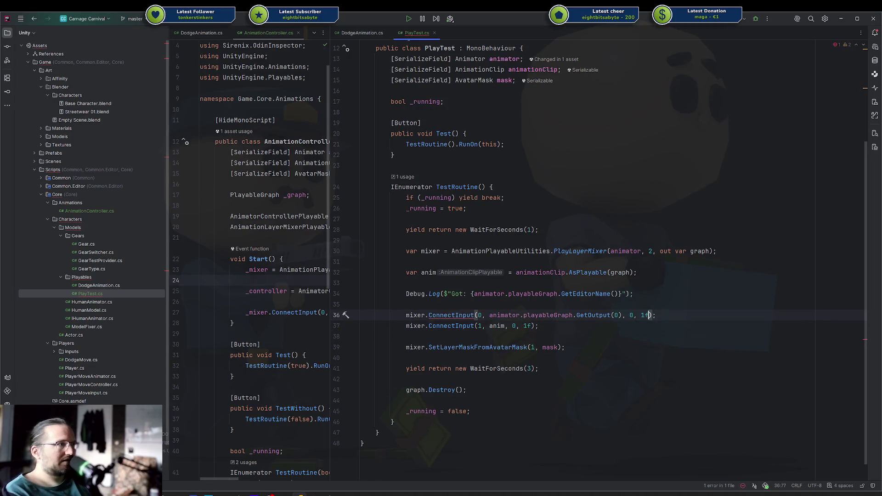
click(623, 316)
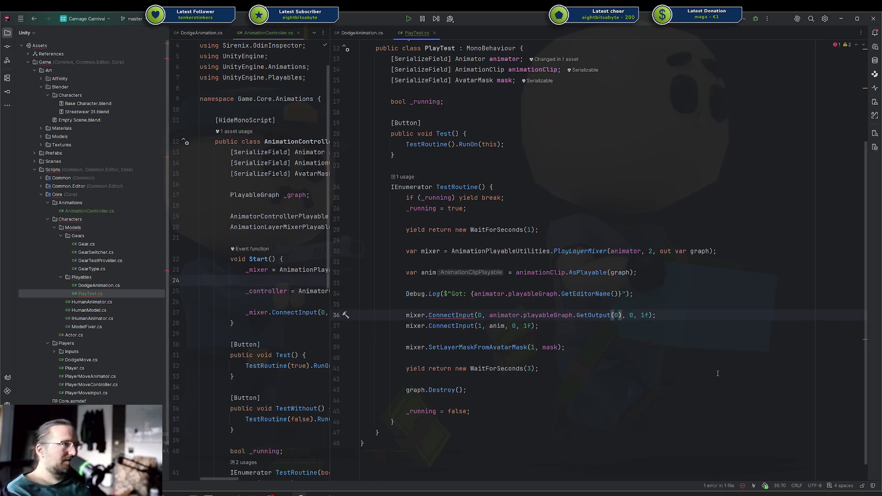
mouse_move(453, 316)
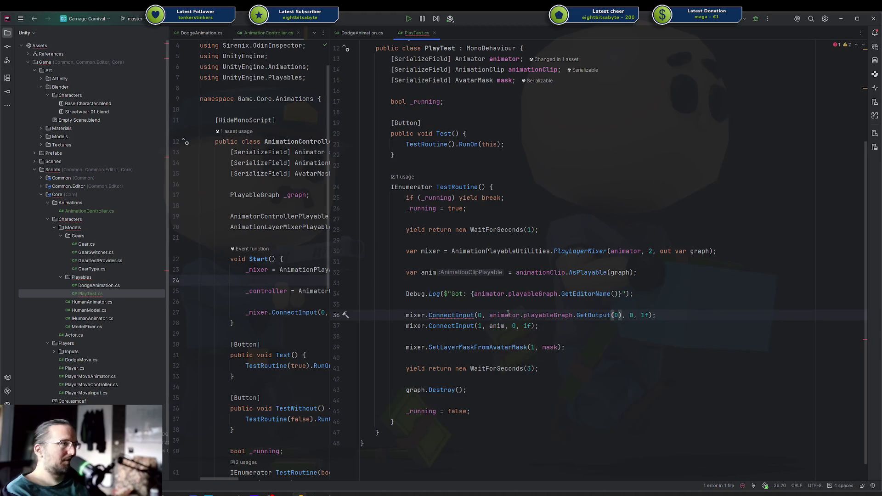
double_click(591, 315)
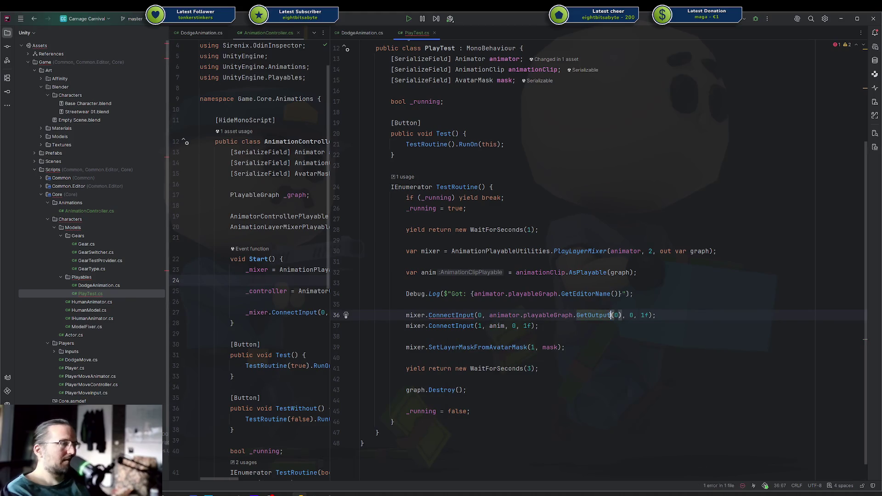
key(ctrl+space)
Search 'AnimatPlayOut' and open the decompiled AnimationPlayableOutput source in a widened pane.
click(611, 315)
key(ctrl+n)
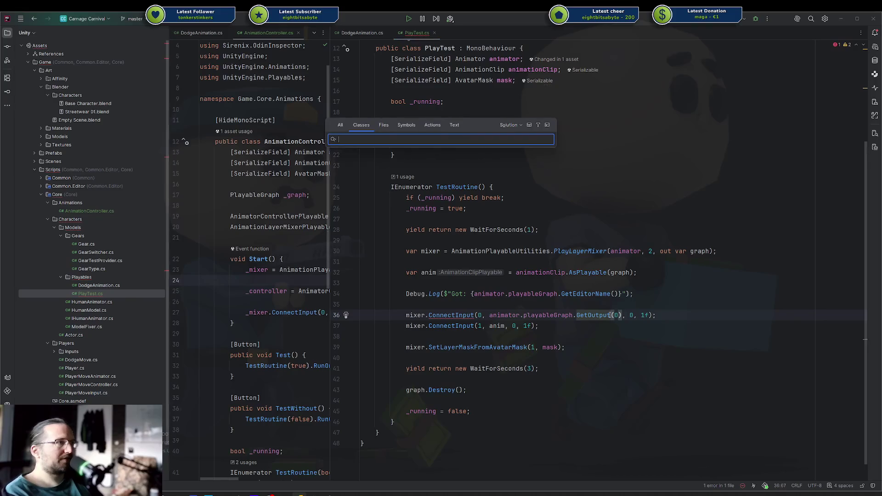
text(AnimatPlay)
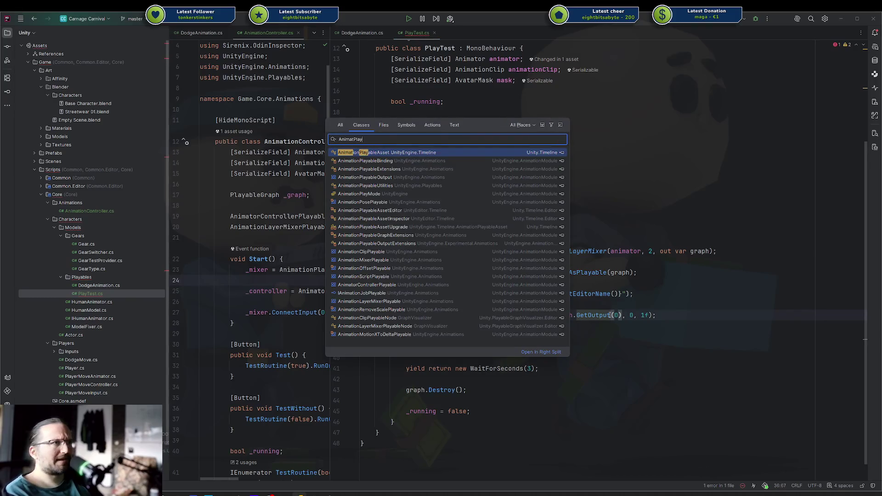
text(Out)
key(Return)
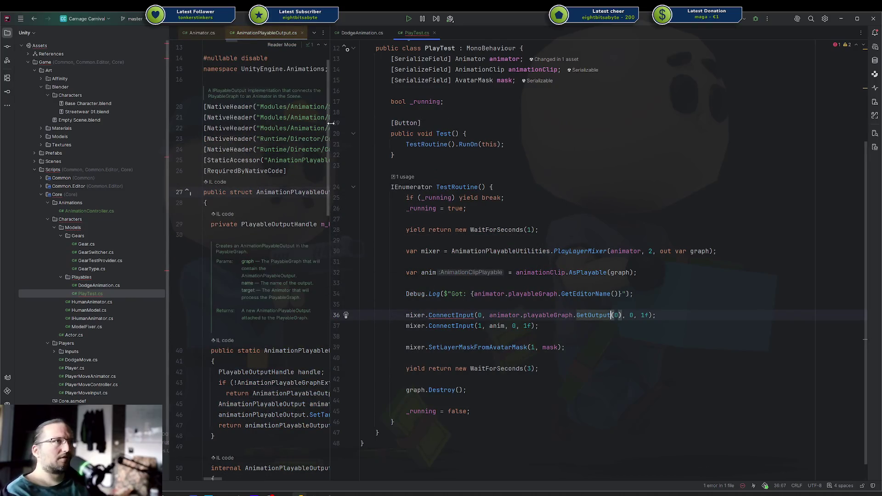
drag(331, 123, 472, 119)
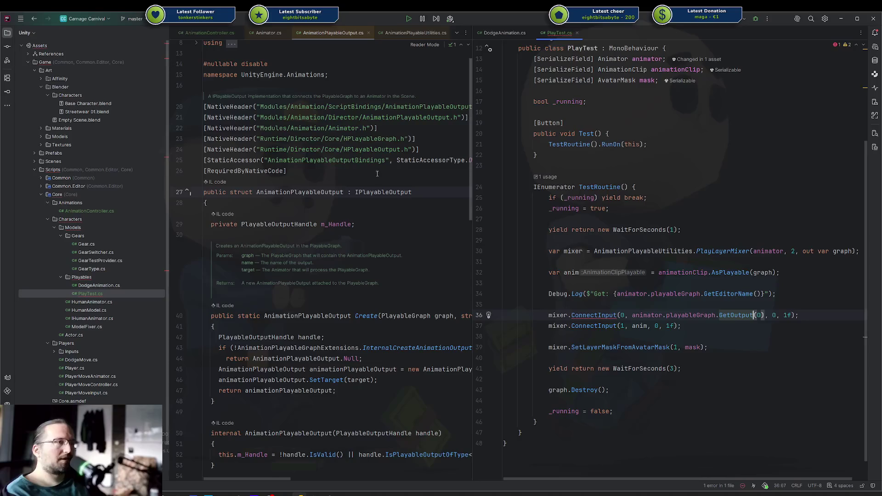
Look up the IPlayableOutput interface, then insert a new line above the ConnectInput call.
ctrl+click(375, 192)
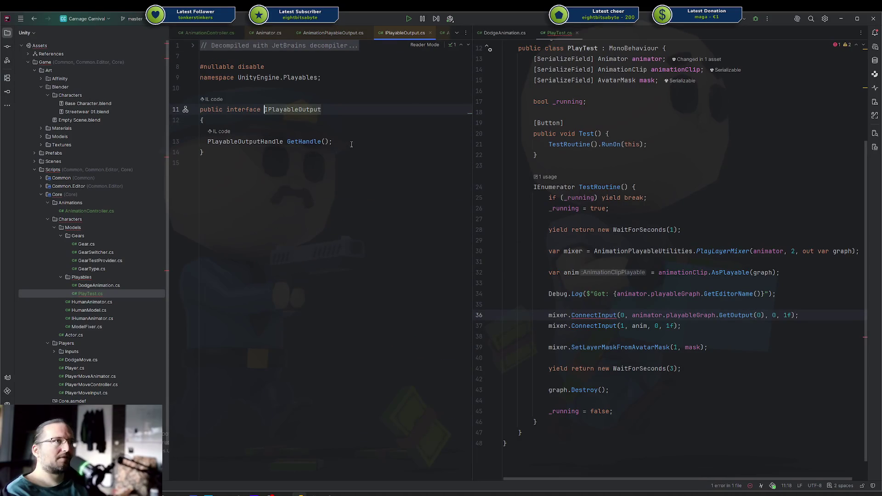
key(ctrl+minus)
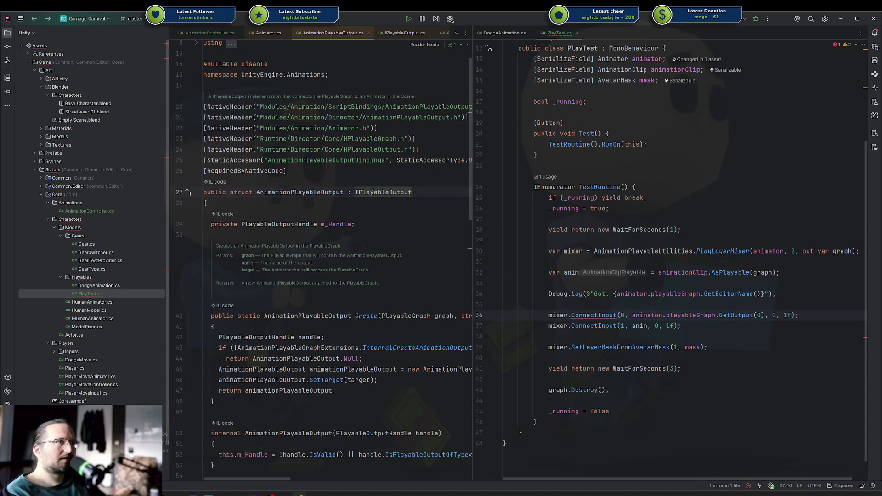
ctrl+click(373, 192)
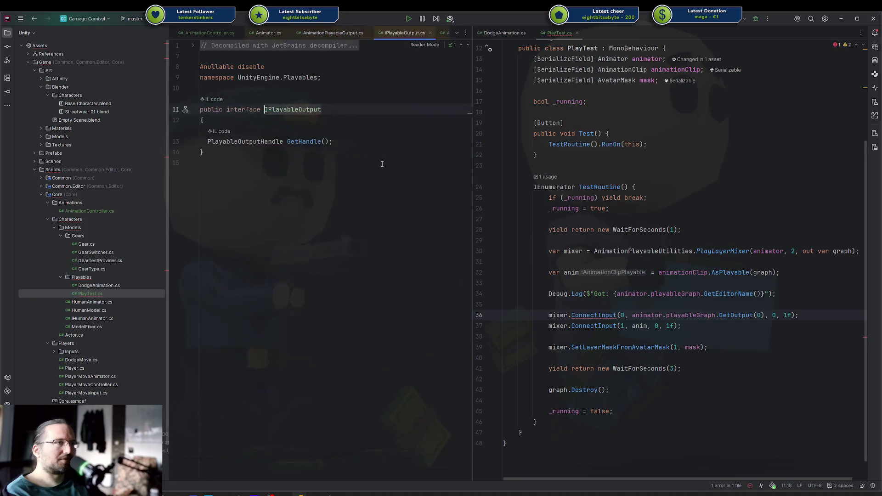
key(ctrl+minus)
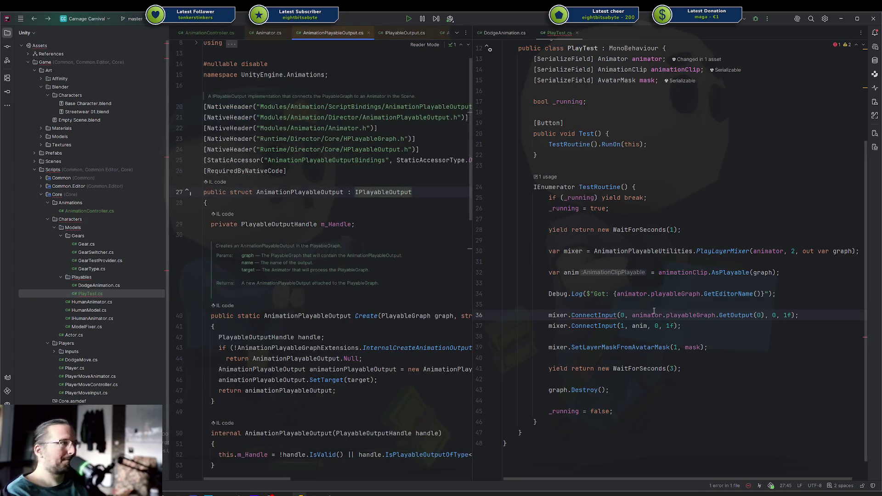
click(654, 311)
key(ctrl+alt+Return)
Declare var output = (AnimationPlayableOutput)animator.playableGraph.GetOutput(0); above the ConnectInput call.
text(var )
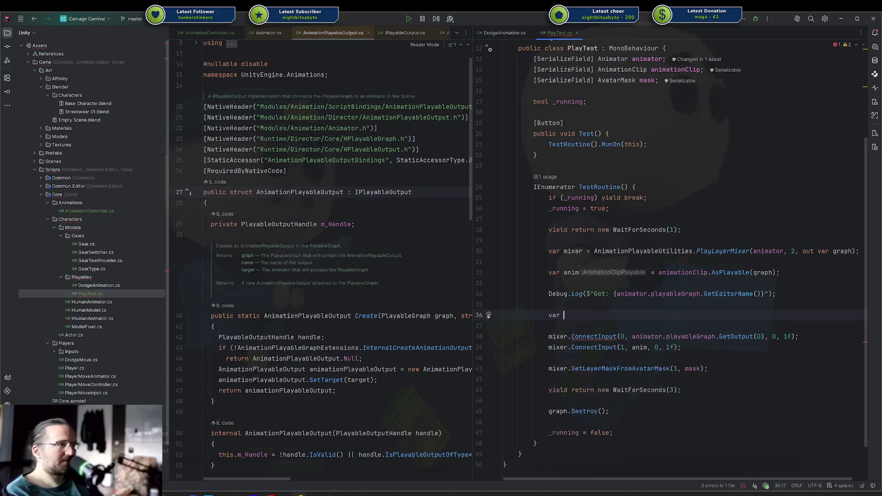
text(output =)
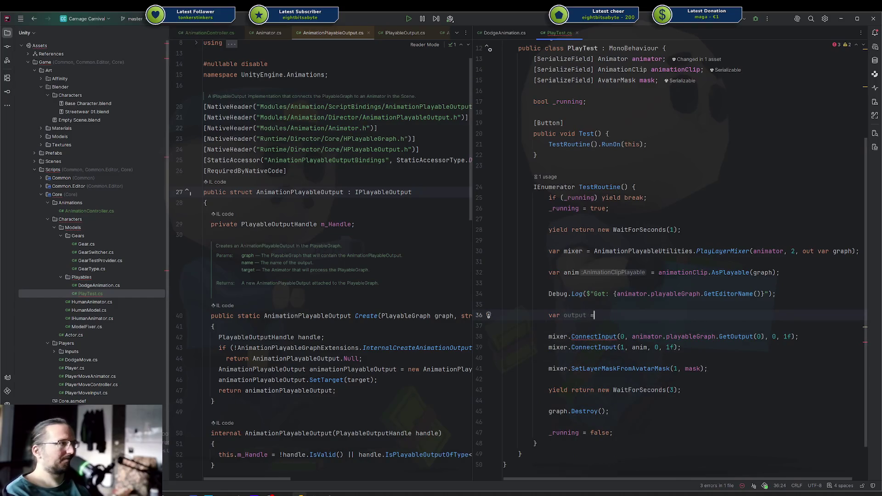
key(Return)
key(Down)
key(ctrl+Right)
key(ctrl+Right)
key(ctrl+Right)
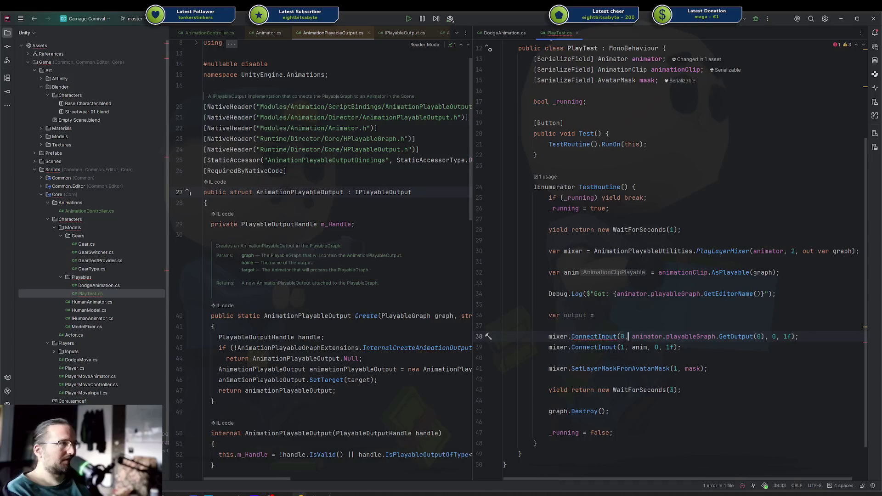
key(ctrl+shift+Right)
key(ctrl+shift+Right)
key(ctrl+shift+Right)
key(ctrl+x)
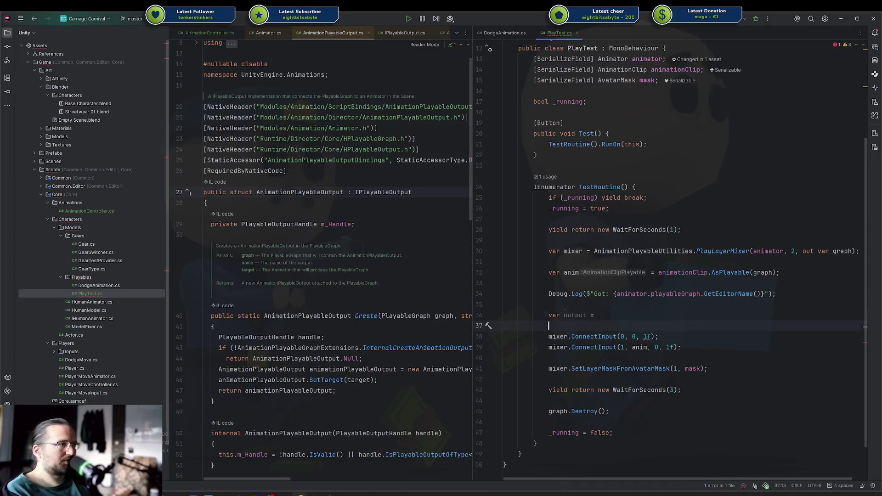
key(Up)
key(Up)
text((Animai)
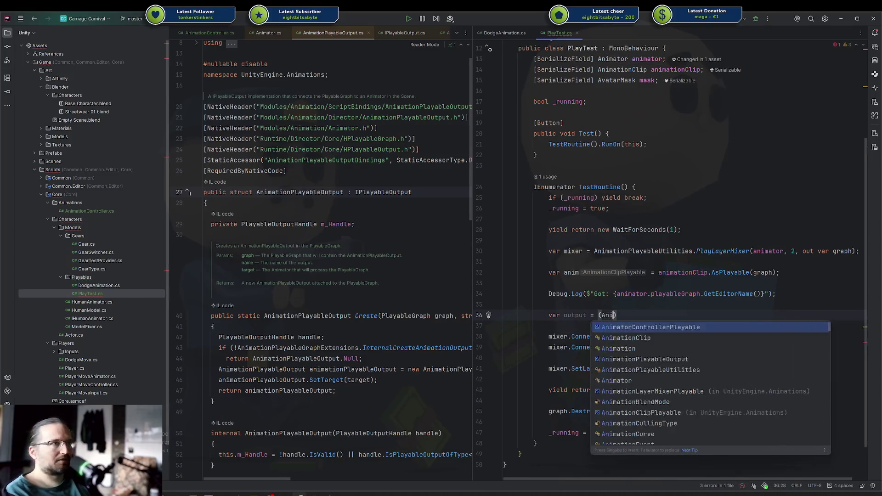
key(BackSpace)
text(pla)
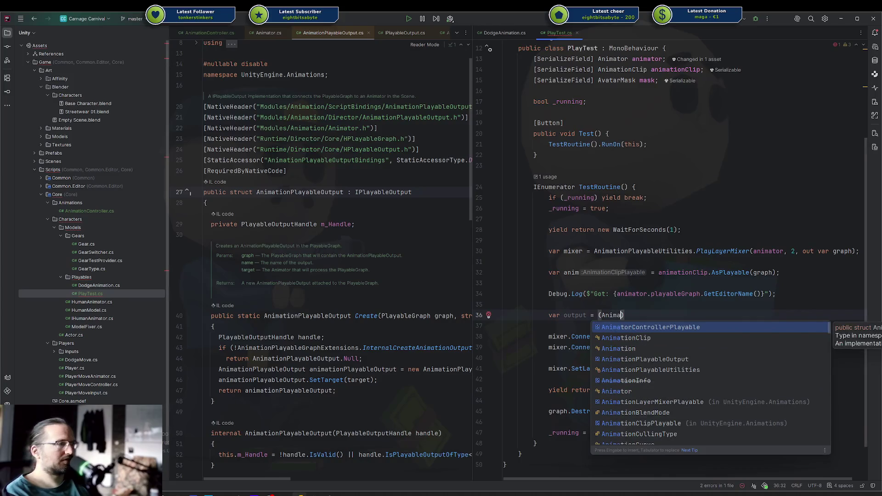
key(Return)
key(ctrl+v)
text(.GetOutput(0);)
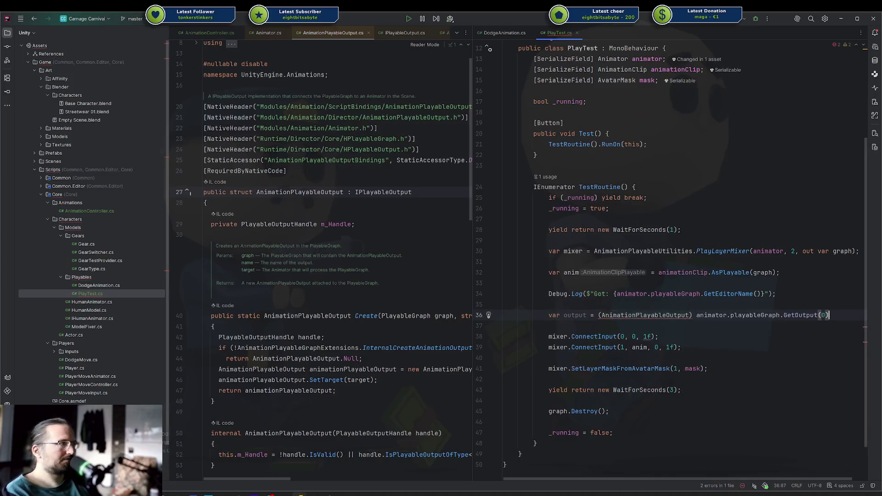
key(Down)
key(Down)
Replace the second ConnectInput argument with output.GetSourcePlayable().
click(636, 337)
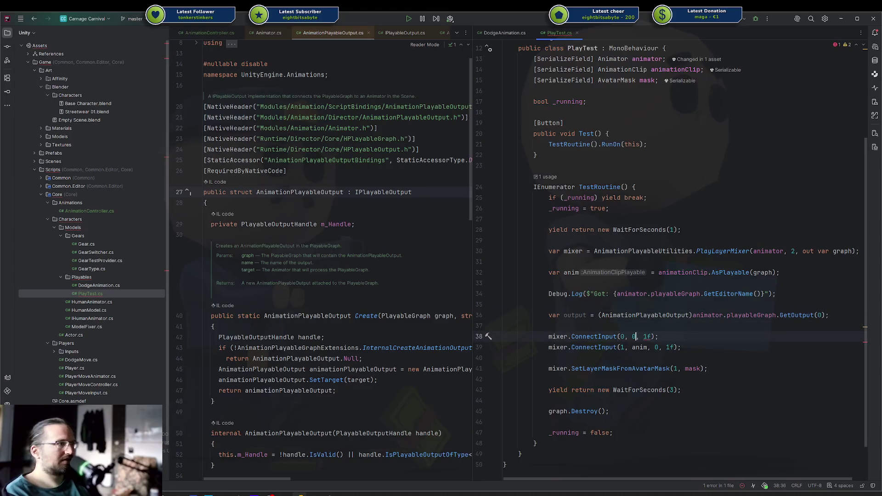
text(output.)
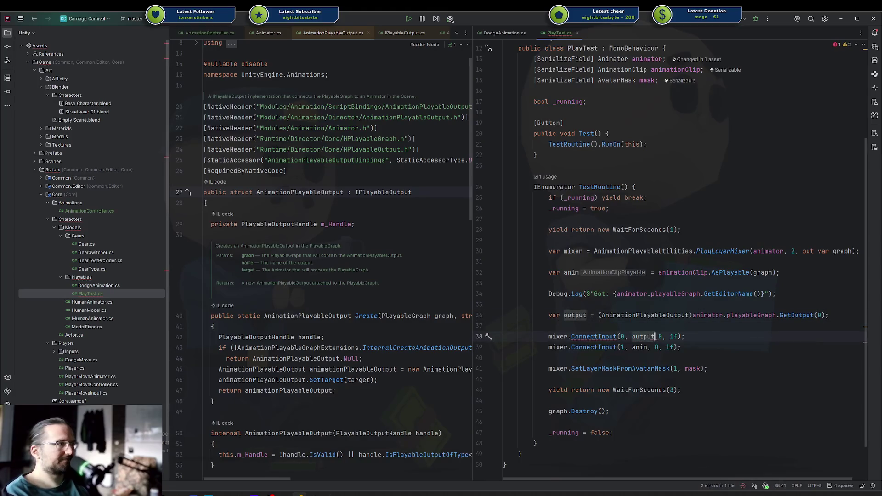
text(get)
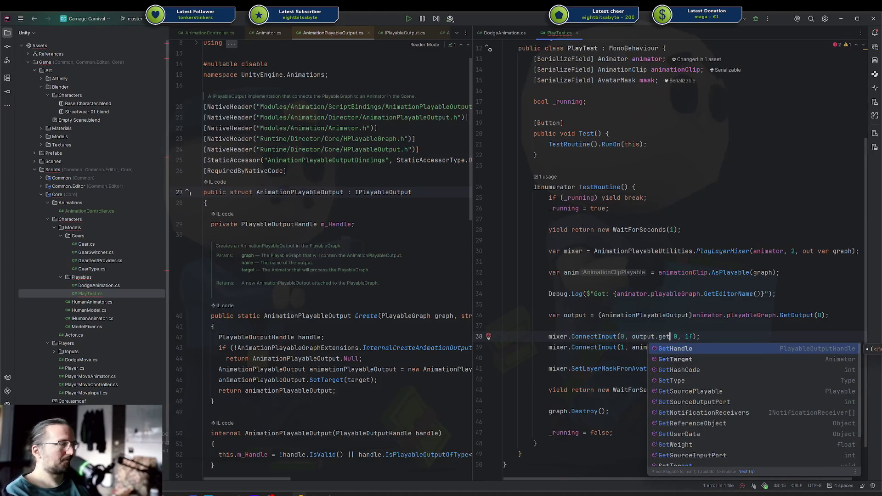
key(Down)
key(Up)
key(Down)
key(Down)
key(Down)
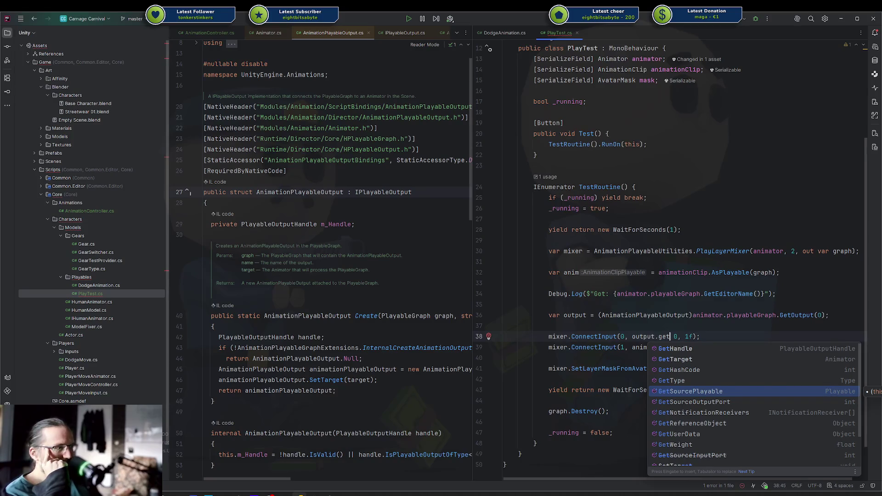
key(Down)
key(Return)
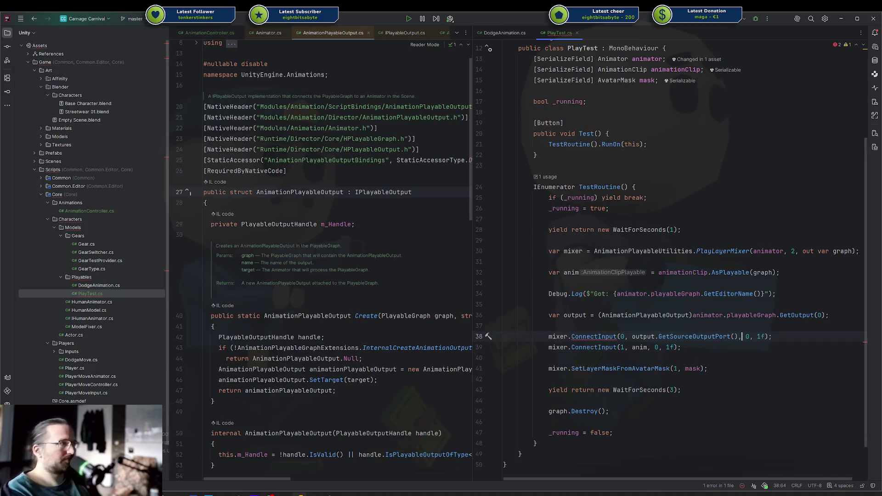
key(ctrl+BackSpace)
key(ctrl+BackSpace)
text(GetS)
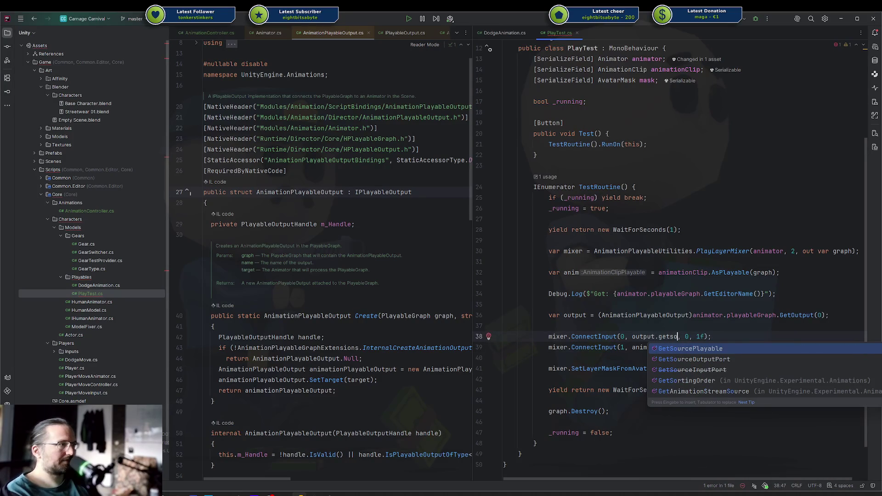
key(Return)
Try chaining a GetSource getter onto the output declaration, then remove it.
key(Up)
key(Up)
key(End)
key(Left)
text(.getsour)
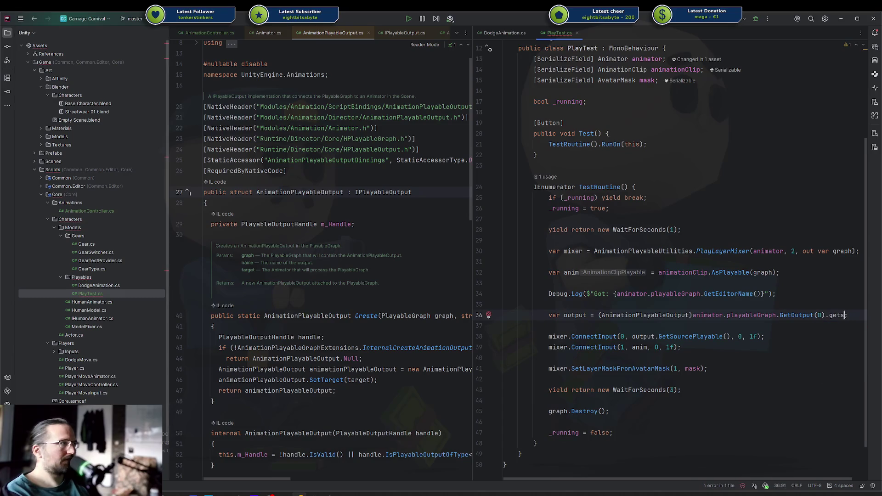
key(BackSpace)
key(BackSpace)
key(BackSpace)
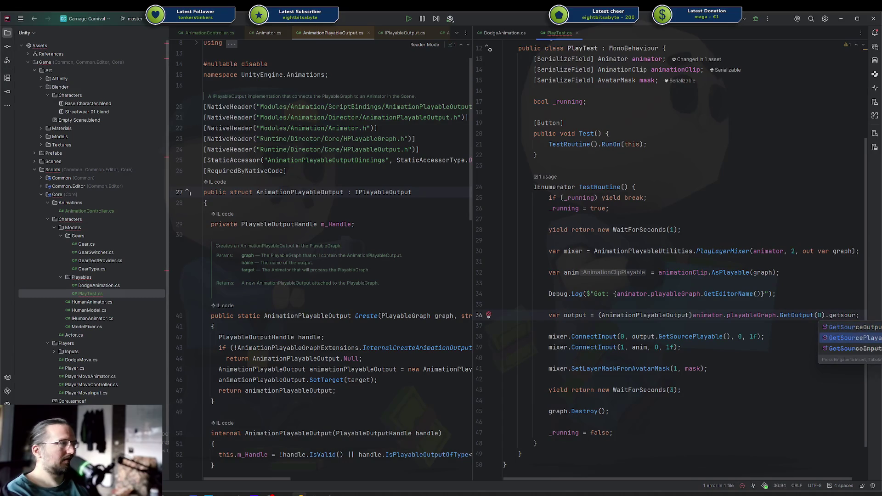
key(Down)
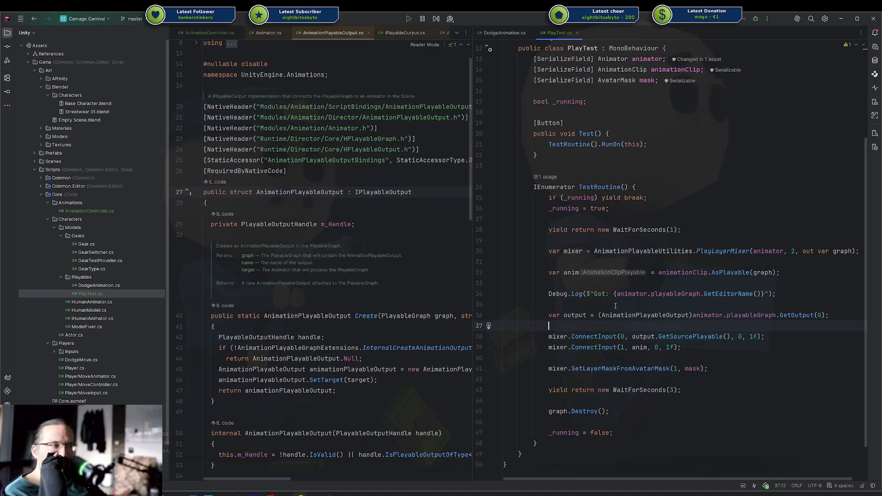
Delete the GetSourcePlayable call on line 38 and try a 'getin' completion instead.
double_click(674, 337)
mouse_move(674, 336)
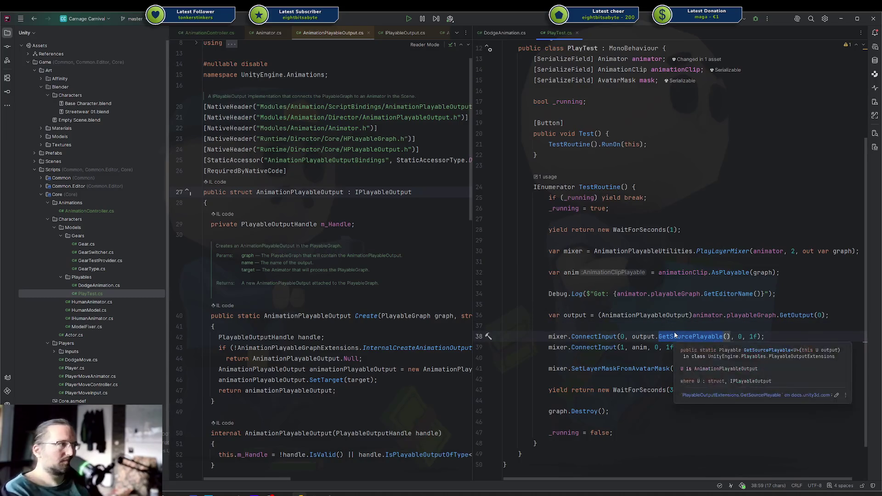
key(Delete)
key(Delete)
key(Delete)
text(Get)
key(BackSpace)
key(BackSpace)
key(BackSpace)
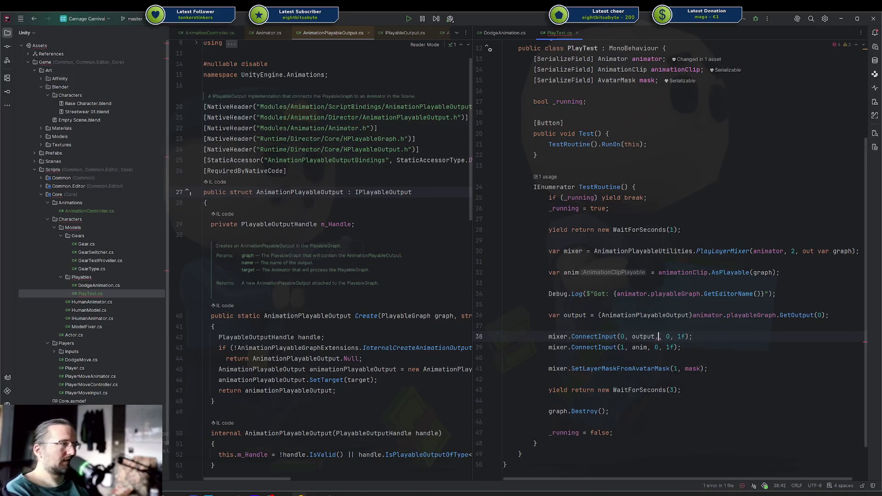
text(getin)
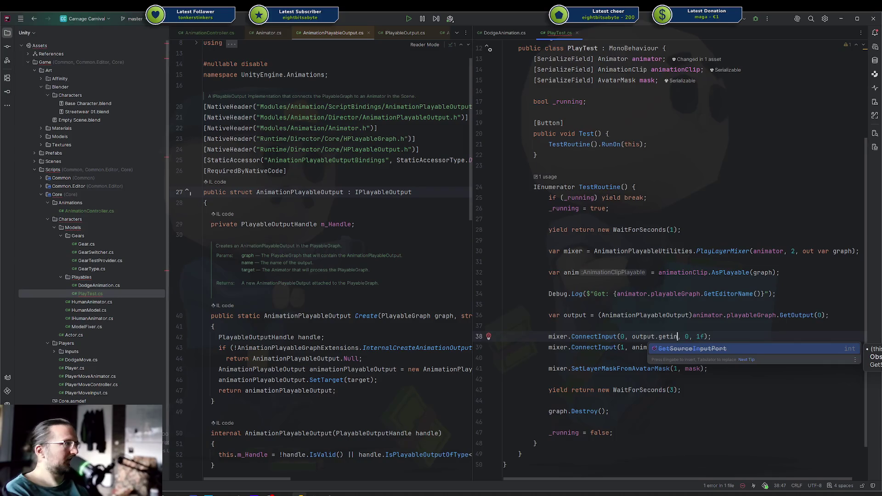
Browse the GetSource completions and re-insert GetSourcePlayable on line 38.
key(BackSpace)
key(BackSpace)
key(BackSpace)
text(Getsour)
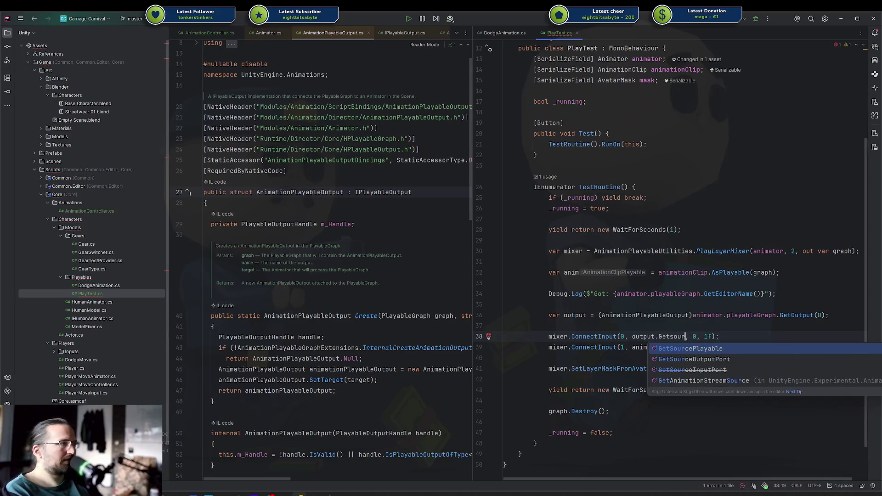
key(Down)
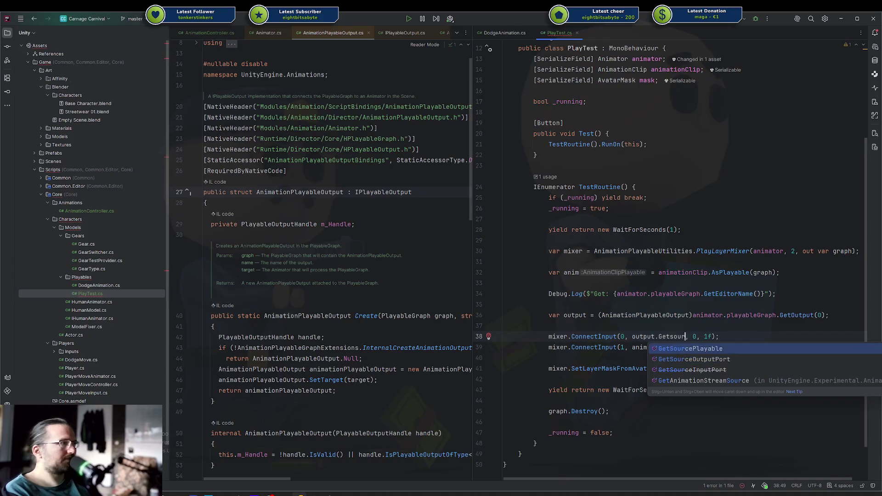
key(BackSpace)
key(BackSpace)
key(BackSpace)
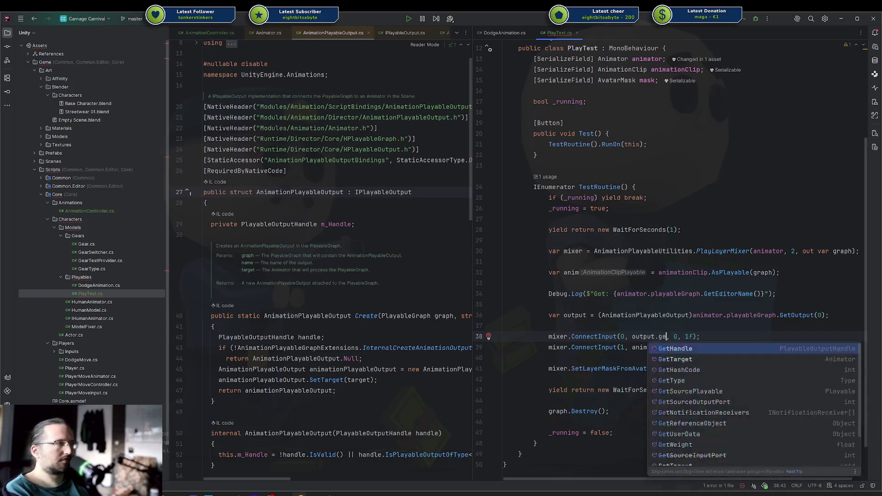
text(getsour)
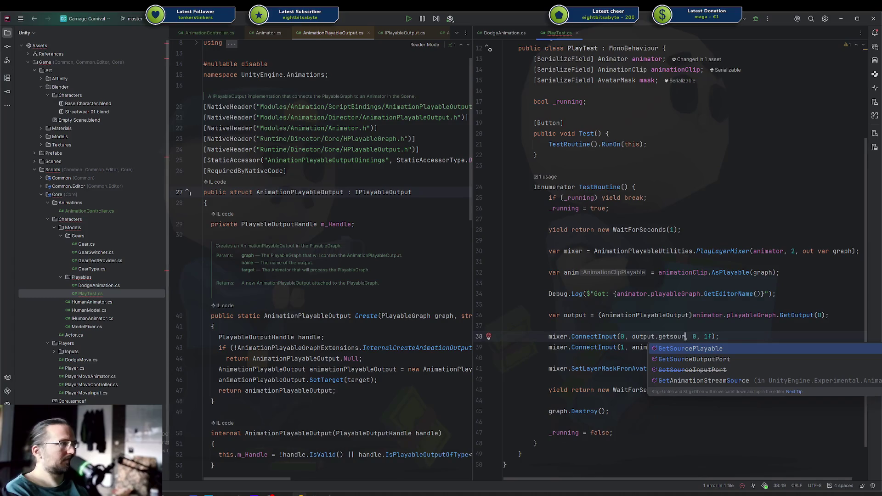
key(Down)
key(Down)
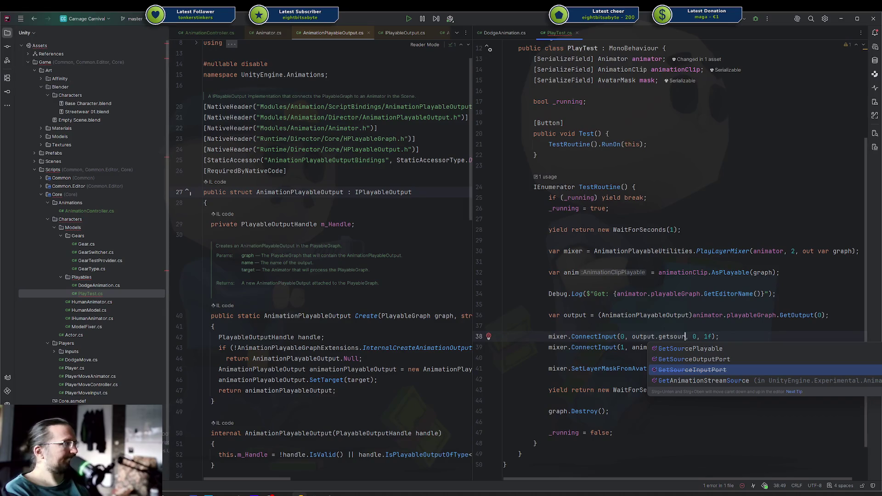
key(Up)
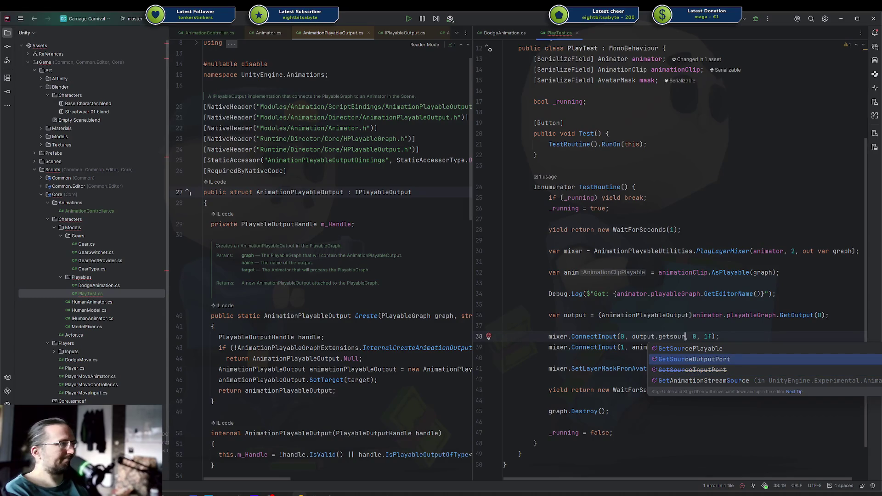
key(Down)
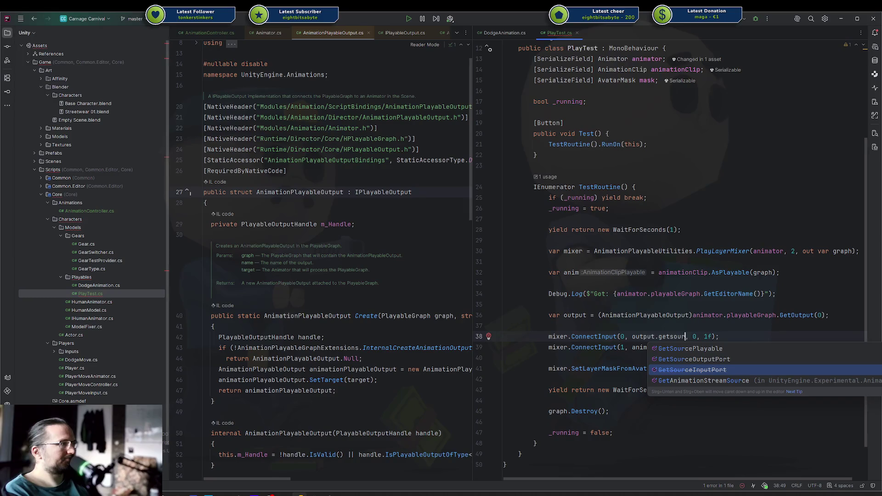
key(Up)
key(Up)
key(BackSpace)
key(BackSpace)
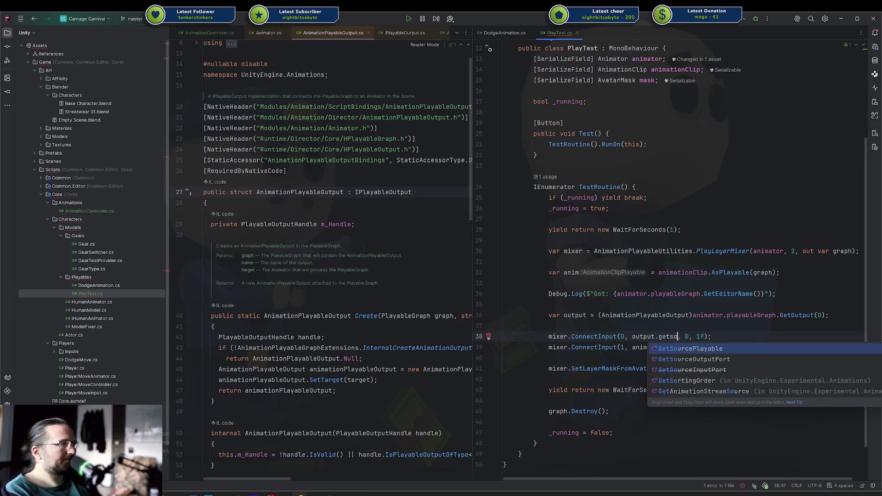
key(Return)
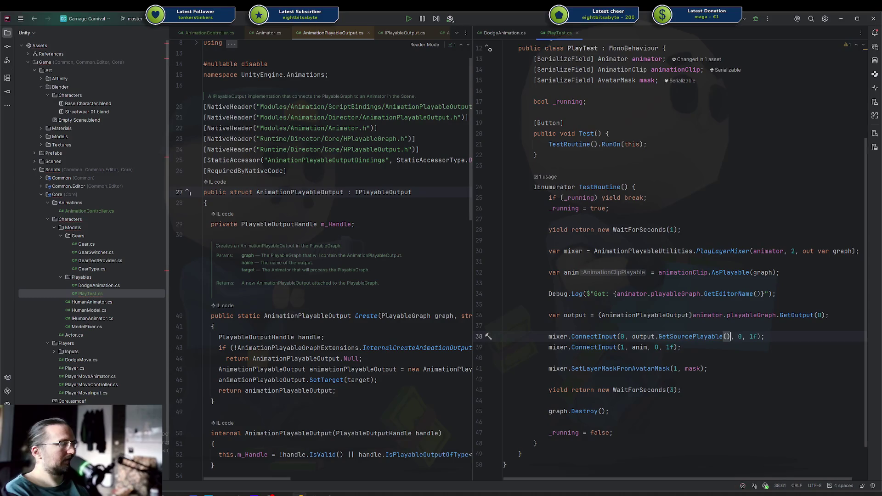
key(Up)
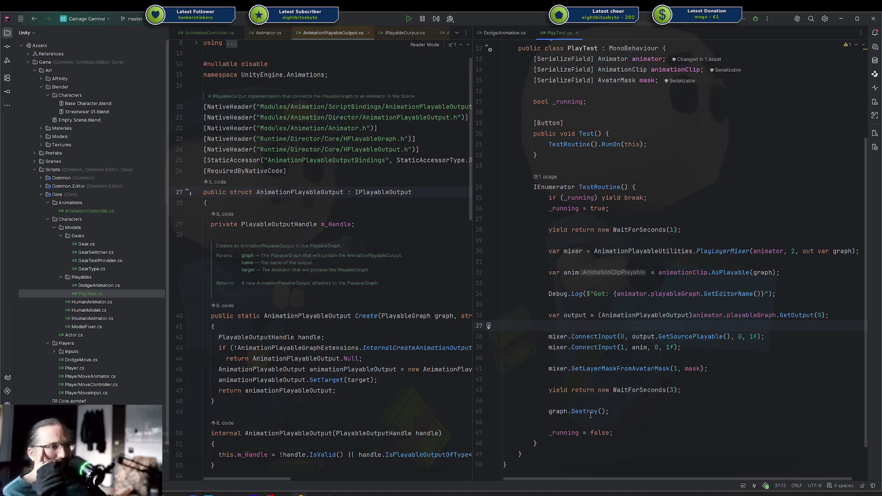
In Unity, recompile the scripts, enter play mode, run the PlayTest routine and pause.
key(alt+Tab)
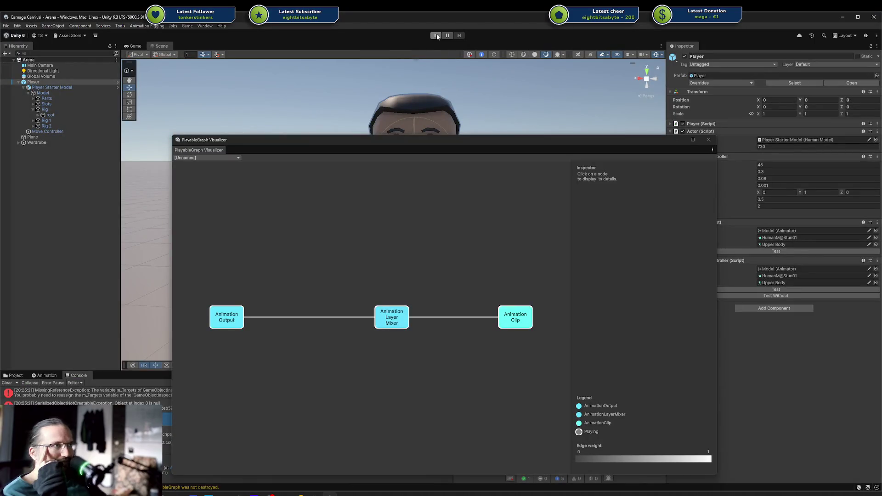
drag(458, 146, 881, 136)
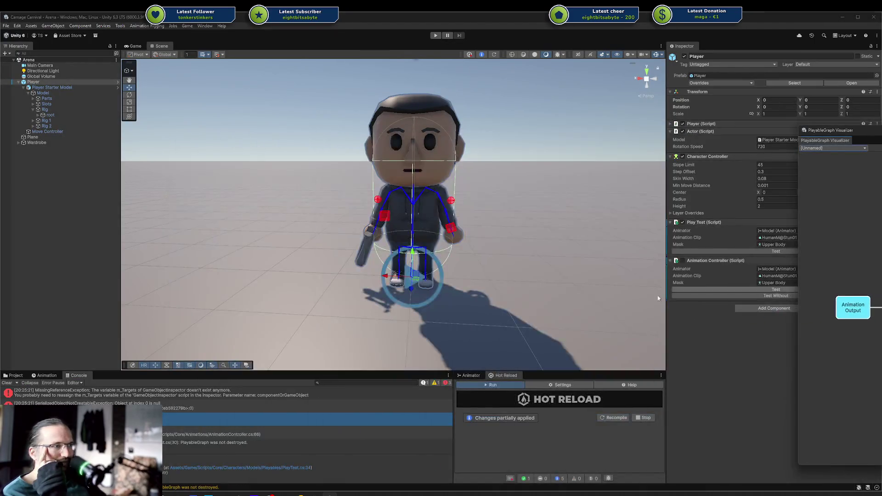
click(617, 418)
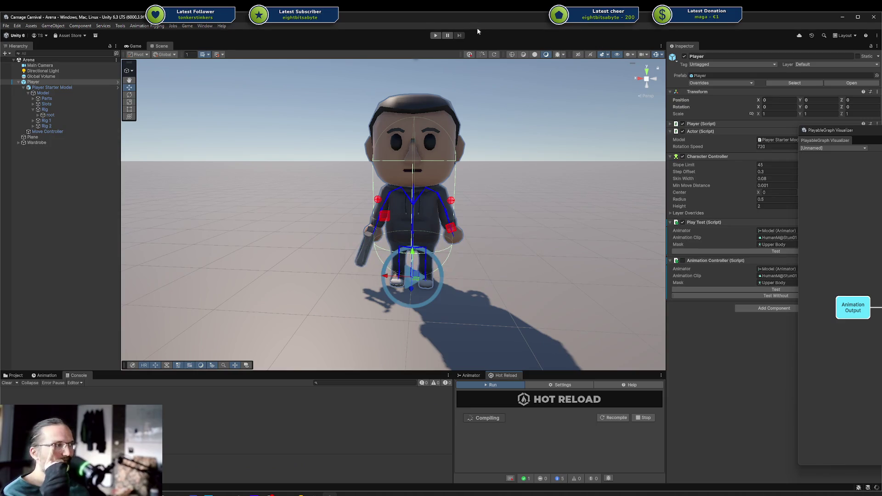
click(435, 36)
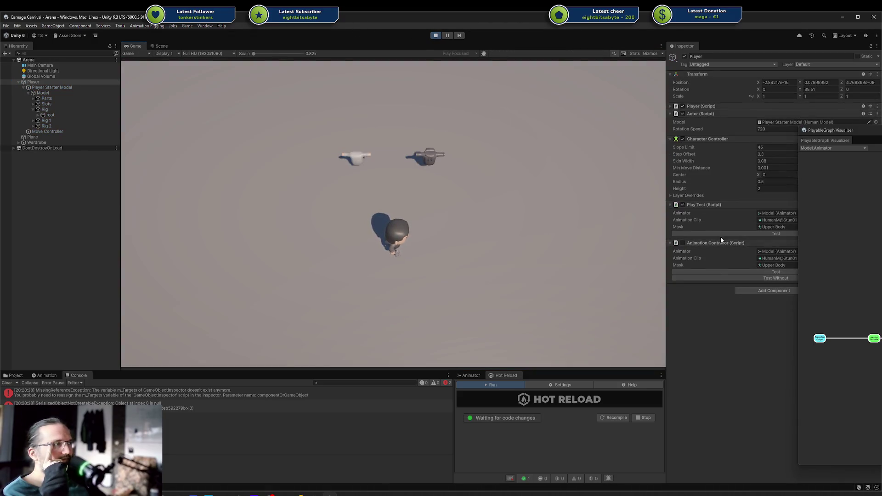
click(721, 234)
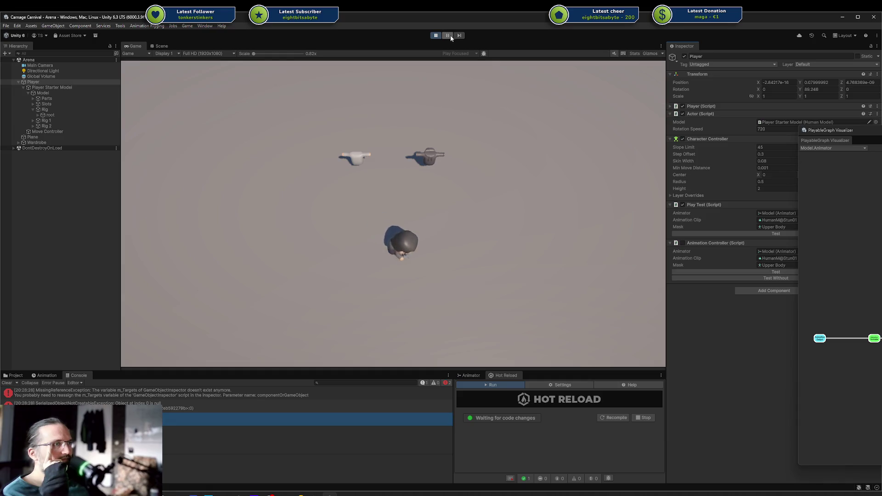
click(447, 35)
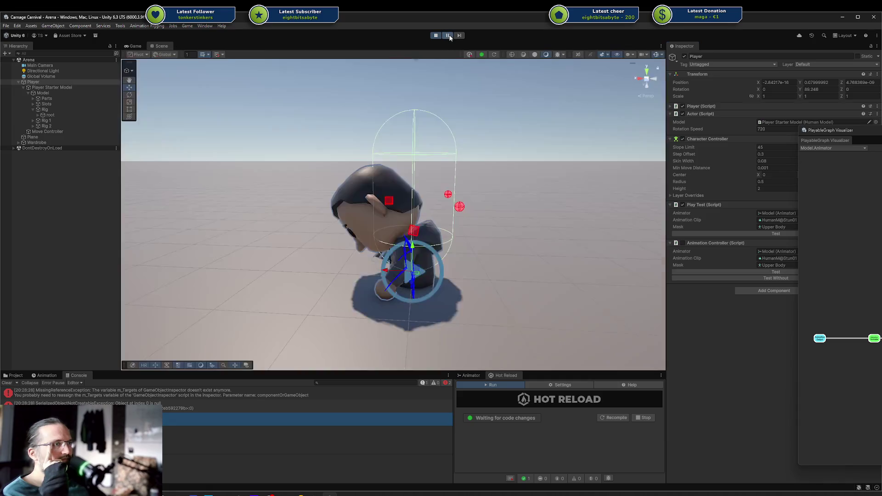
View the unnamed test graph's Animation Layer Mixer node, then switch the visualizer to Model.Animator.
click(831, 146)
click(841, 171)
drag(878, 140, 455, 134)
click(583, 312)
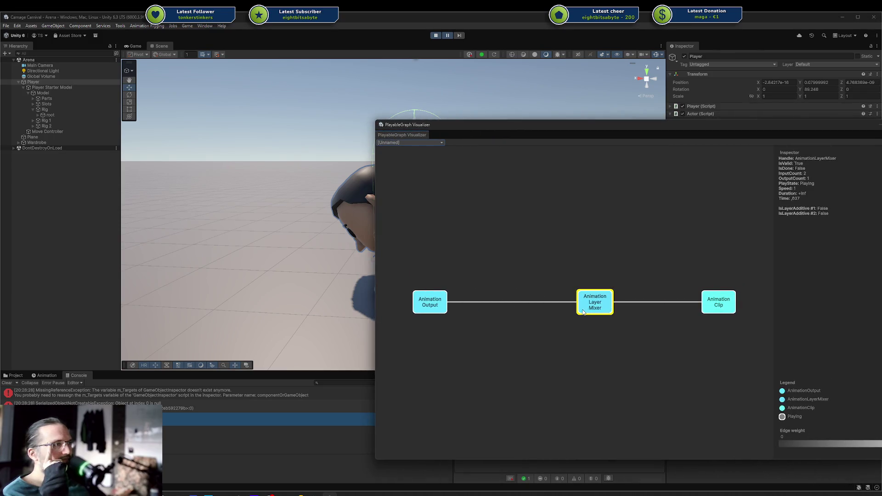
click(718, 305)
click(693, 248)
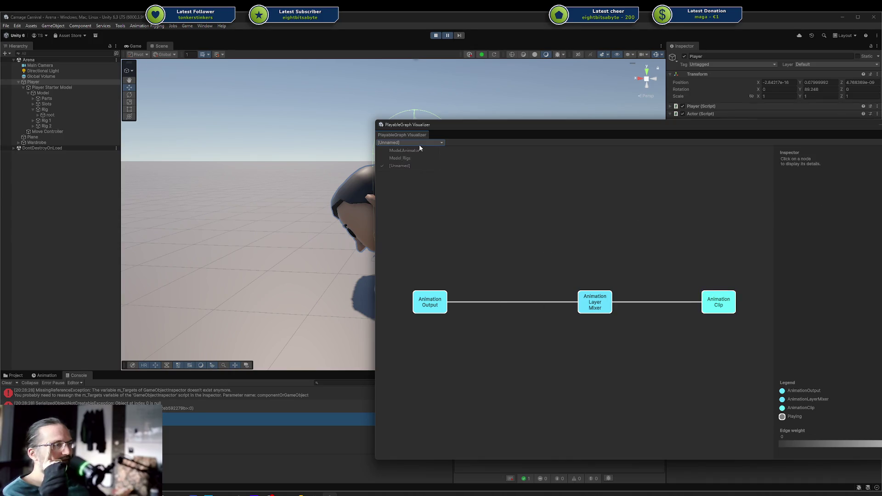
click(414, 150)
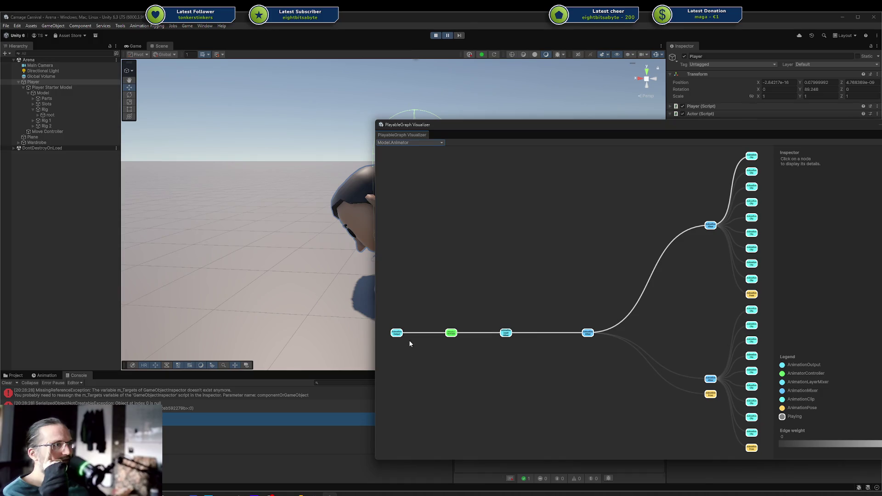
Inspect the AnimationOutput and AnimatorController nodes in the Model.Animator graph.
click(398, 335)
click(448, 336)
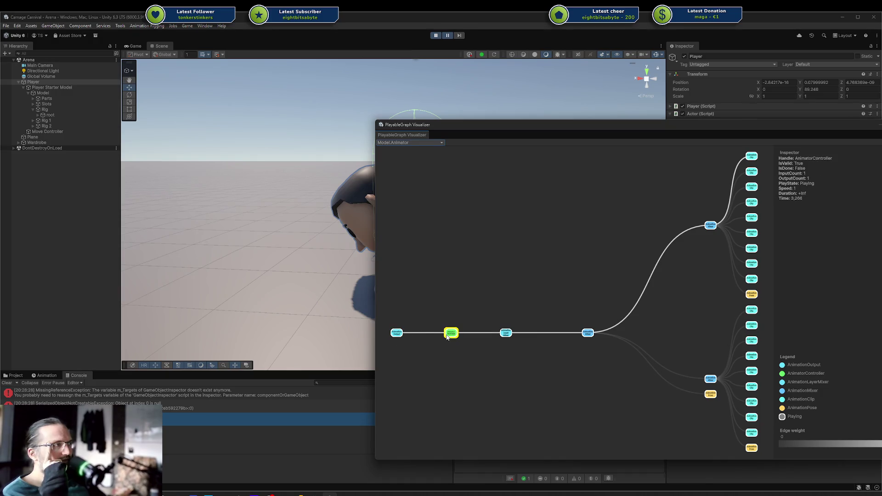
click(395, 335)
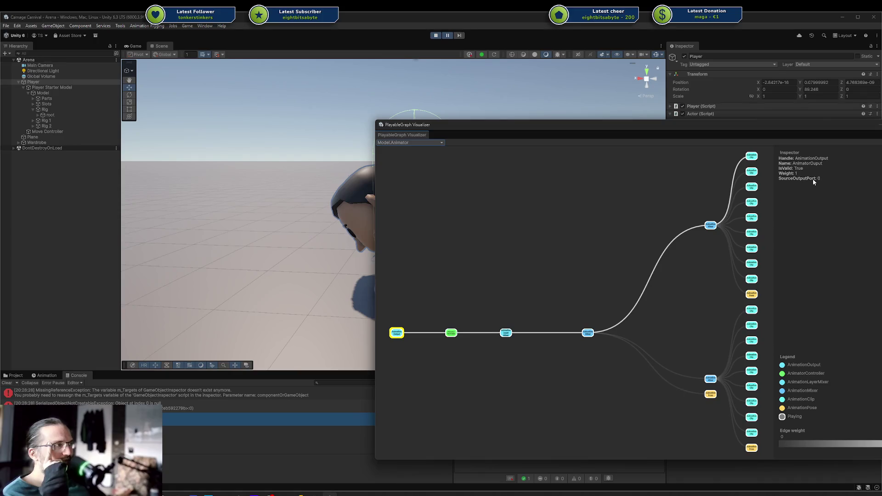
click(407, 337)
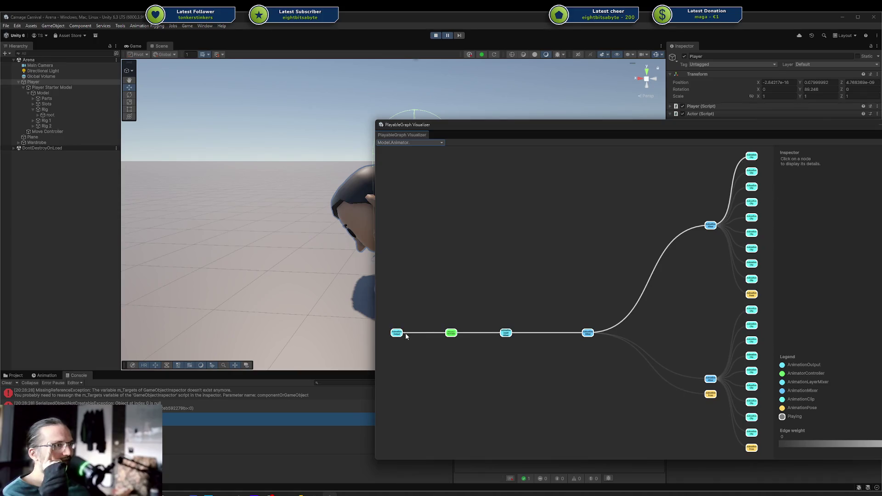
click(398, 333)
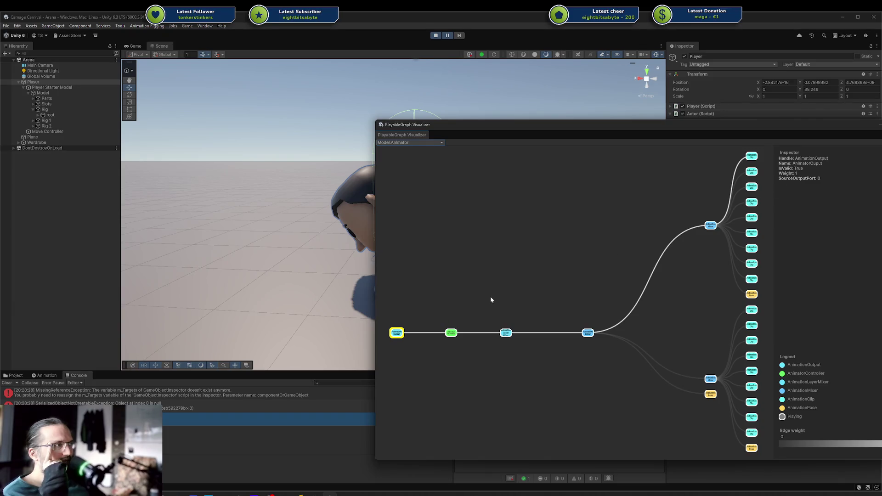
click(452, 334)
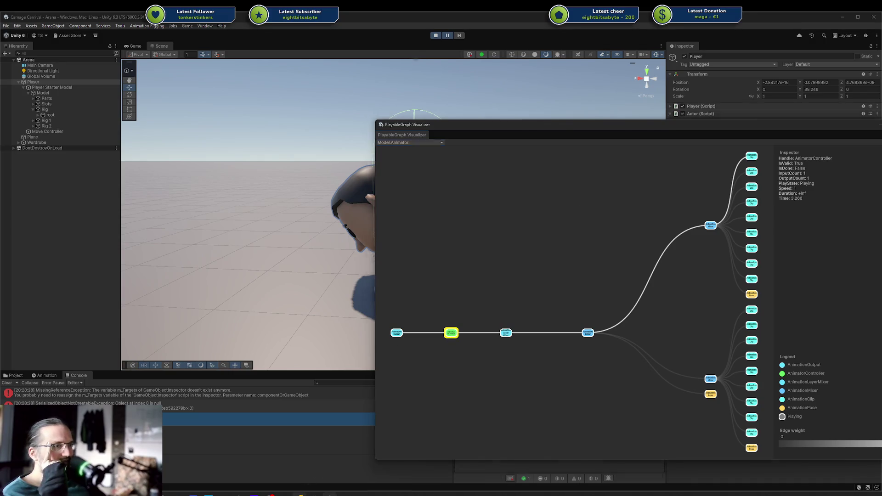
In Rider, retype the GetSourcePlayable call on line 38, undo it, and return to Unity.
click(306, 494)
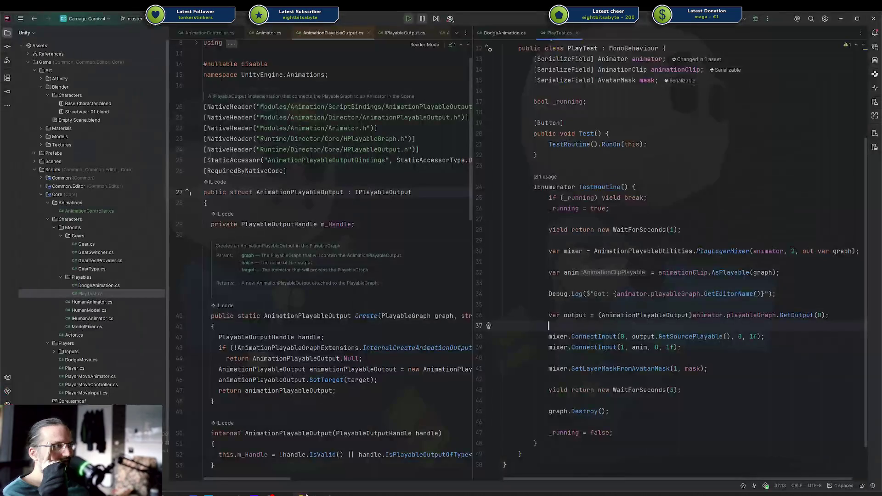
double_click(698, 337)
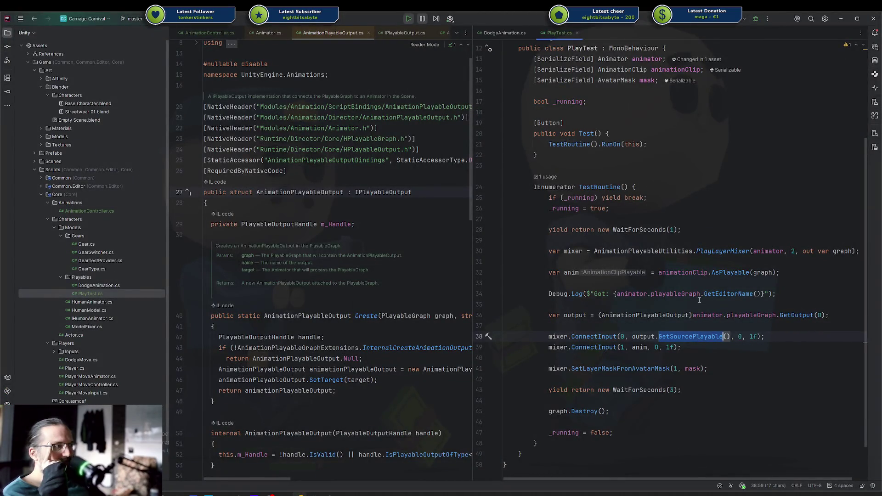
text(getsour)
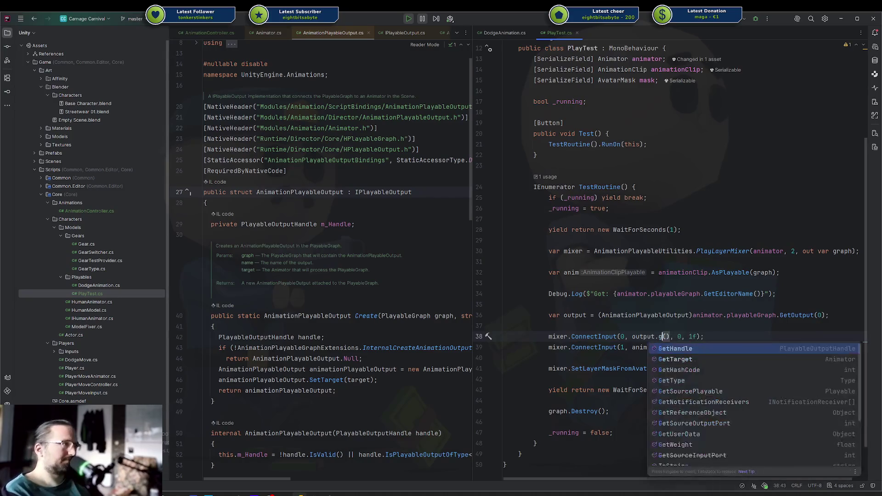
key(ctrl+z)
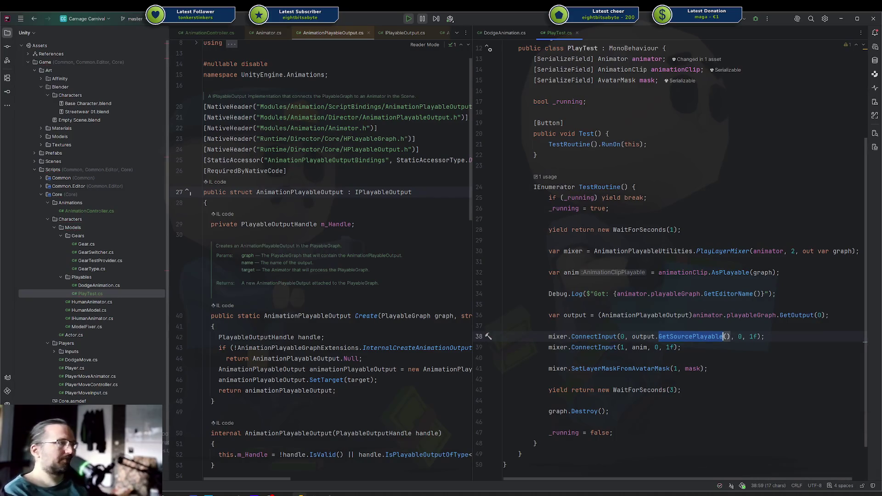
key(alt+Tab)
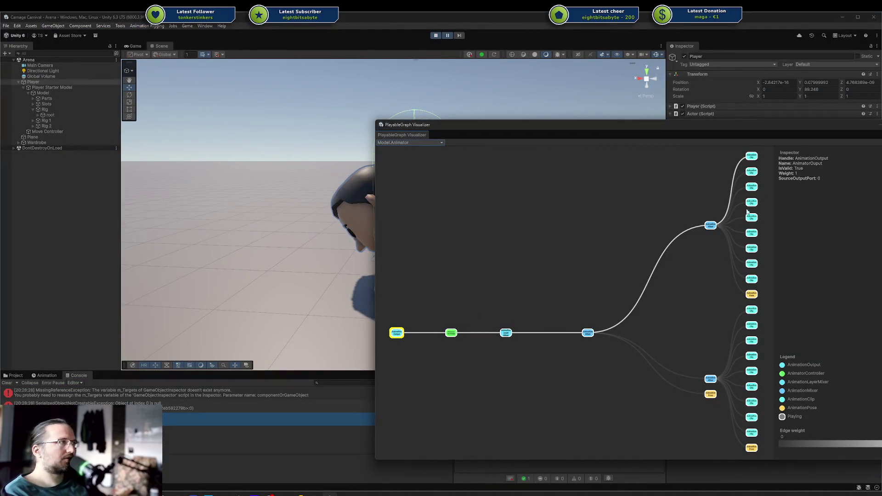
Re-inspect the AnimatorController and AnimationOutput nodes, close the visualizer and stop play mode.
click(451, 332)
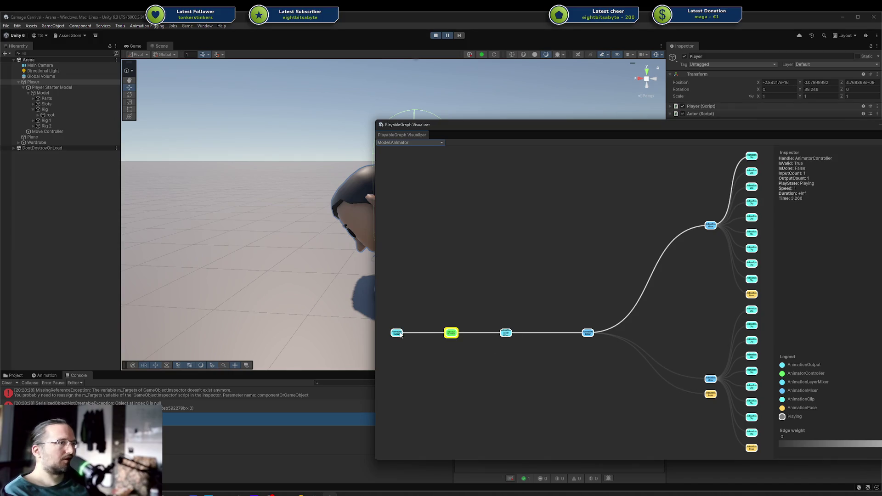
click(398, 334)
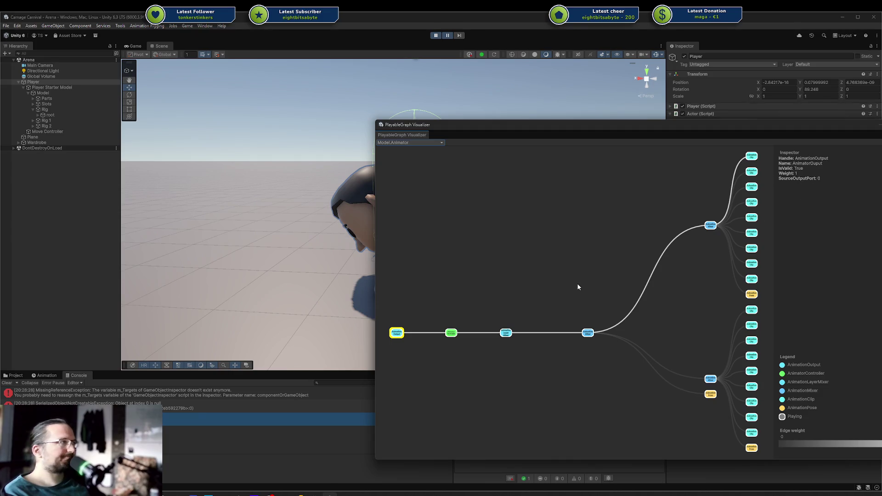
click(446, 335)
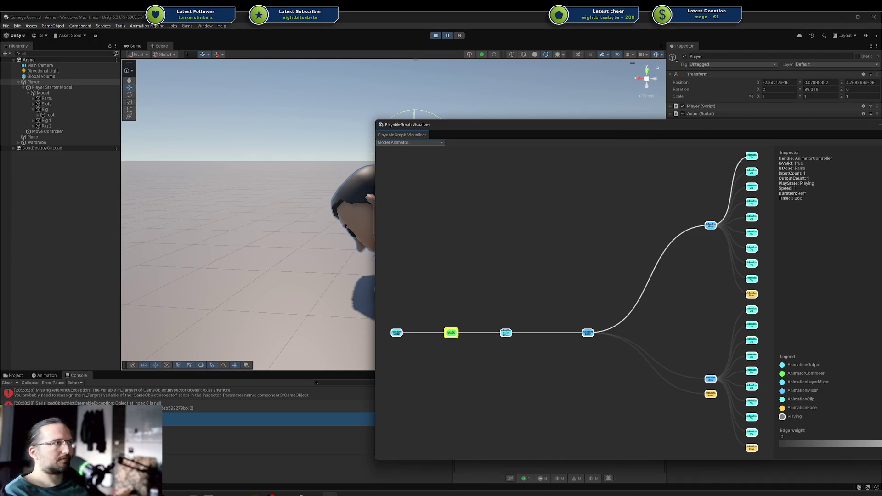
click(878, 204)
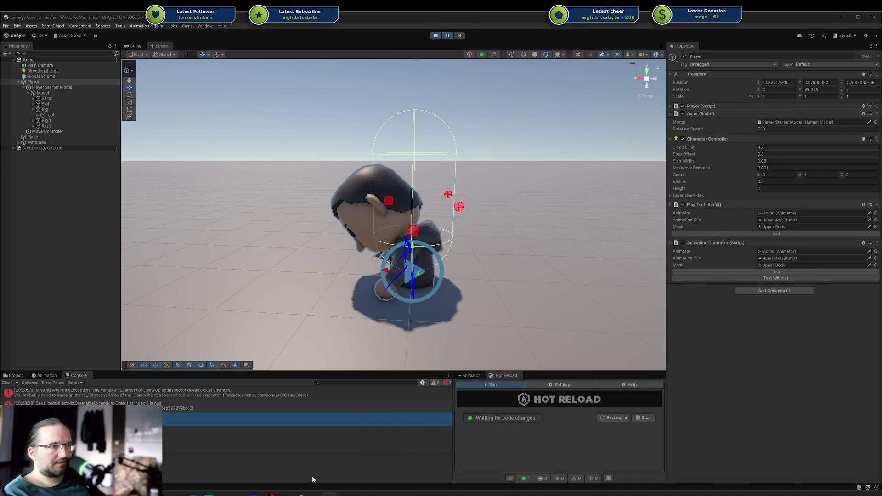
click(436, 35)
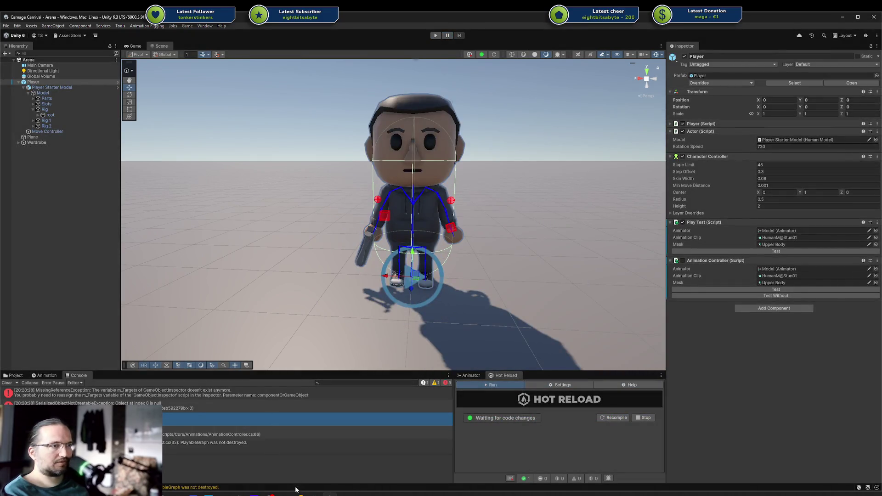
In Rider, review AnimationPlayableOutput's Create method and target setup, then go to the PlayLayerMixer definition.
click(299, 493)
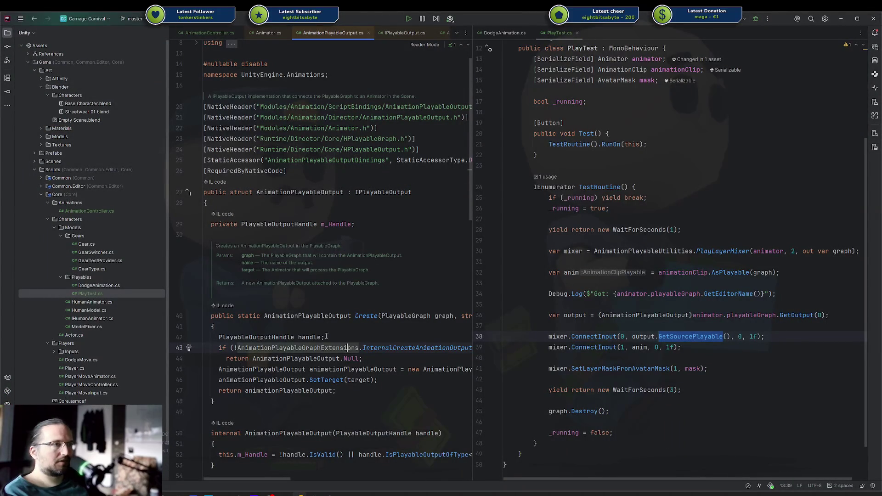
click(362, 316)
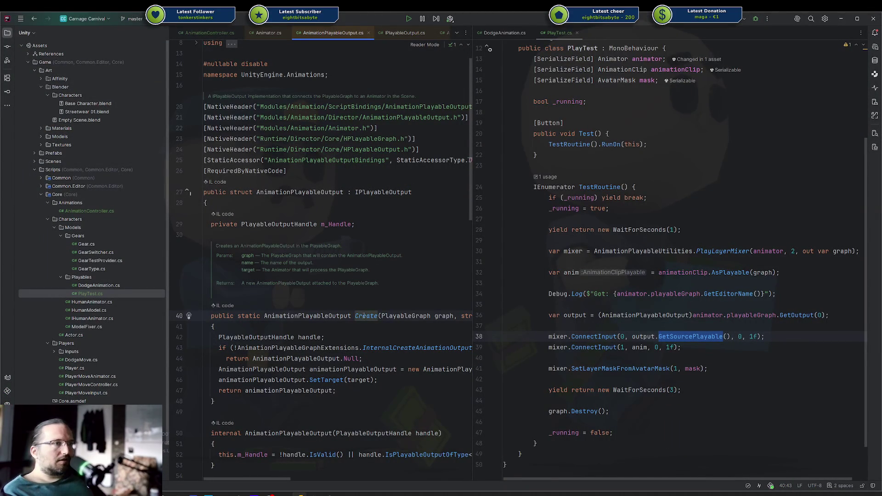
click(332, 380)
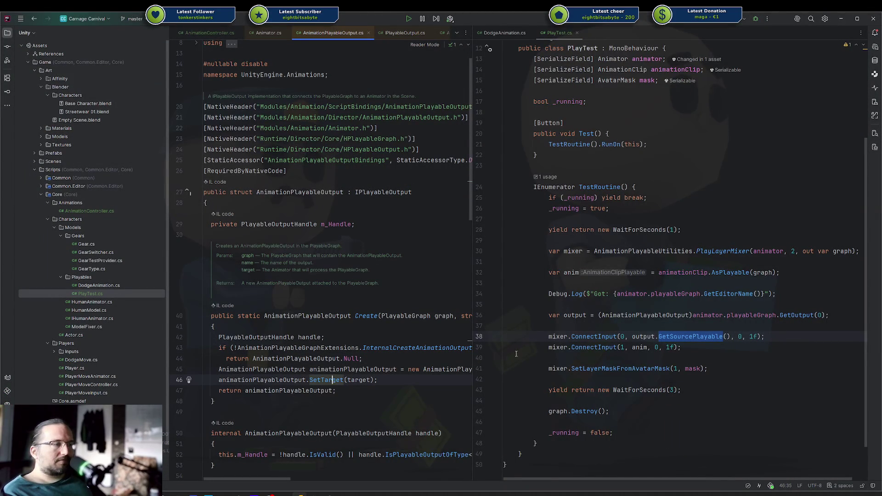
double_click(671, 337)
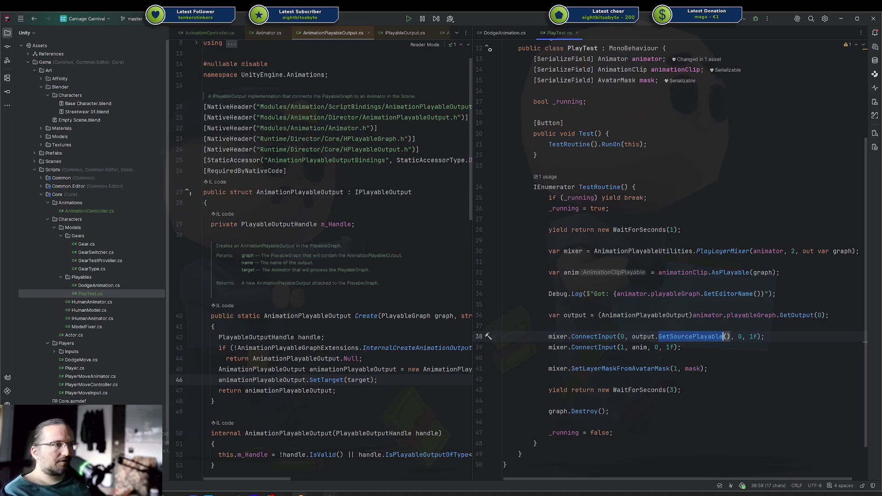
mouse_move(297, 481)
mouse_down()
mouse_move(336, 481)
mouse_move(288, 481)
mouse_up()
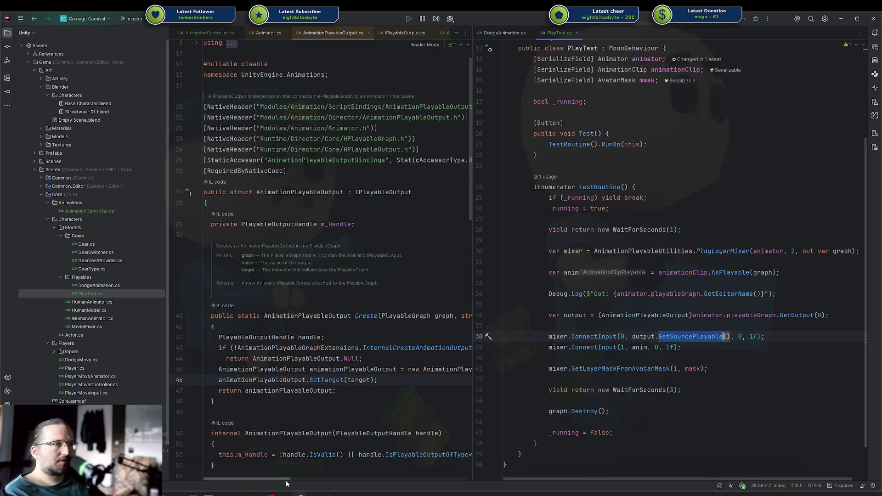
ctrl+click(717, 252)
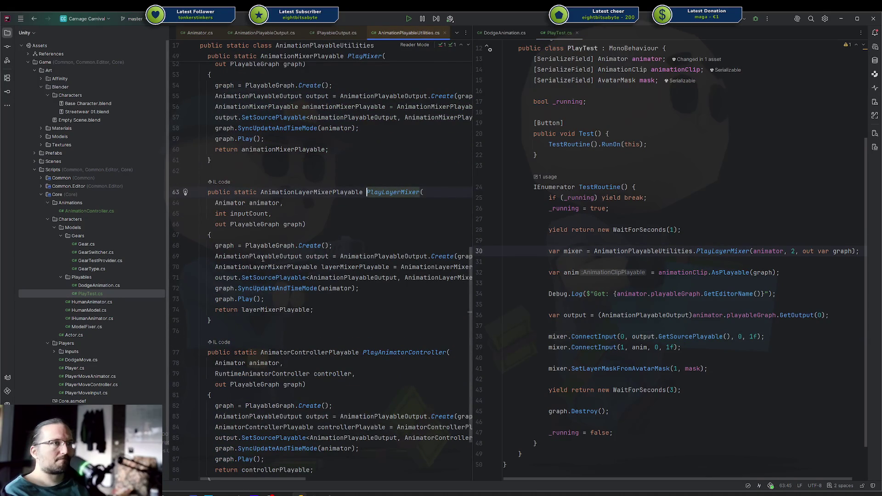
double_click(226, 277)
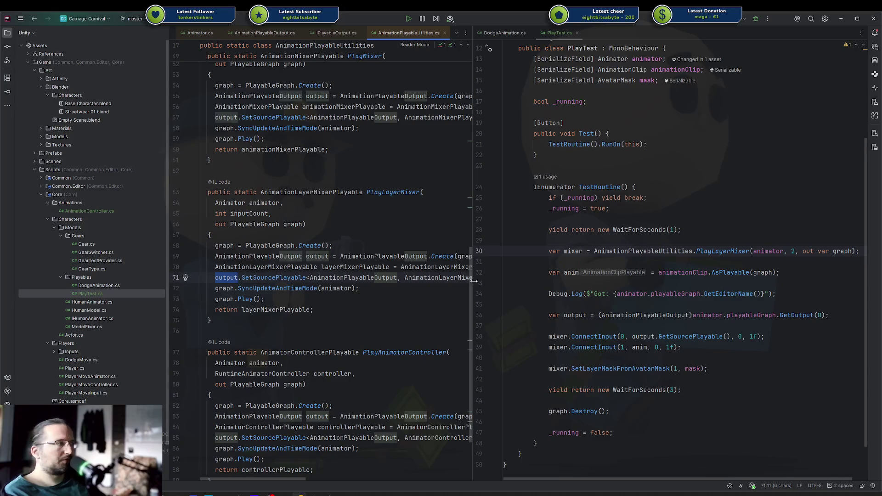
double_click(679, 337)
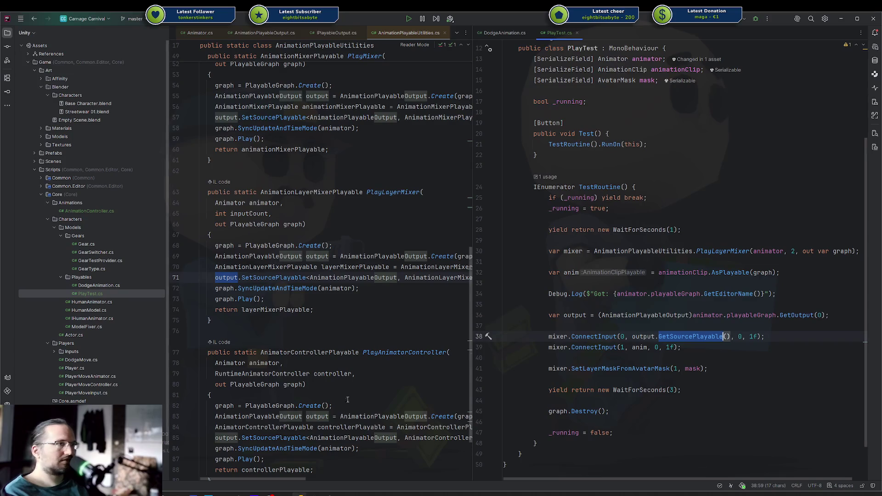
mouse_move(237, 474)
mouse_down()
mouse_move(303, 474)
mouse_move(254, 471)
mouse_up()
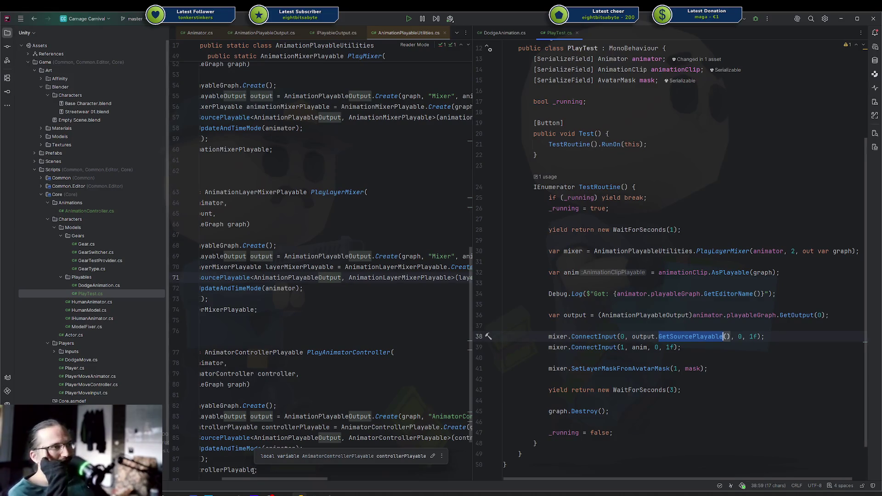
drag(241, 481, 220, 482)
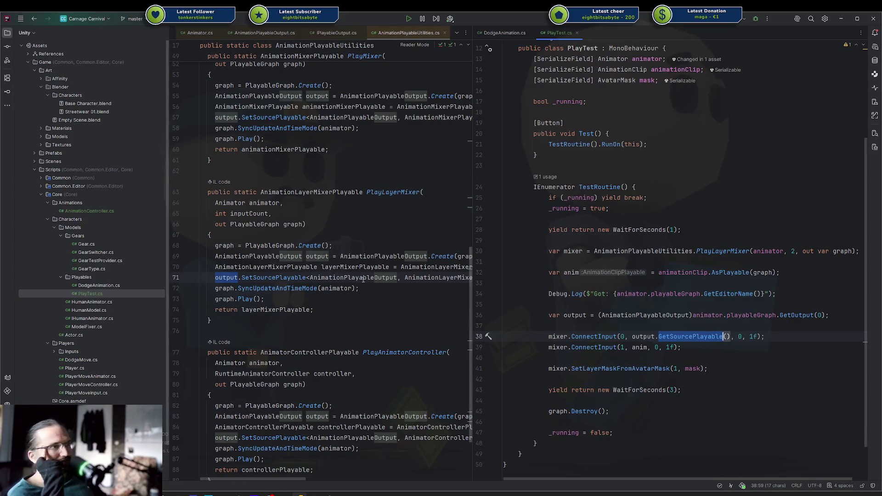
mouse_move(284, 479)
mouse_down()
mouse_move(333, 478)
mouse_move(284, 480)
mouse_up()
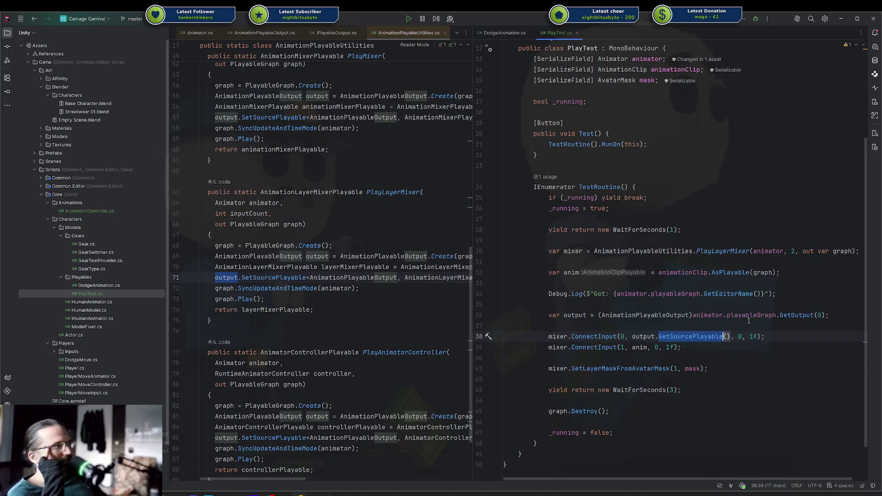
click(722, 347)
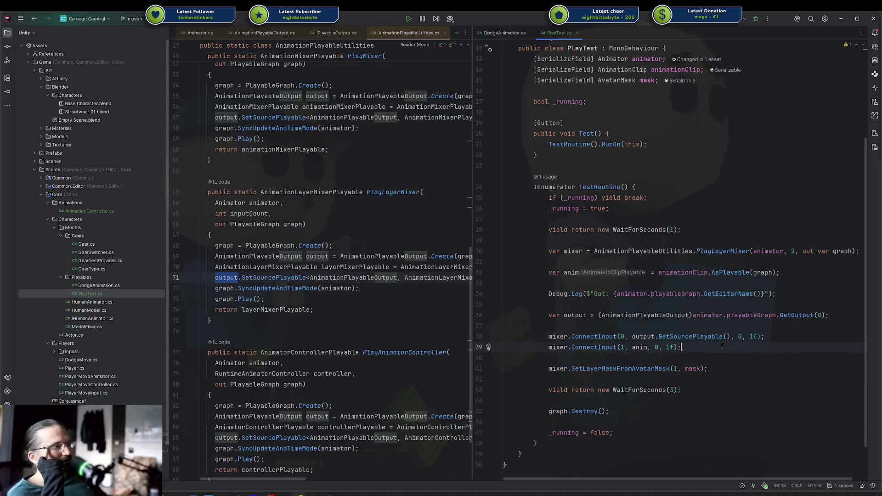
click(623, 350)
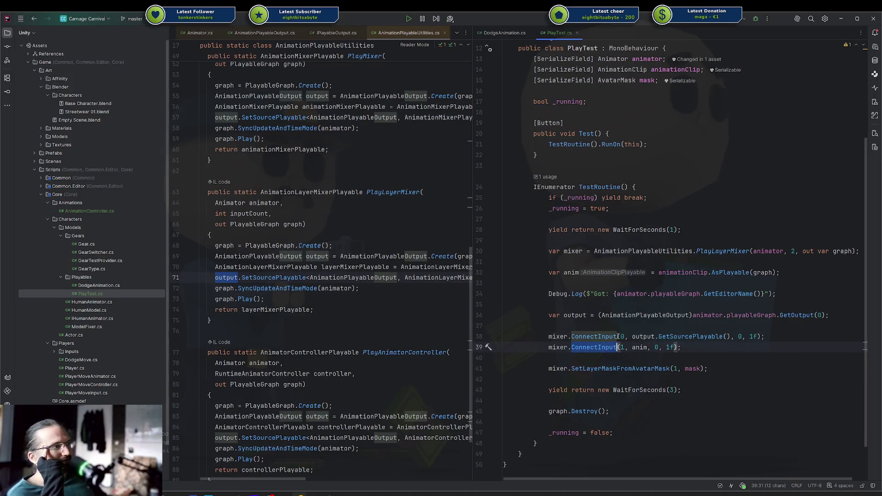
double_click(690, 337)
double_click(252, 277)
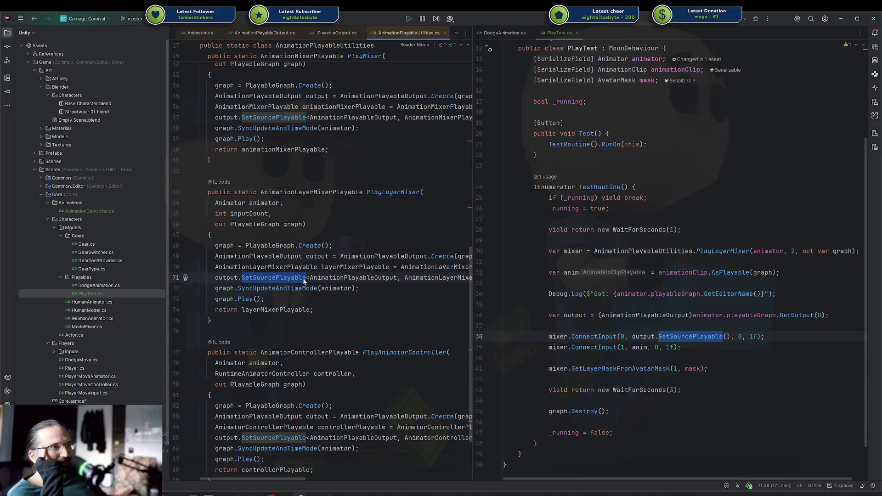
click(689, 337)
double_click(689, 337)
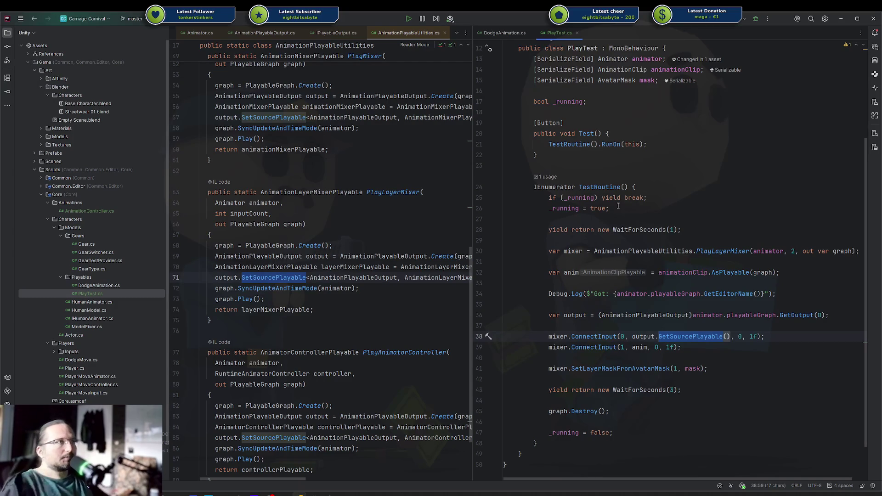
Review the animator argument on line 30 and the TestRoutine body, then close PlayTest.cs.
click(785, 252)
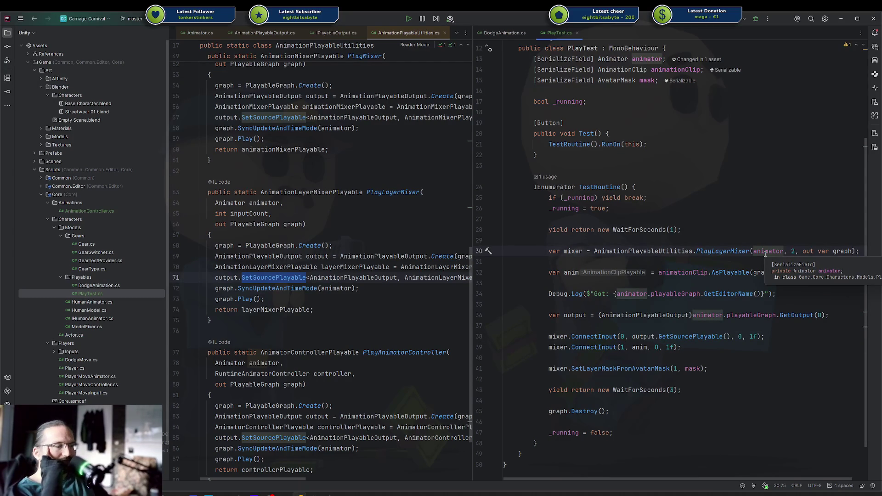
double_click(764, 252)
drag(612, 411, 578, 208)
click(696, 230)
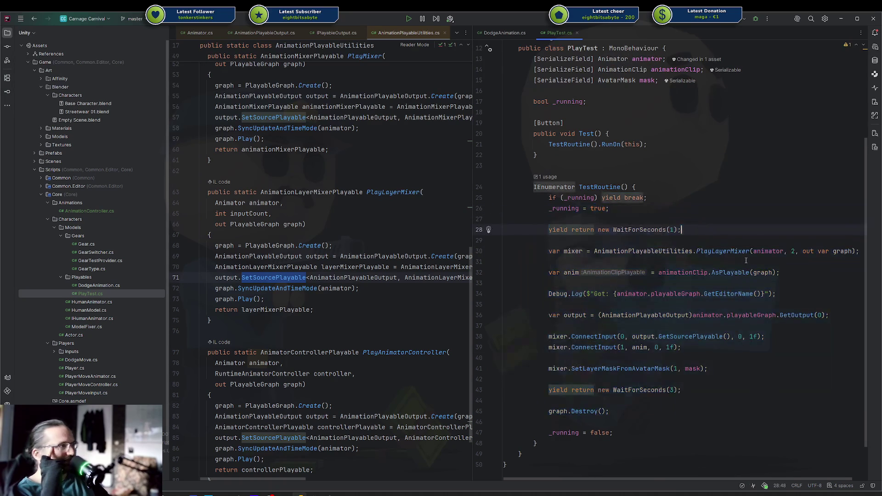
double_click(768, 251)
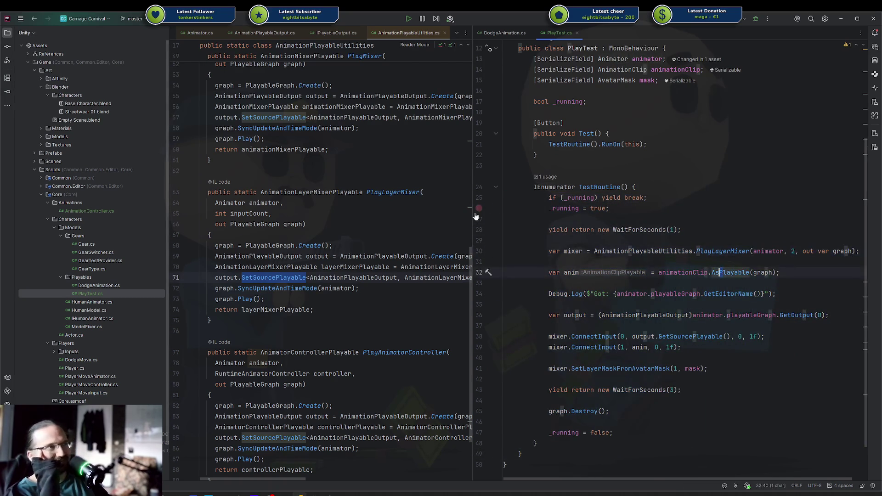
middle_click(558, 33)
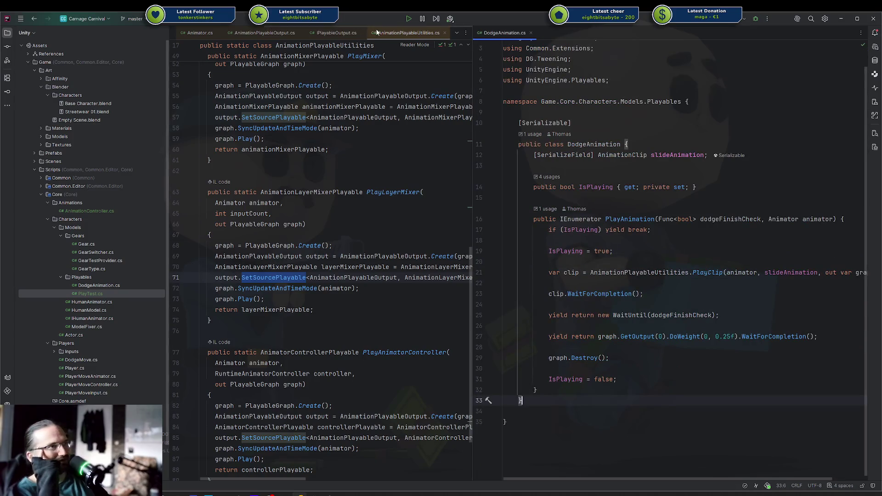
middle_click(377, 32)
middle_click(355, 34)
middle_click(290, 36)
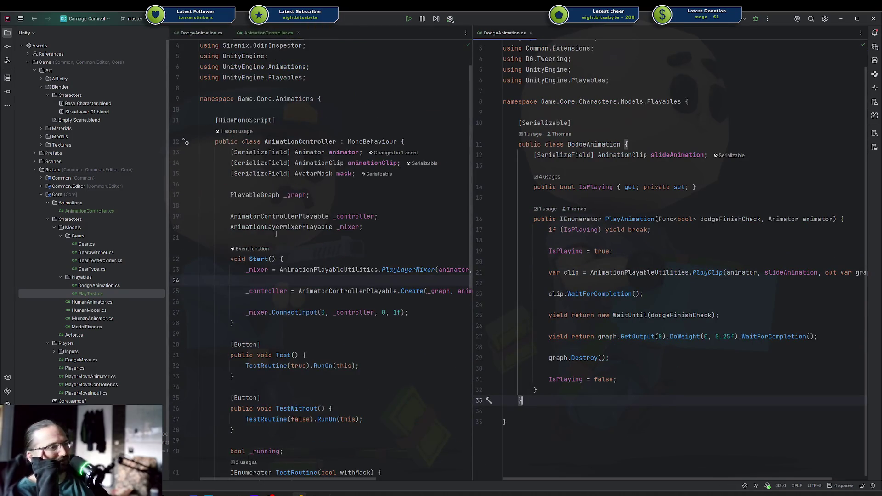
drag(470, 240, 566, 239)
scroll(441, 270, down, 10)
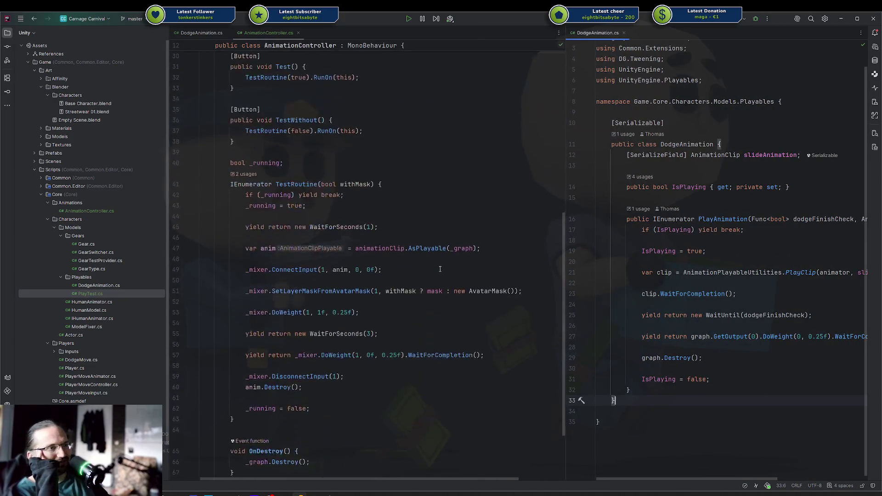
scroll(440, 269, up, 10)
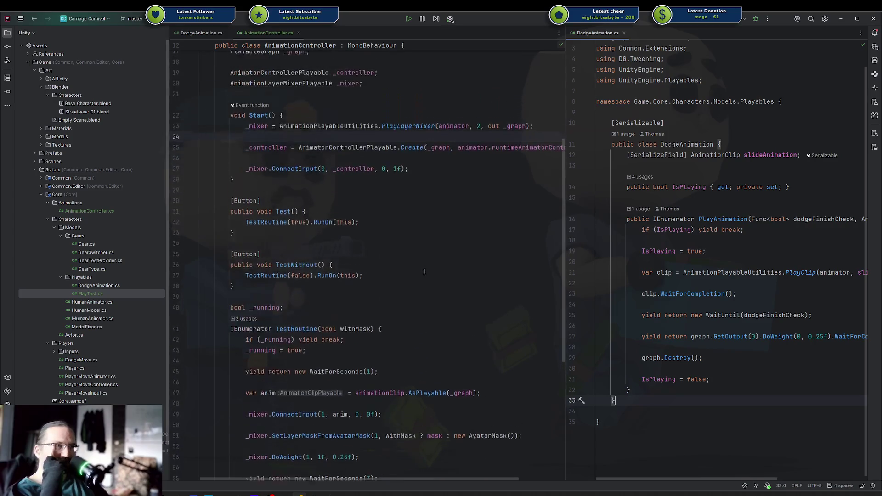
click(351, 227)
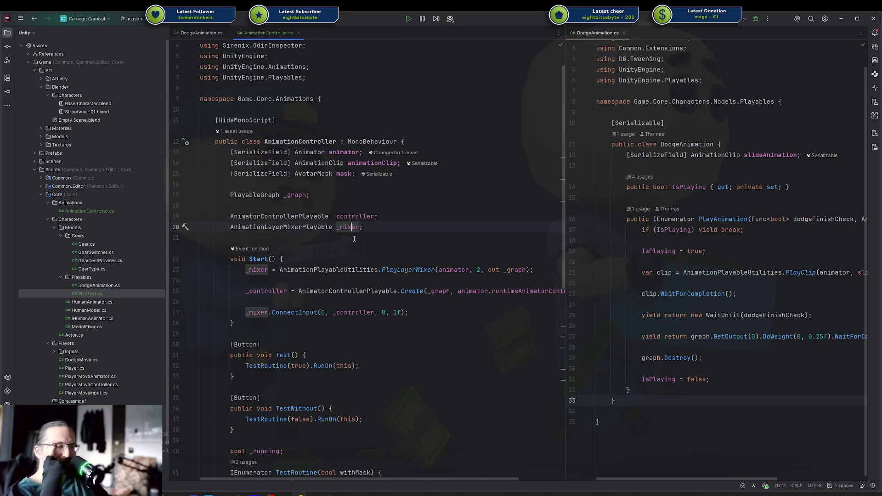
scroll(354, 239, down, 5)
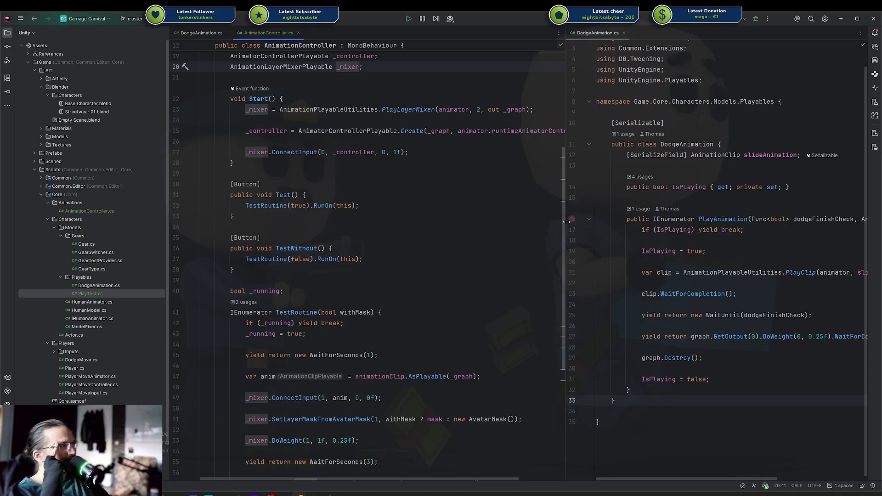
scroll(381, 230, down, 3)
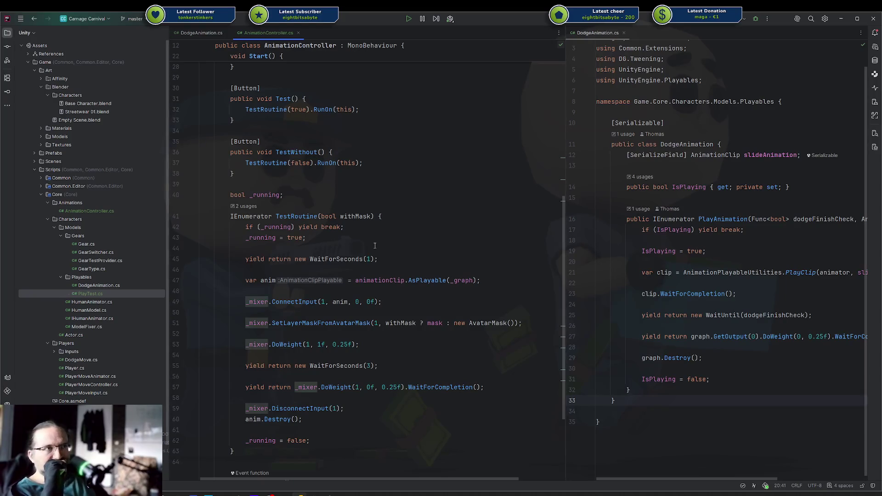
scroll(375, 246, up, 2)
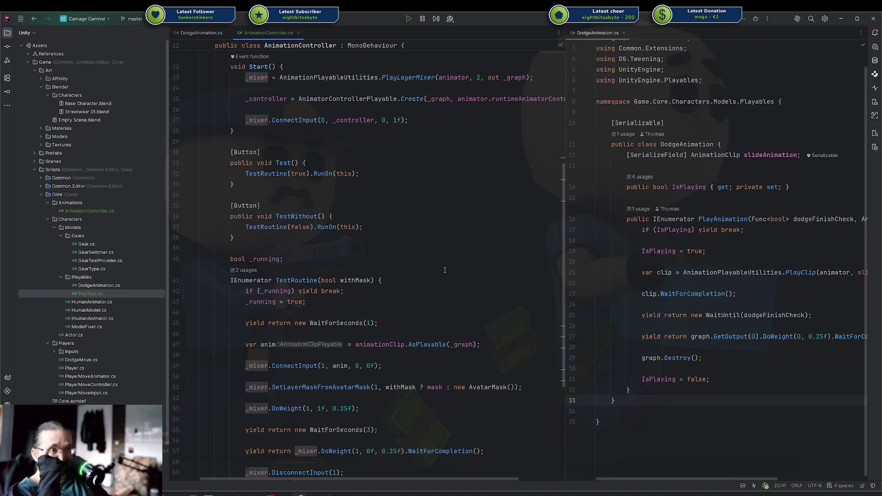
click(357, 323)
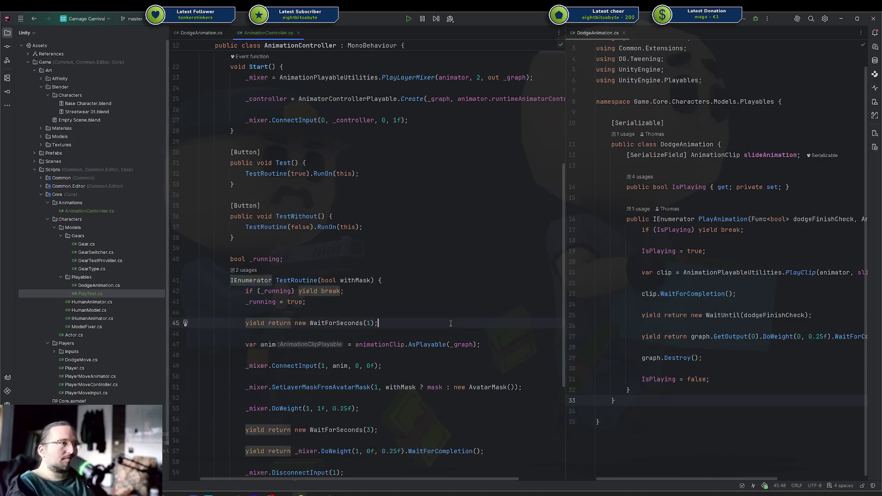
scroll(357, 269, down, 3)
scroll(357, 270, down, 2)
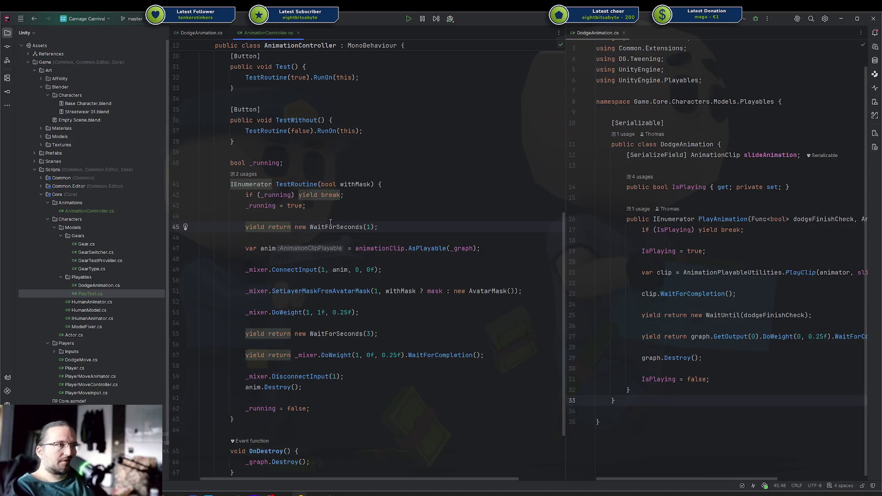
scroll(330, 223, up, 5)
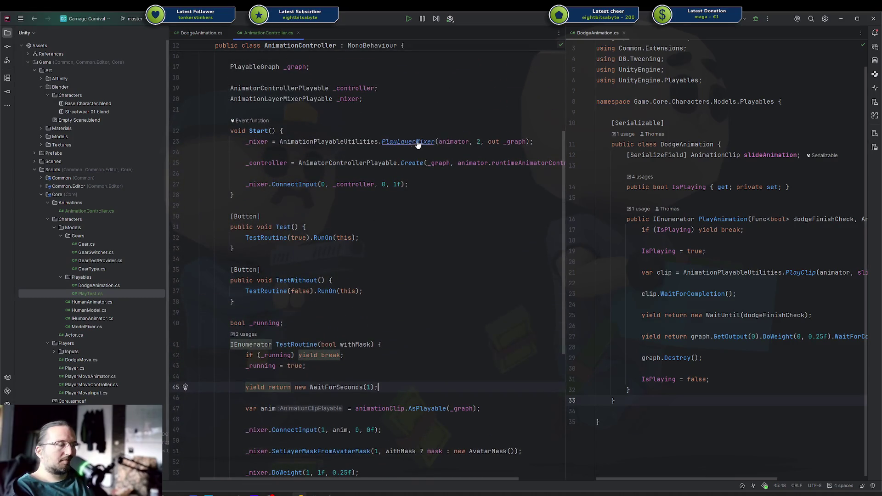
click(527, 141)
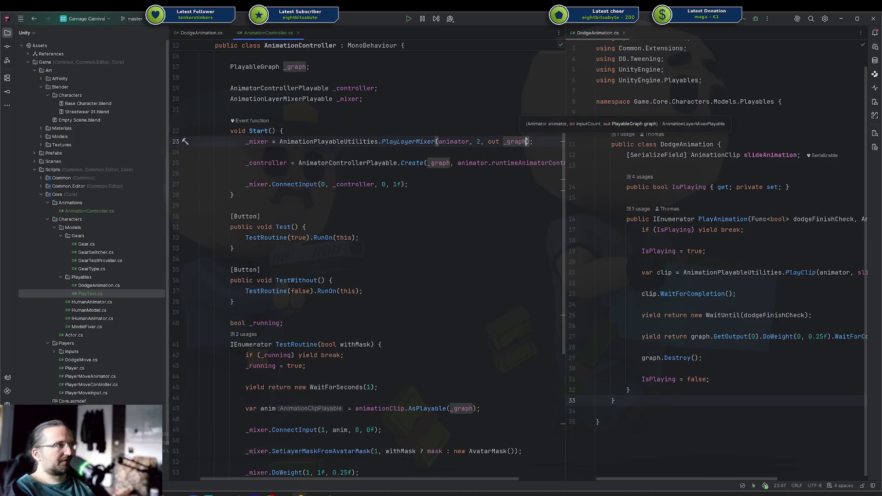
ctrl+click(421, 142)
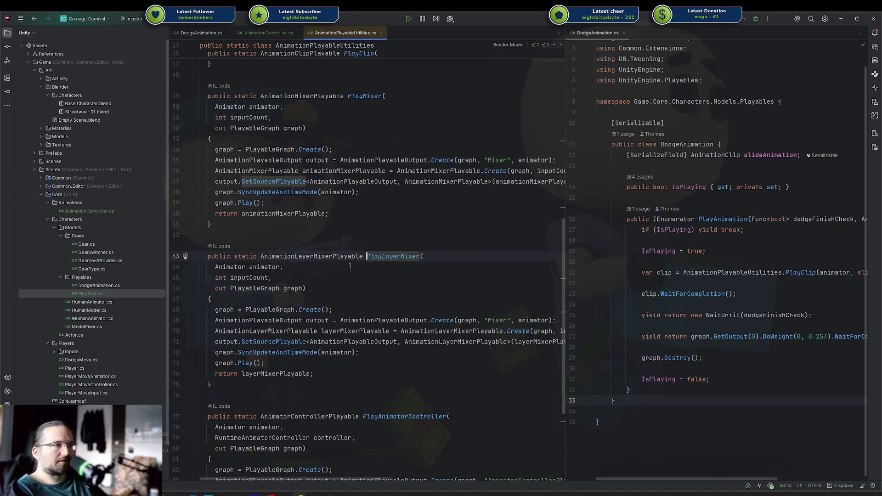
Examine the graph creation and Mixer output on lines 68–69, then navigate back to AnimationController.cs's Start method.
click(496, 320)
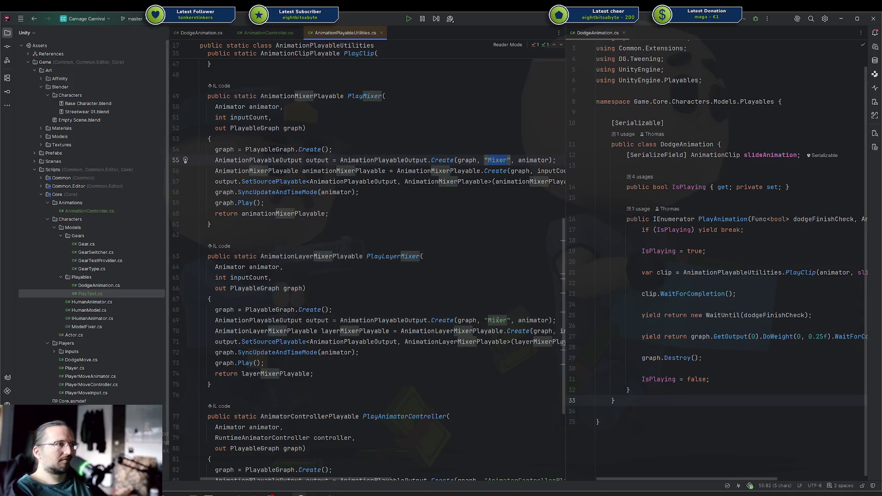
click(461, 321)
click(331, 310)
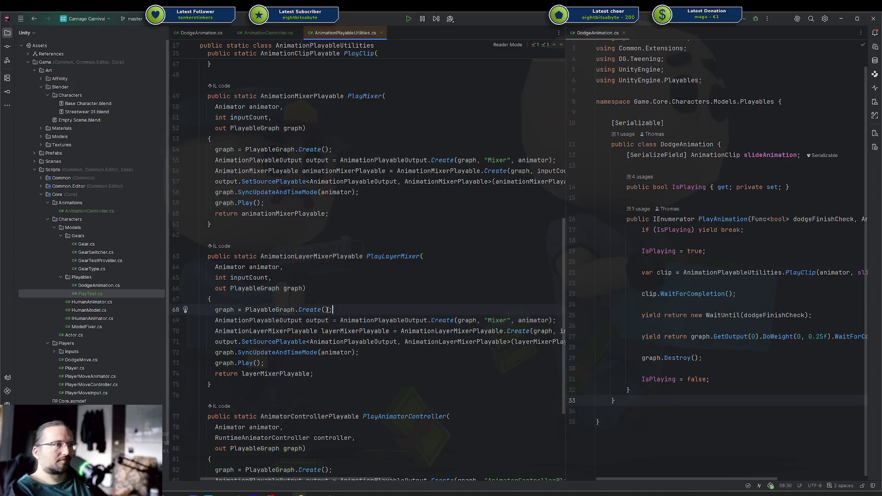
drag(216, 310, 392, 306)
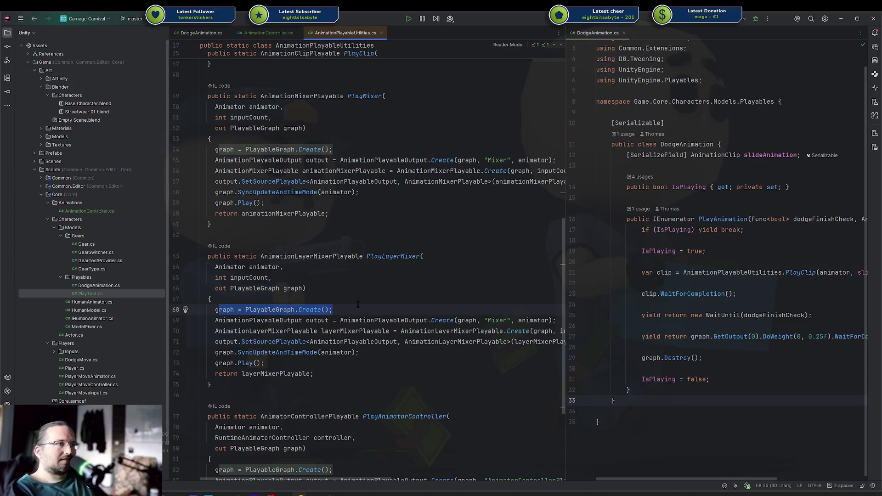
click(310, 312)
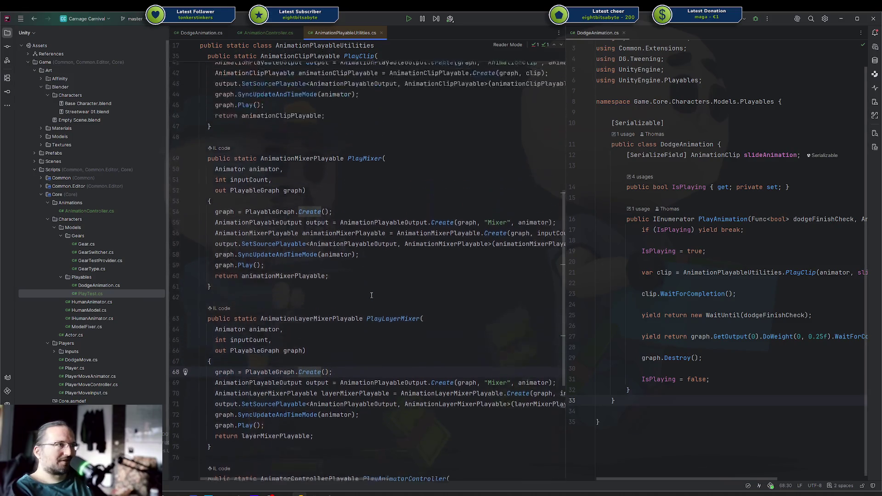
key(ctrl+alt+Left)
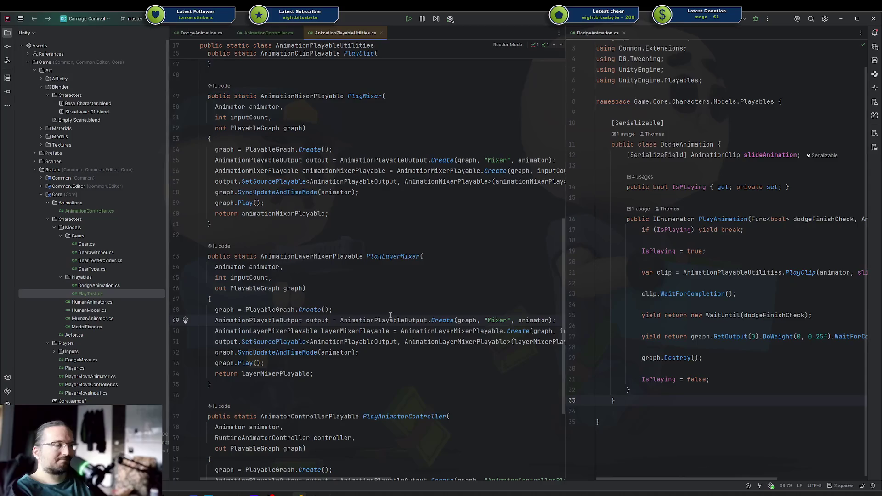
key(ctrl+alt+Left)
key(ctrl+alt+Left)
key(ctrl+alt+Left)
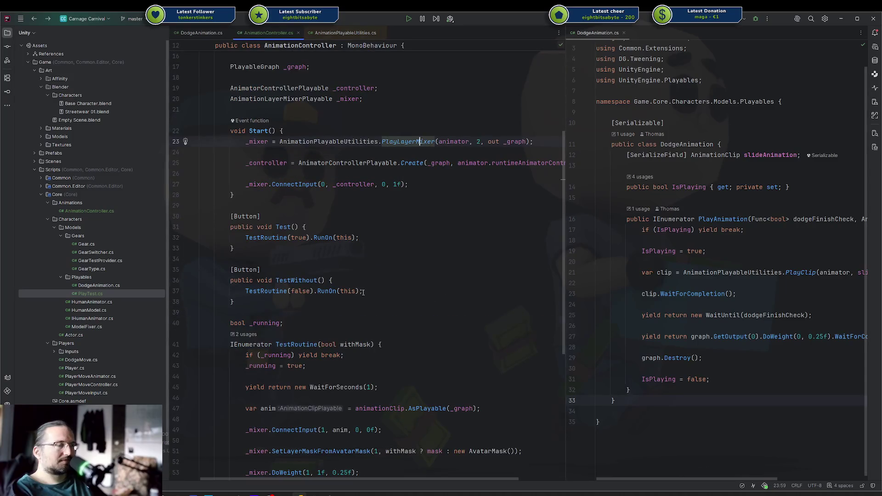
click(385, 147)
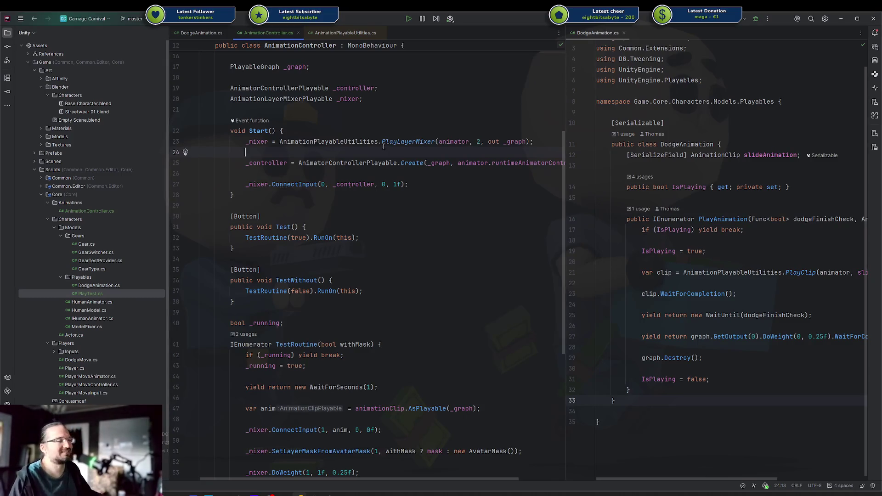
Scroll through AnimationController.cs once more, then switch to the Unity editor.
scroll(374, 203, down, 2)
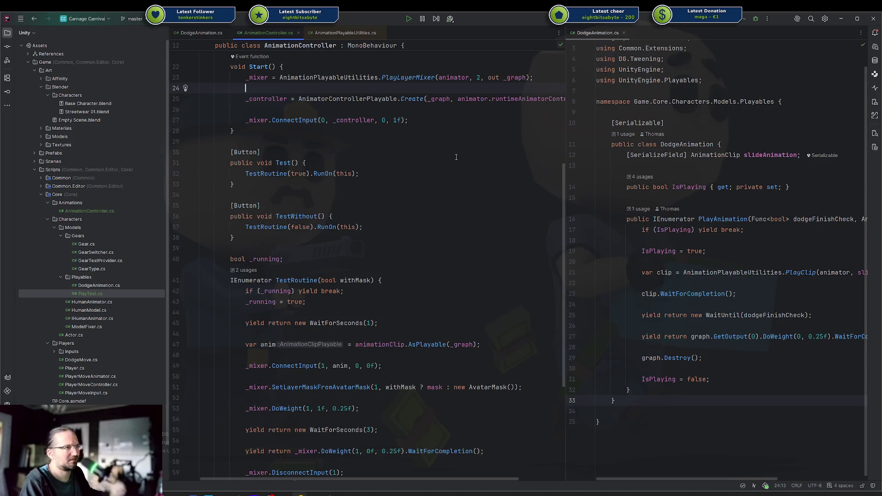
scroll(349, 188, down, 5)
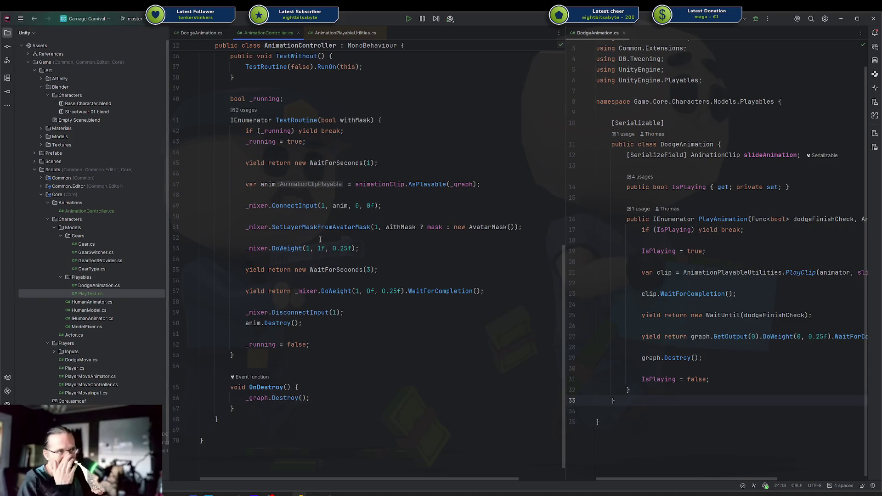
scroll(323, 216, up, 9)
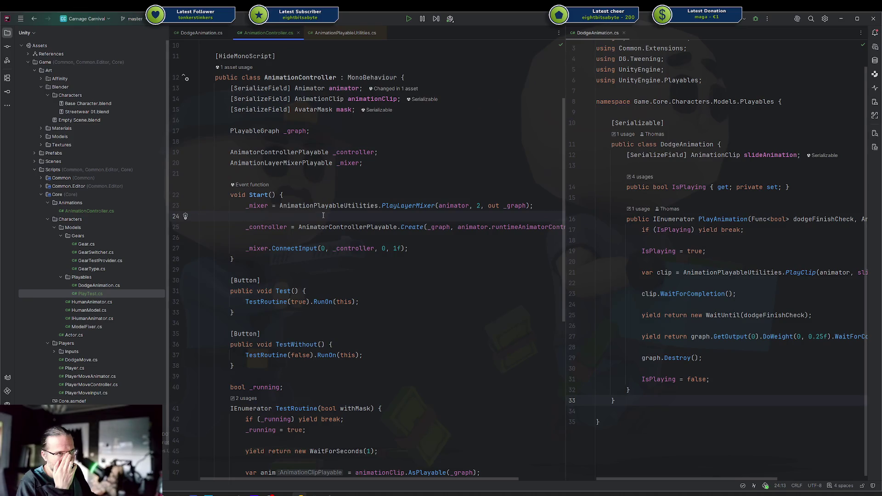
scroll(323, 215, down, 6)
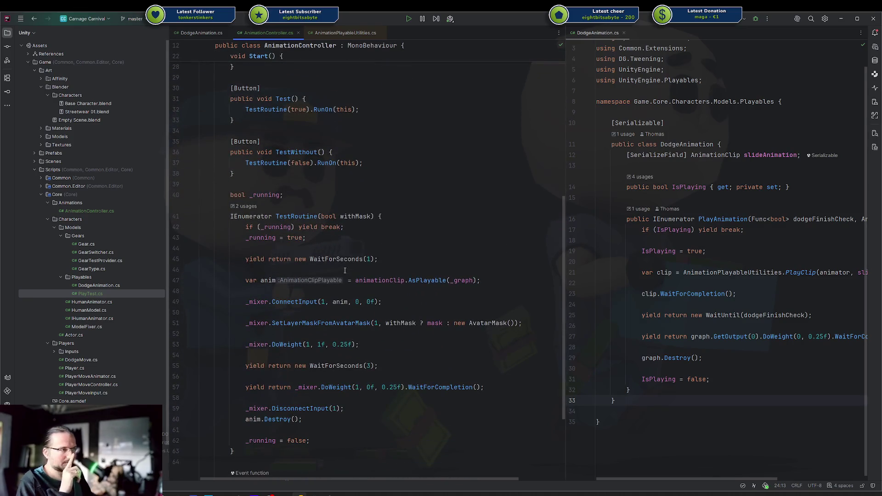
scroll(348, 251, up, 3)
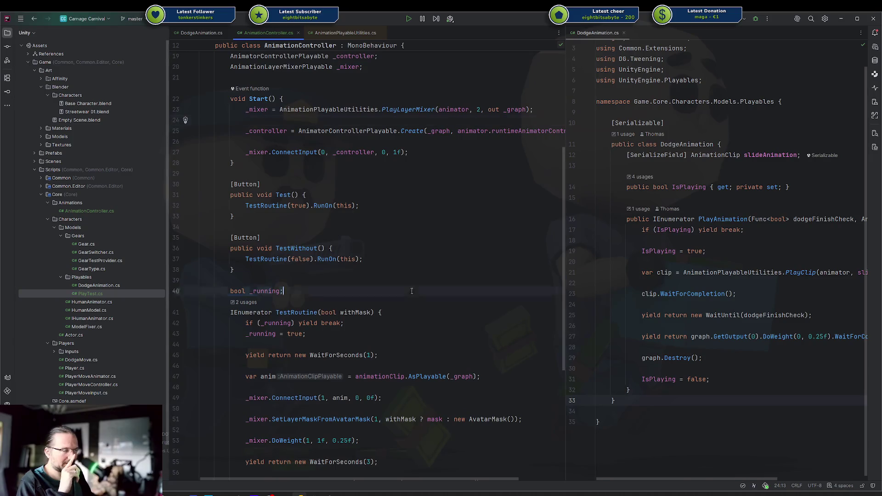
key(Escape)
key(alt+Tab)
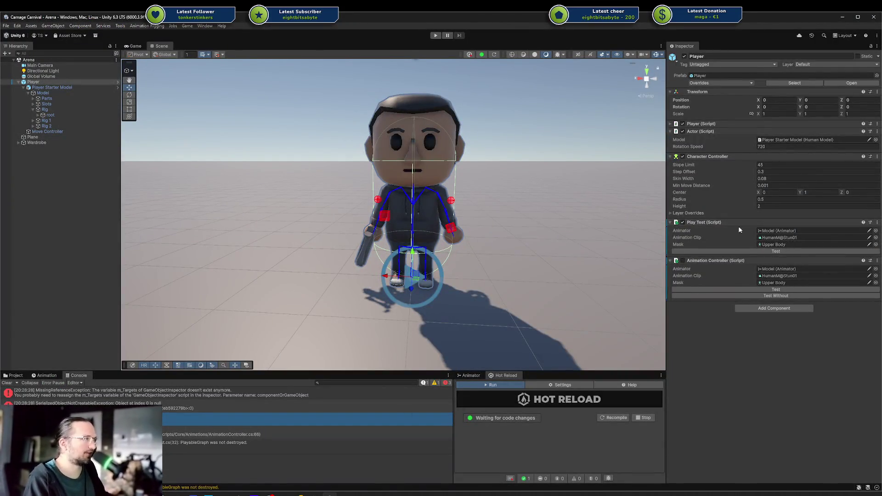
Remove the Player's Play Test (Script) component via its context menu, then press Play.
click(877, 225)
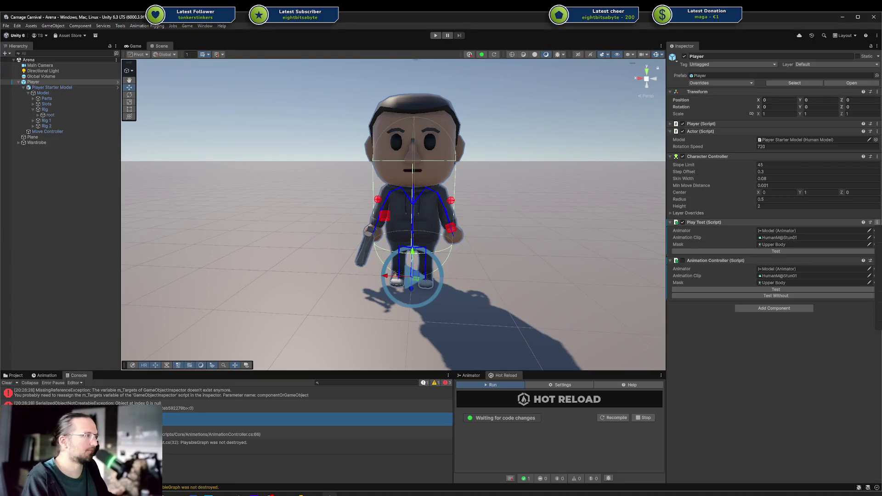
click(705, 235)
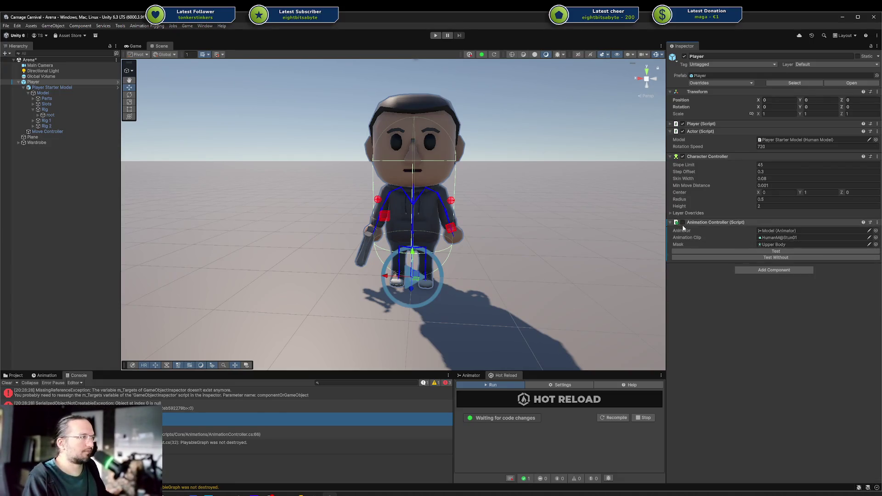
click(437, 36)
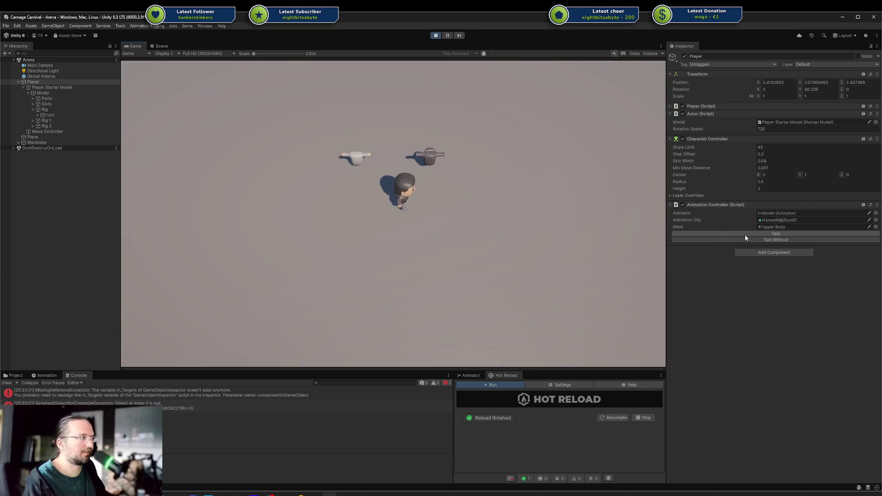
Drive the Player around the arena with WASD to check the blended upper-body animation.
key(d)
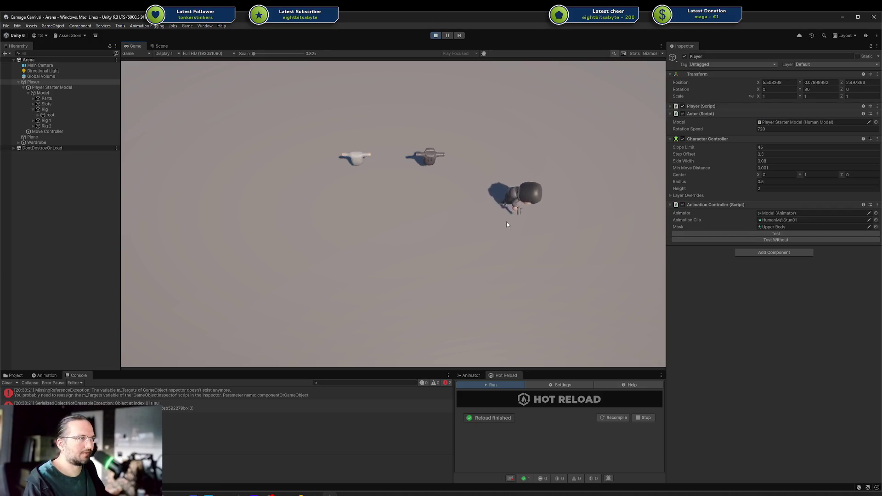
key(s)
key(a)
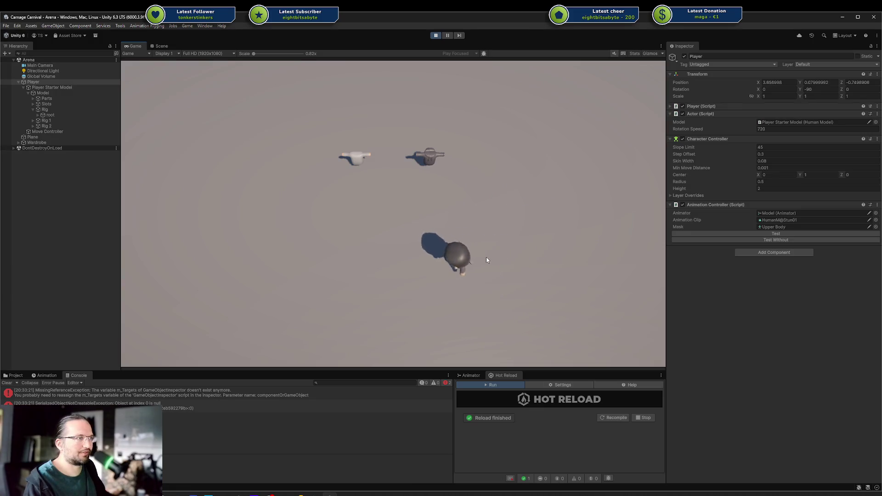
key(d)
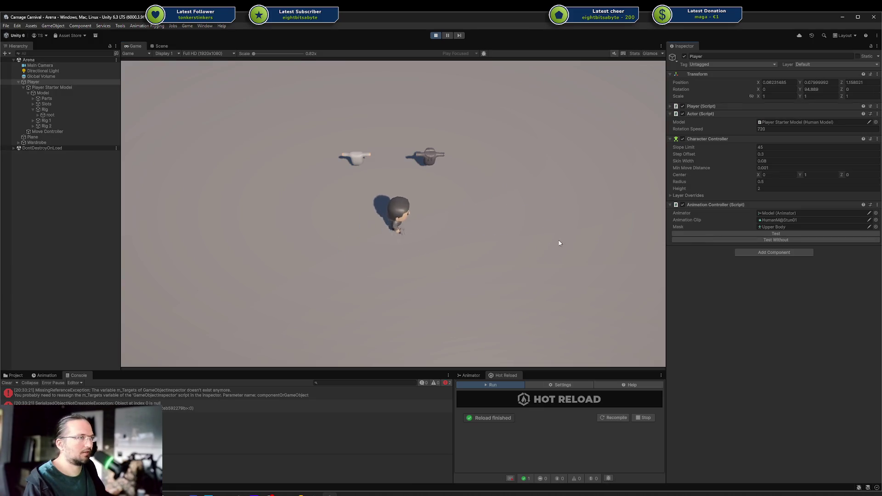
key(s)
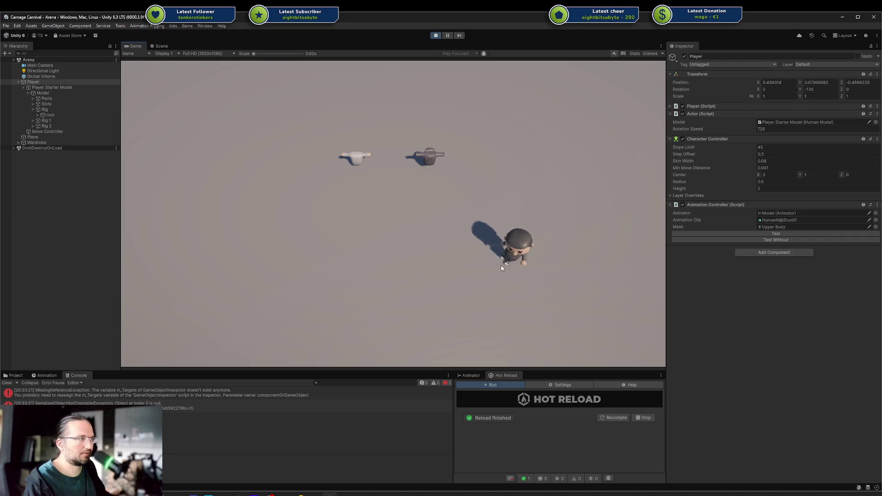
key(a)
key(d)
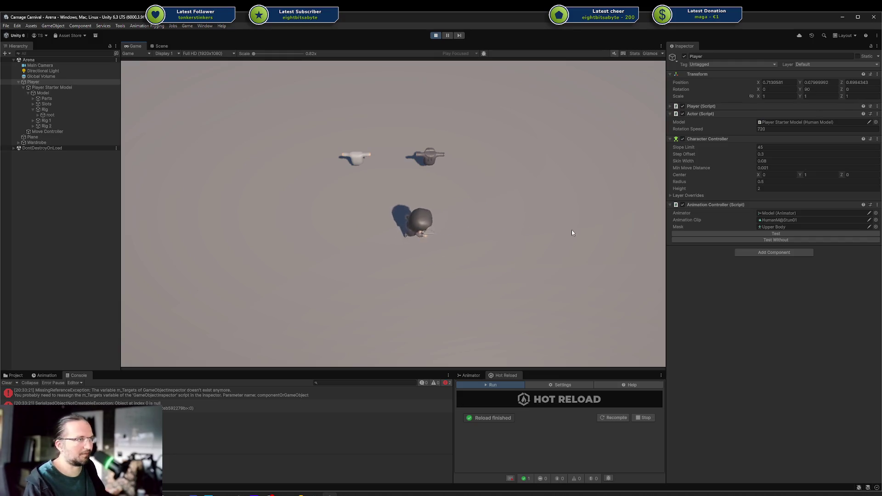
key(a)
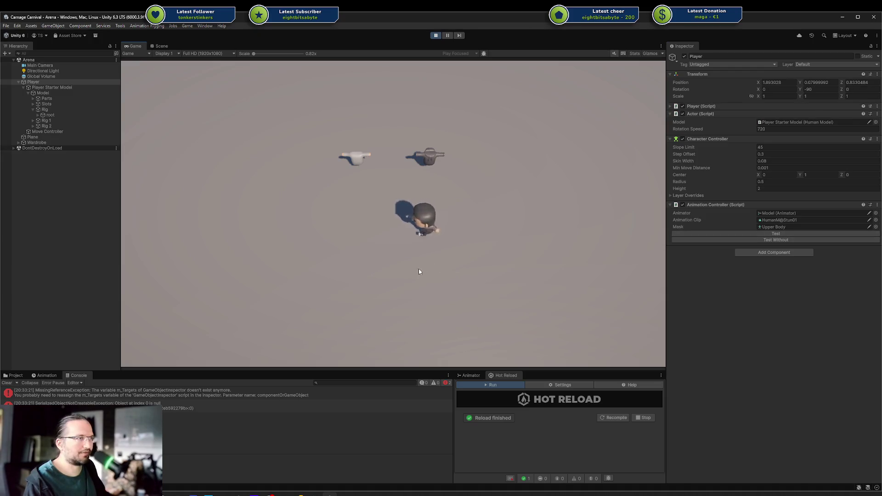
key(s)
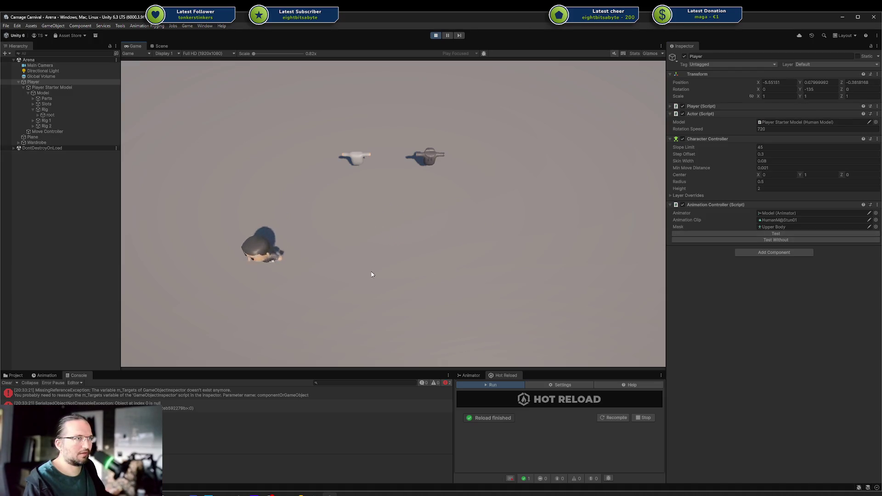
key(d)
key(w)
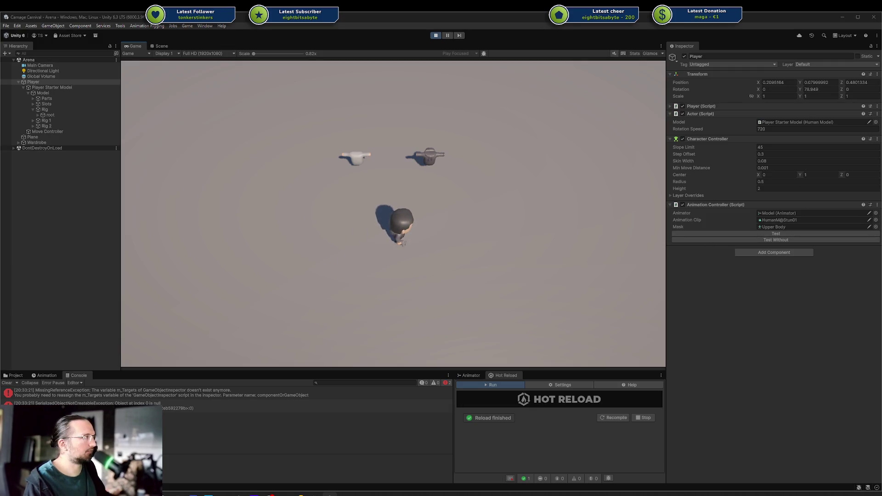
key(d)
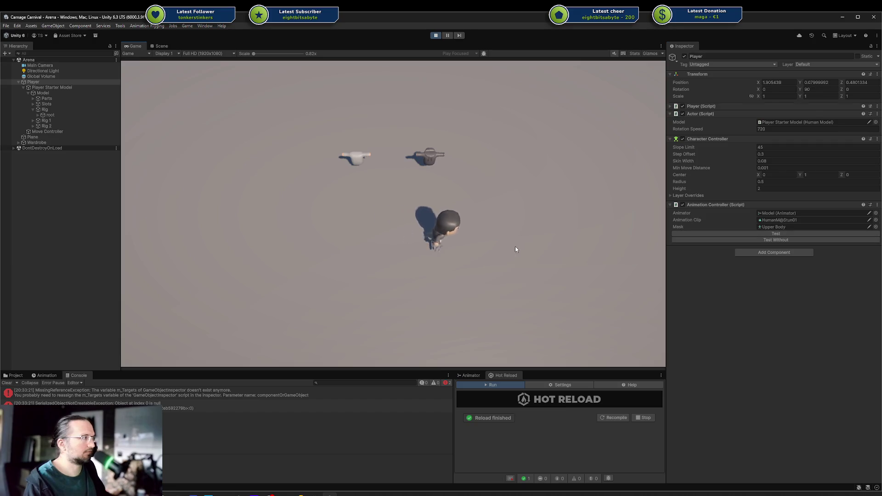
key(w)
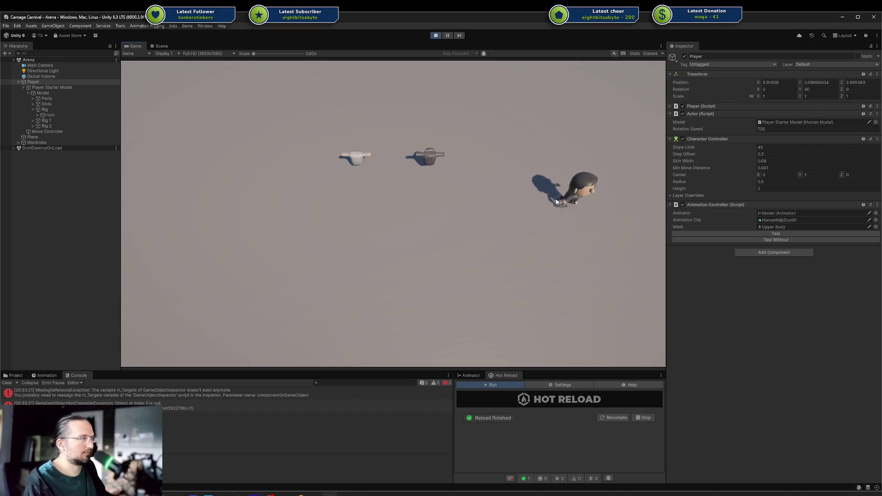
Walk the Player down and left once more, then exit play mode and return to Rider.
key(s)
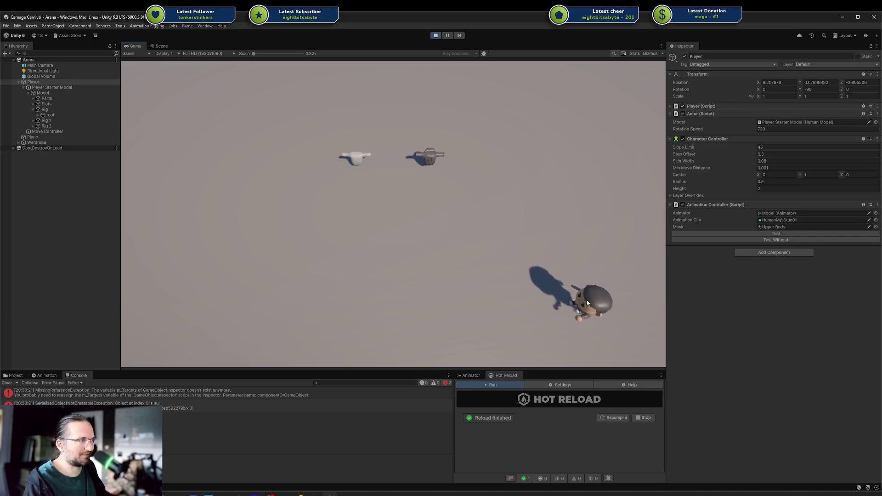
key(a)
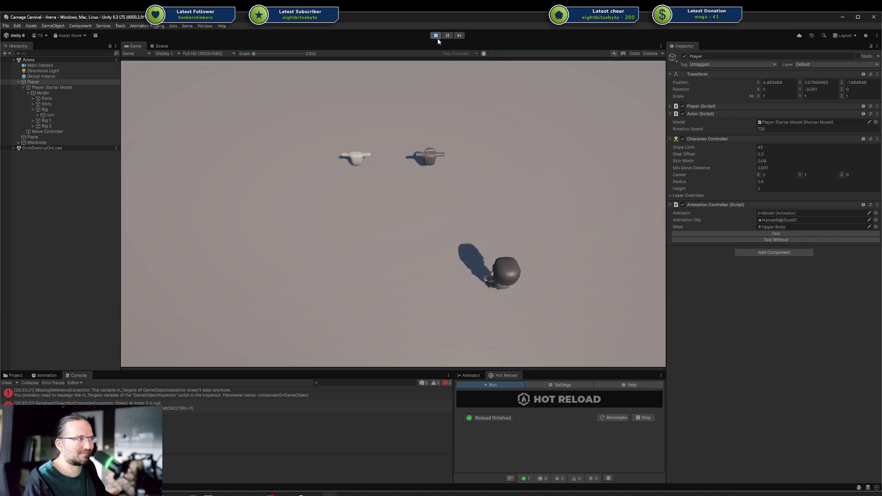
click(437, 37)
key(alt+Tab)
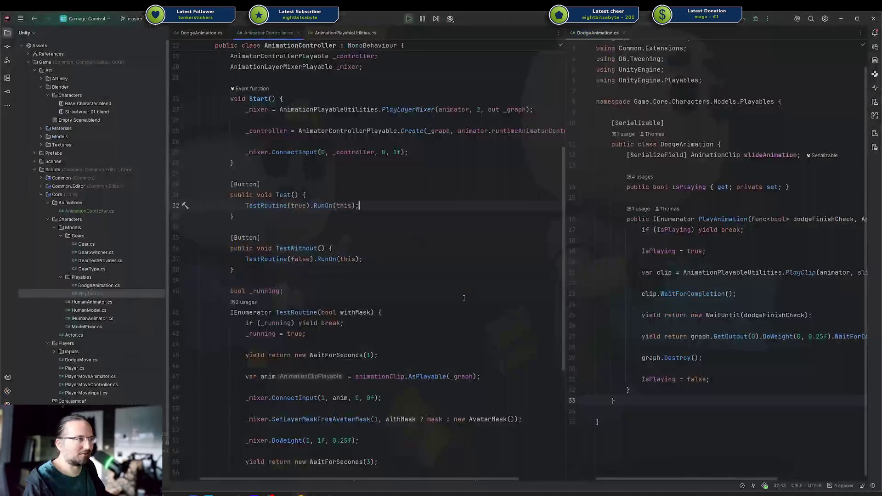